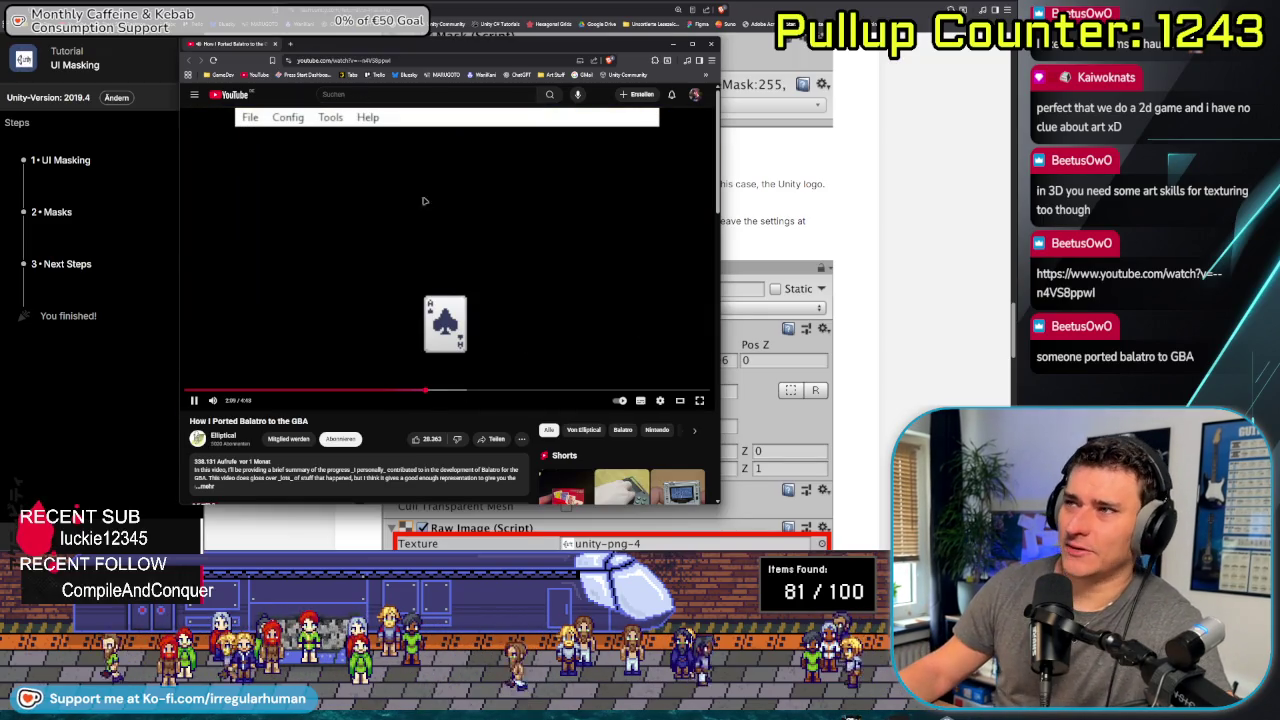
# Pause the Balatro port video on the Playdate website
pyautogui.moveTo(500, 371)
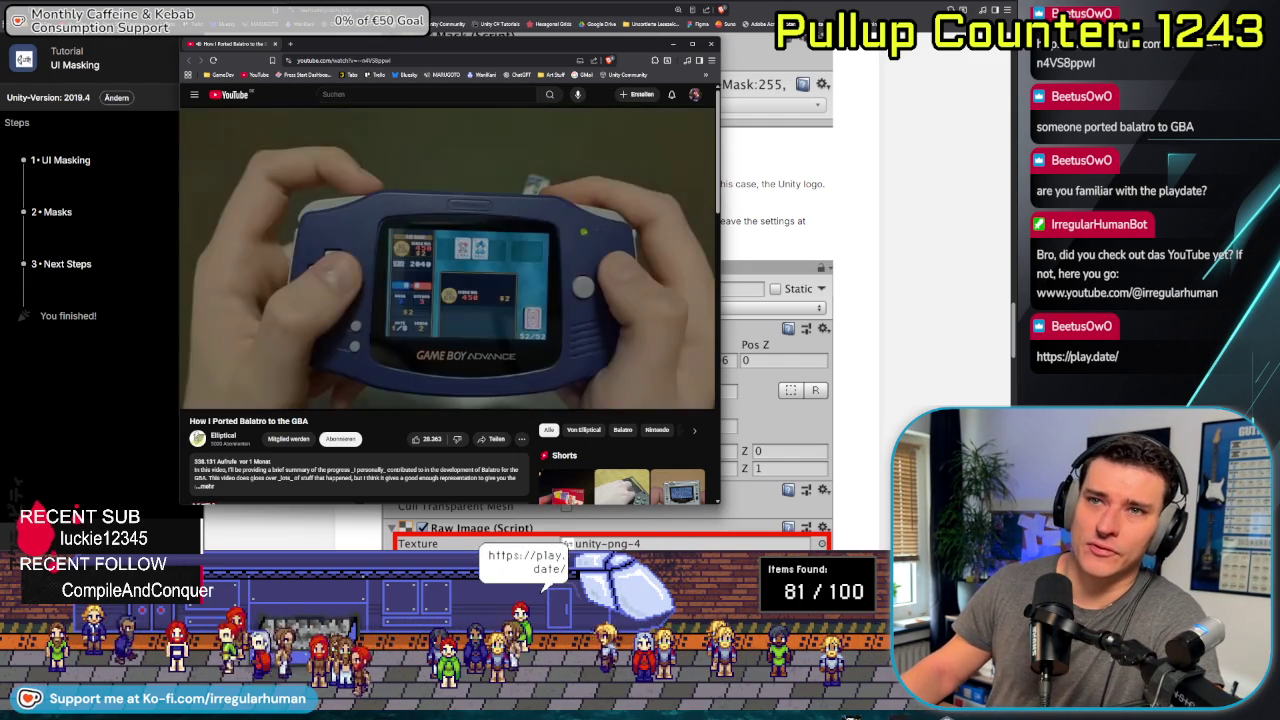
pyautogui.click(589, 120)
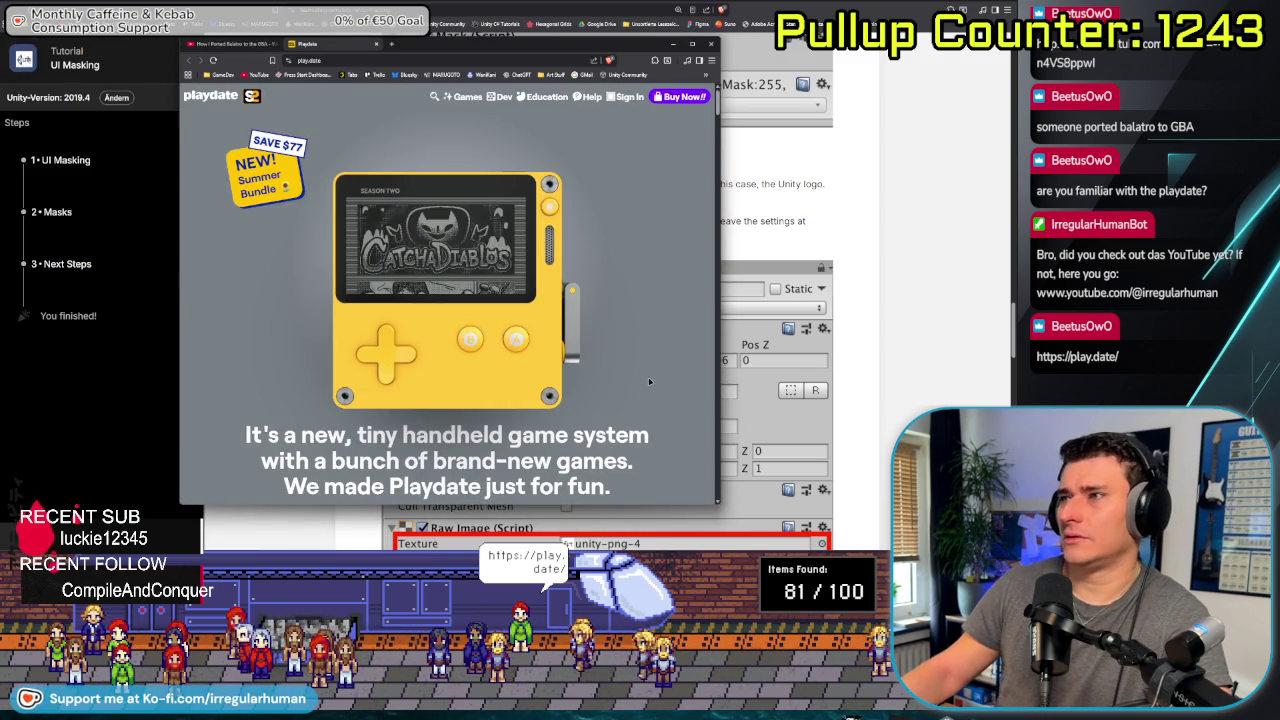
pyautogui.scroll(-5, 634, 369)
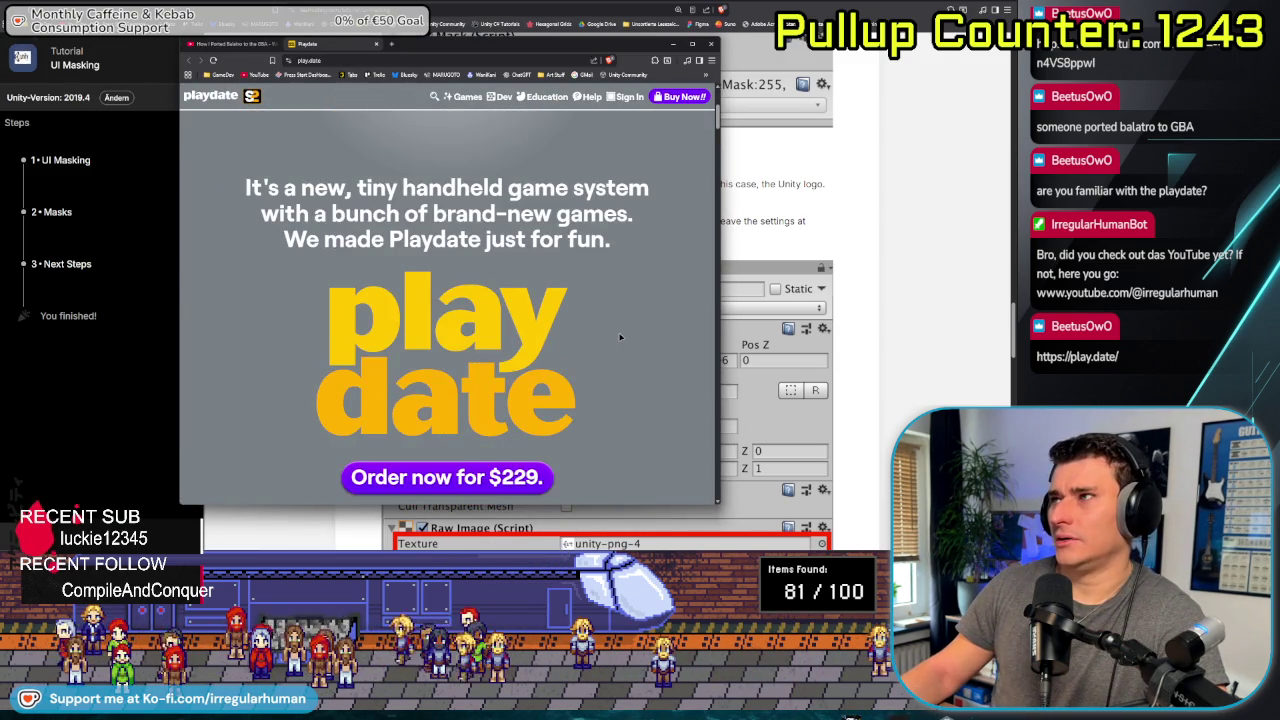
pyautogui.scroll(5, 620, 336)
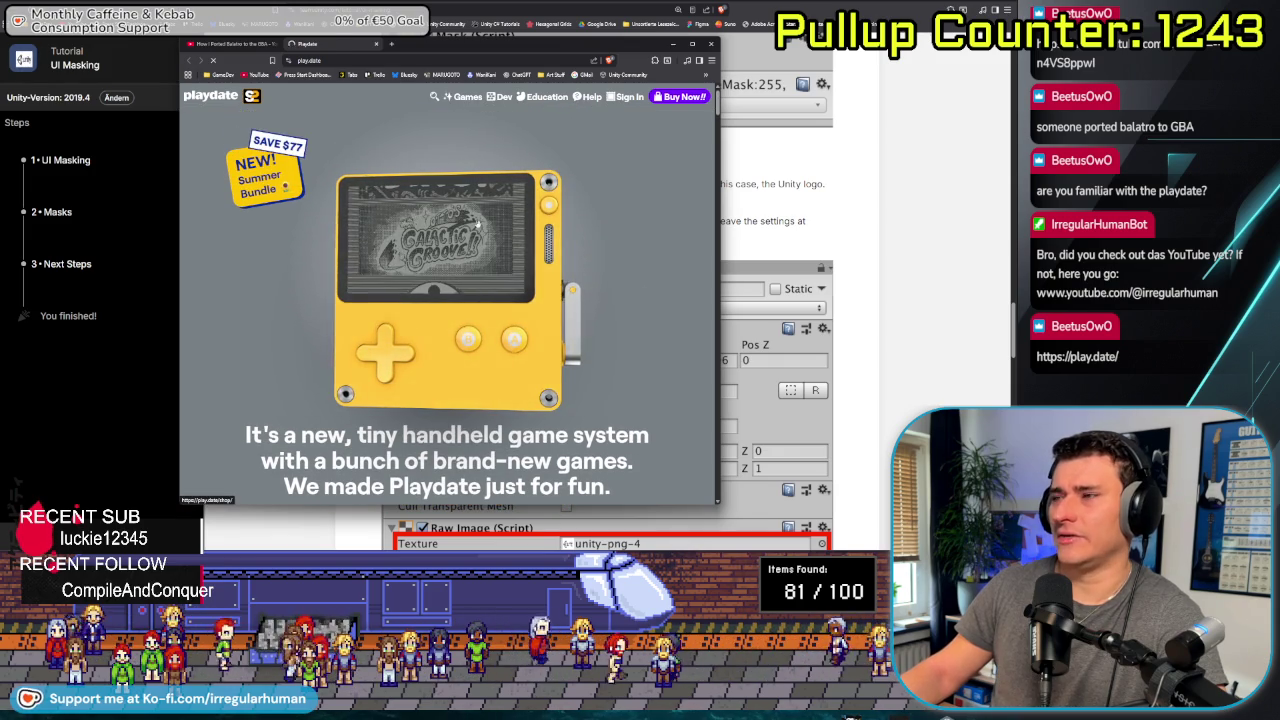
# Open the Playdate shop and scroll down to the $34 Yellow Cover listing
pyautogui.click(270, 195)
pyautogui.scroll(-2, 622, 315)
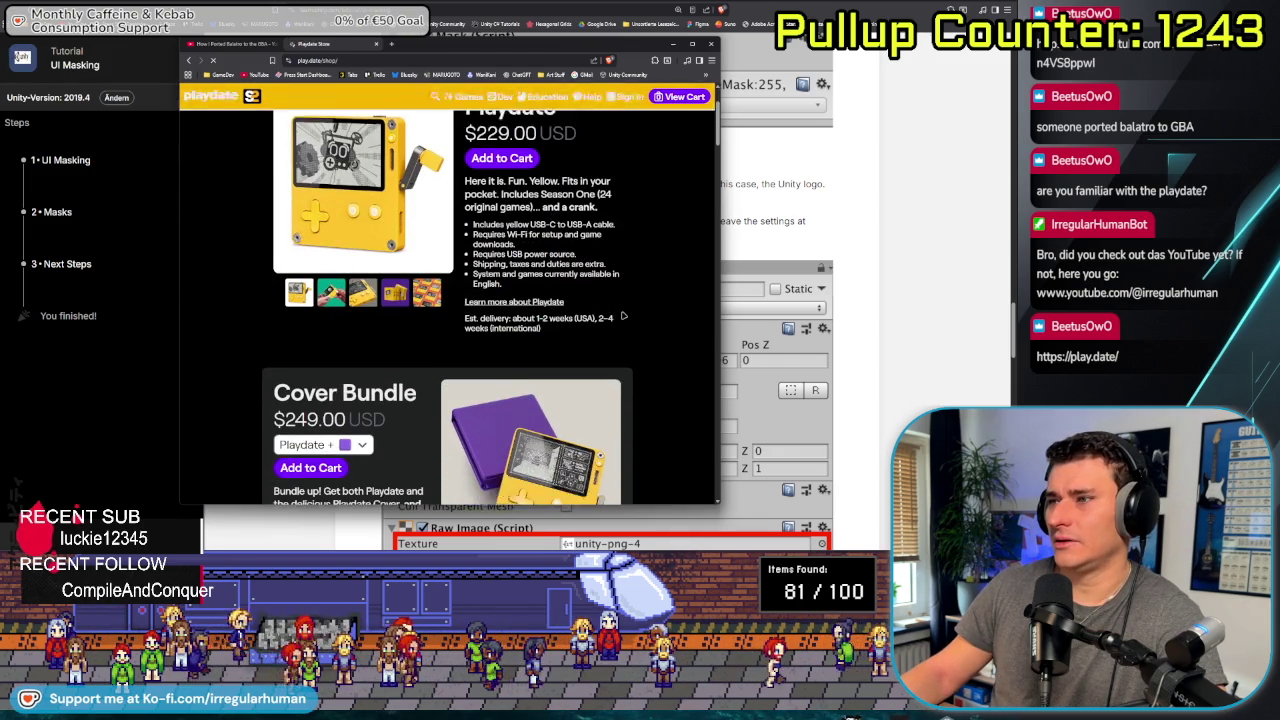
pyautogui.scroll(-2, 622, 315)
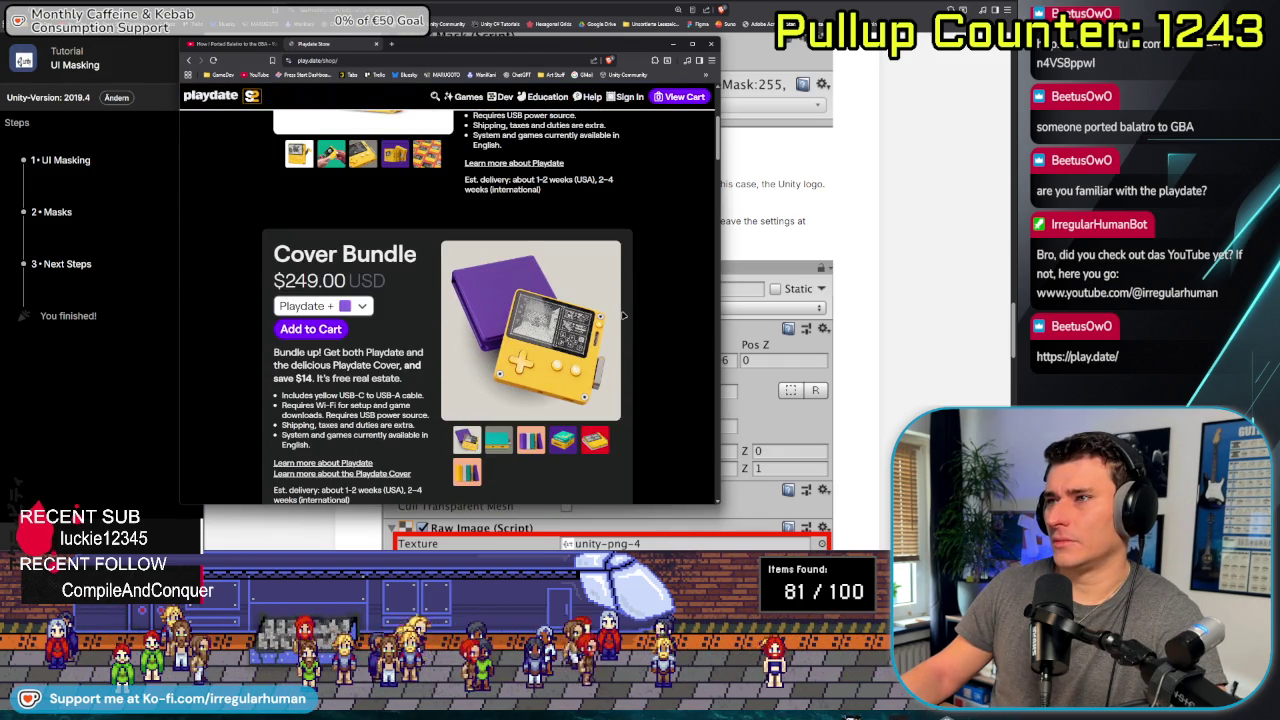
pyautogui.scroll(-4, 622, 315)
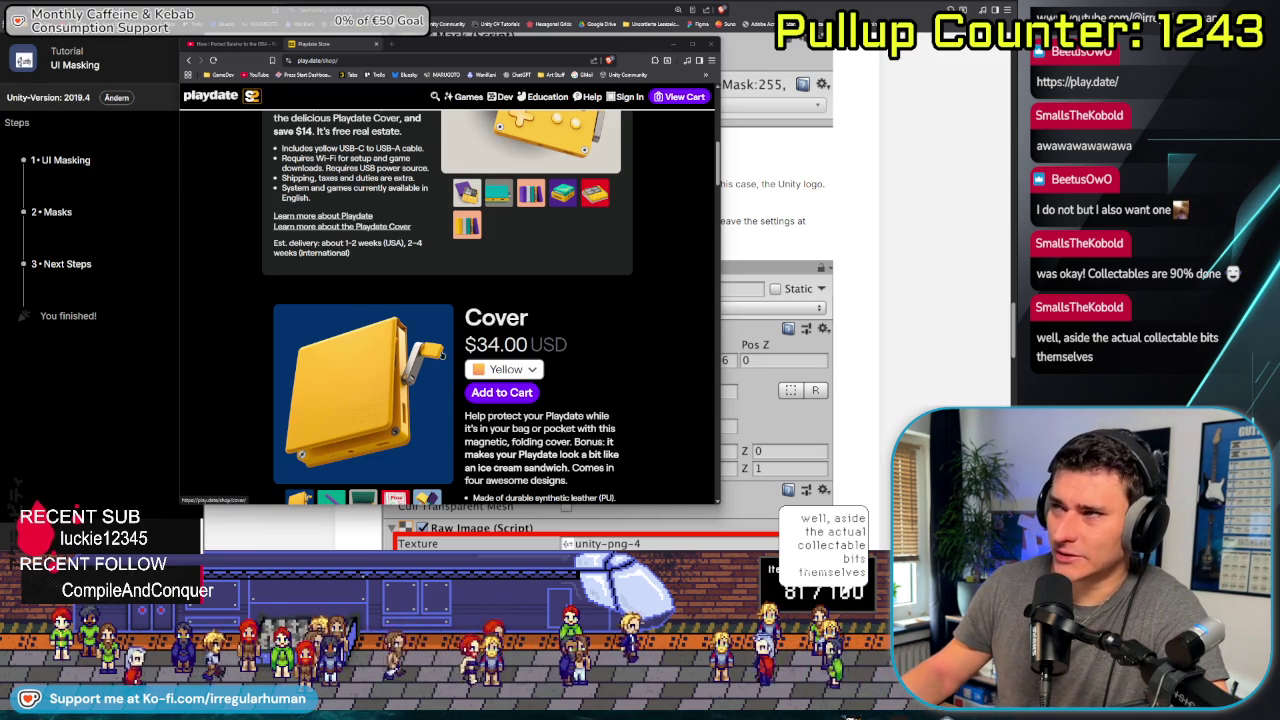
pyautogui.scroll(3, 442, 354)
pyautogui.scroll(-3, 442, 354)
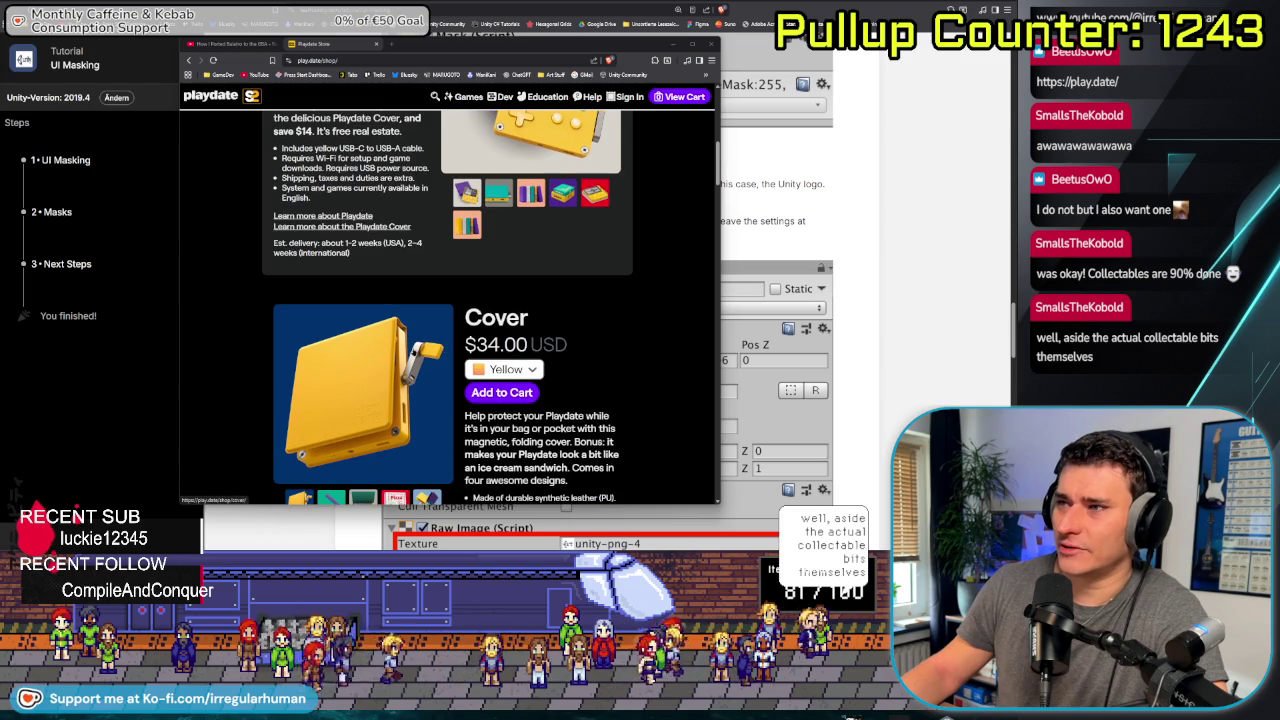
pyautogui.scroll(-3, 425, 375)
pyautogui.scroll(-5, 421, 381)
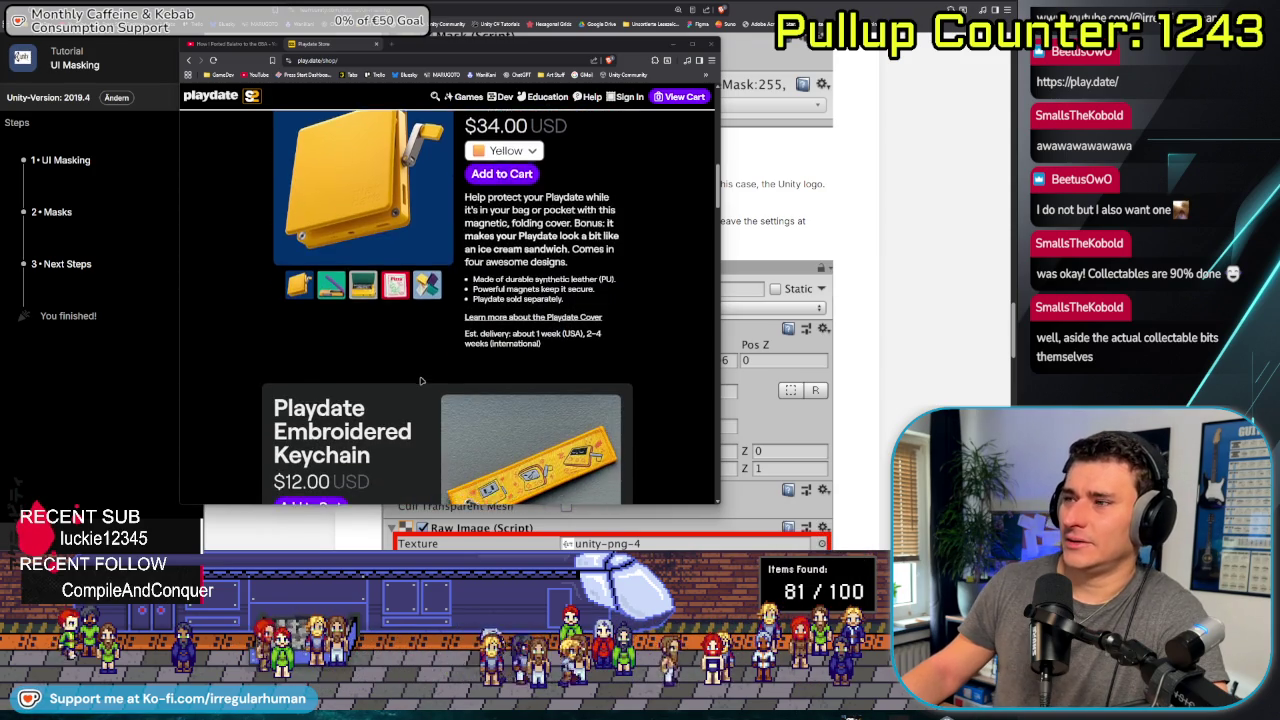
pyautogui.scroll(2, 372, 291)
pyautogui.scroll(-1, 372, 293)
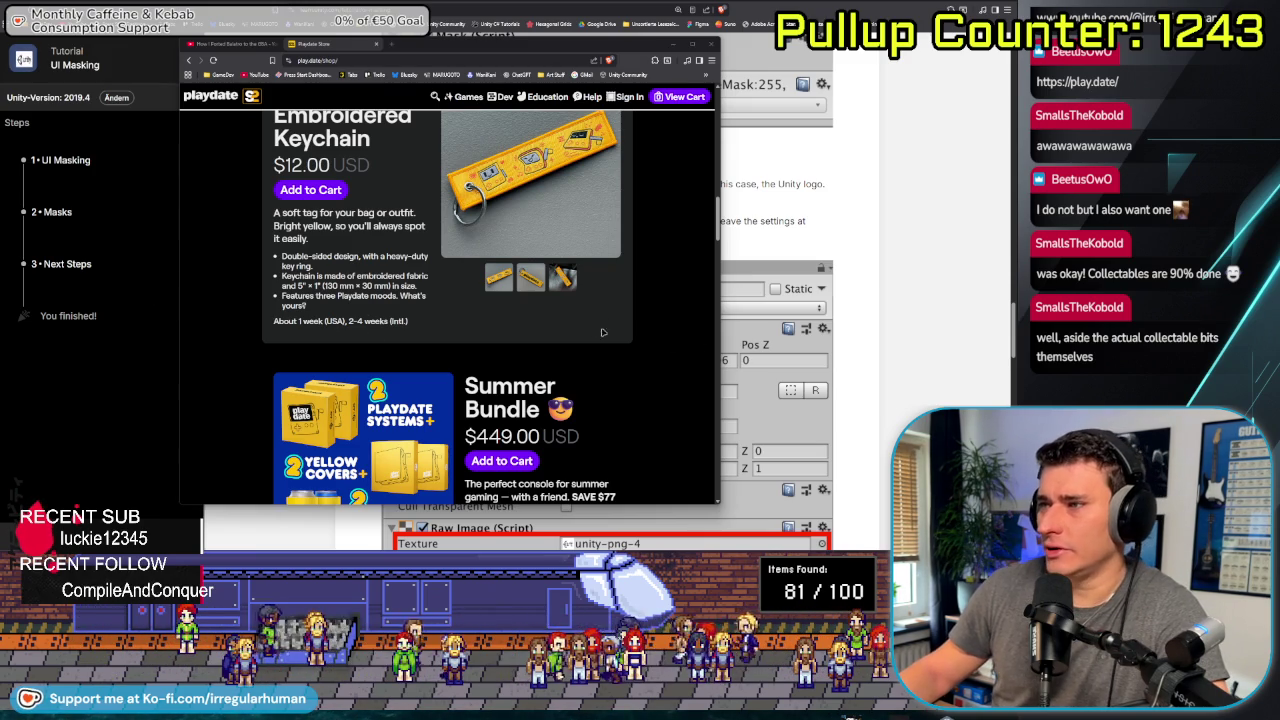
pyautogui.scroll(-5, 542, 297)
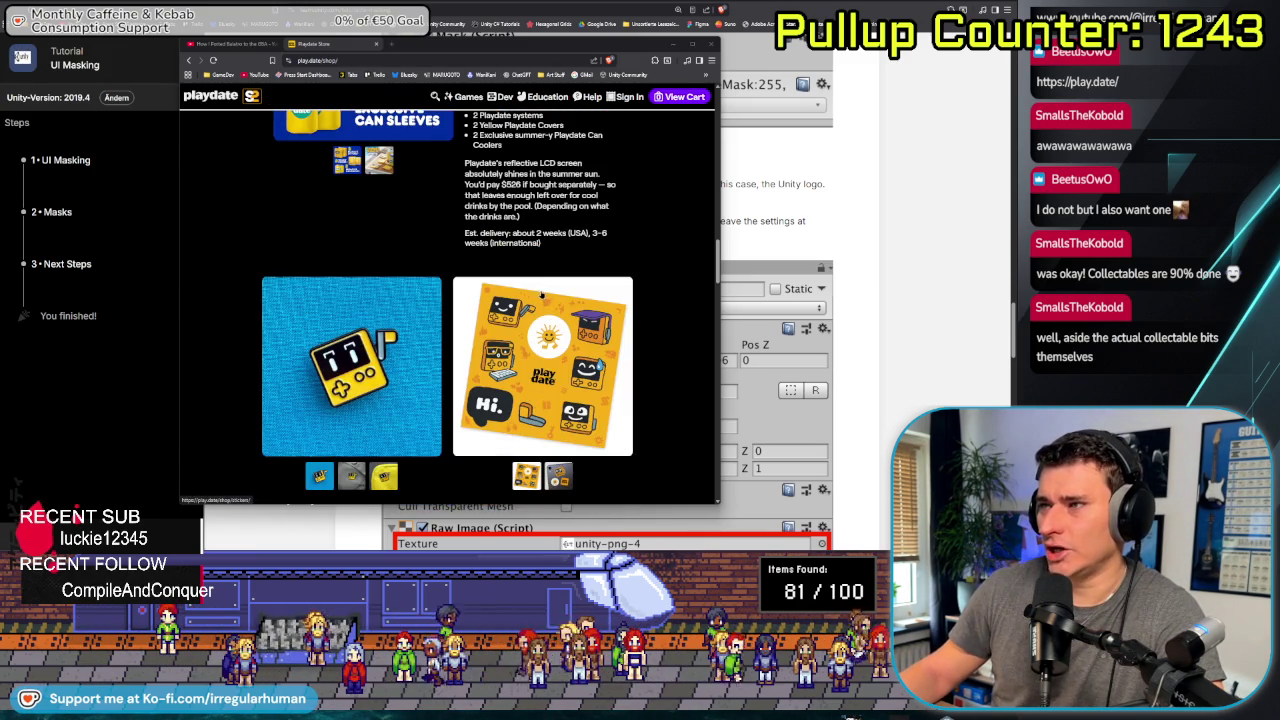
pyautogui.scroll(-5, 540, 293)
pyautogui.scroll(-3, 621, 300)
pyautogui.scroll(-5, 621, 300)
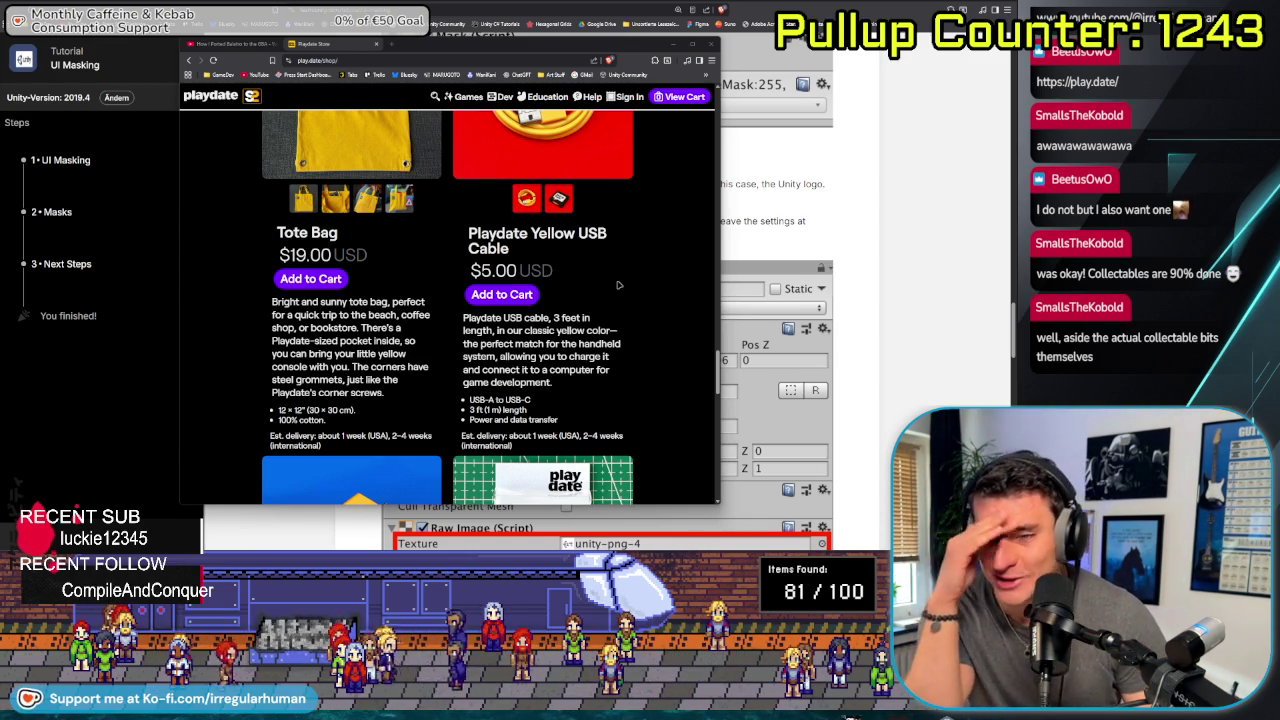
pyautogui.scroll(-5, 619, 285)
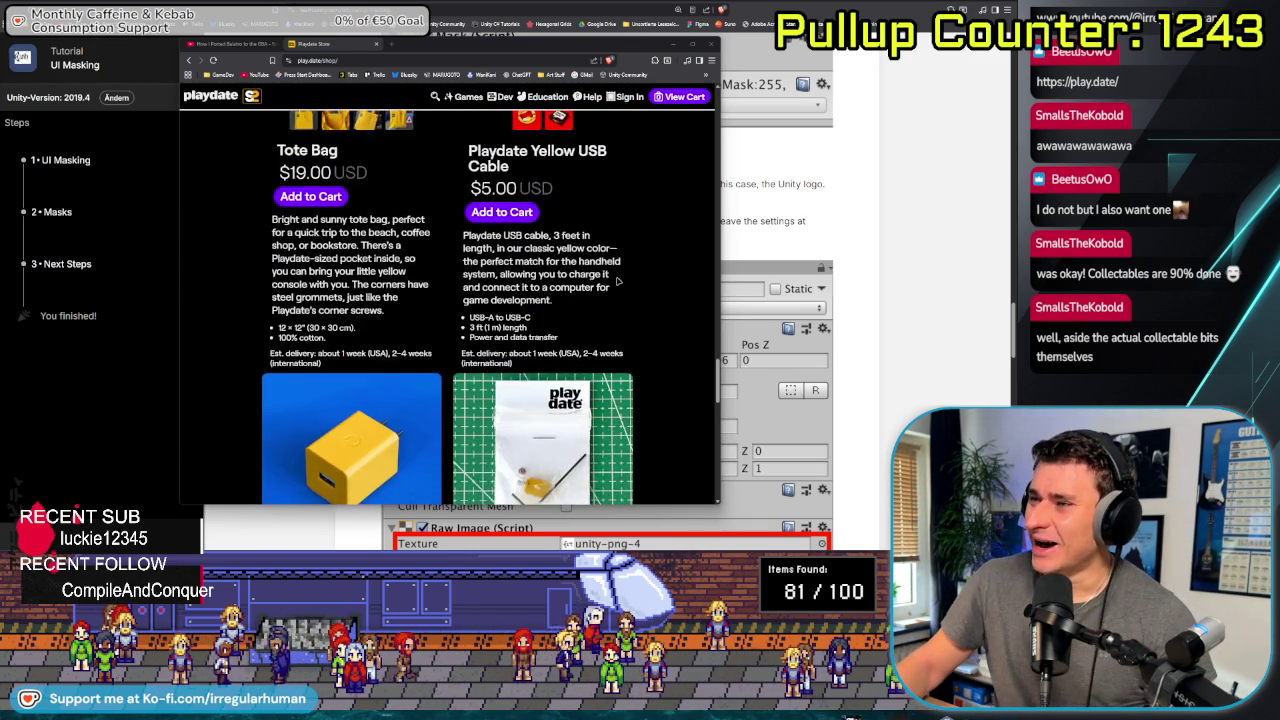
pyautogui.scroll(-6, 619, 282)
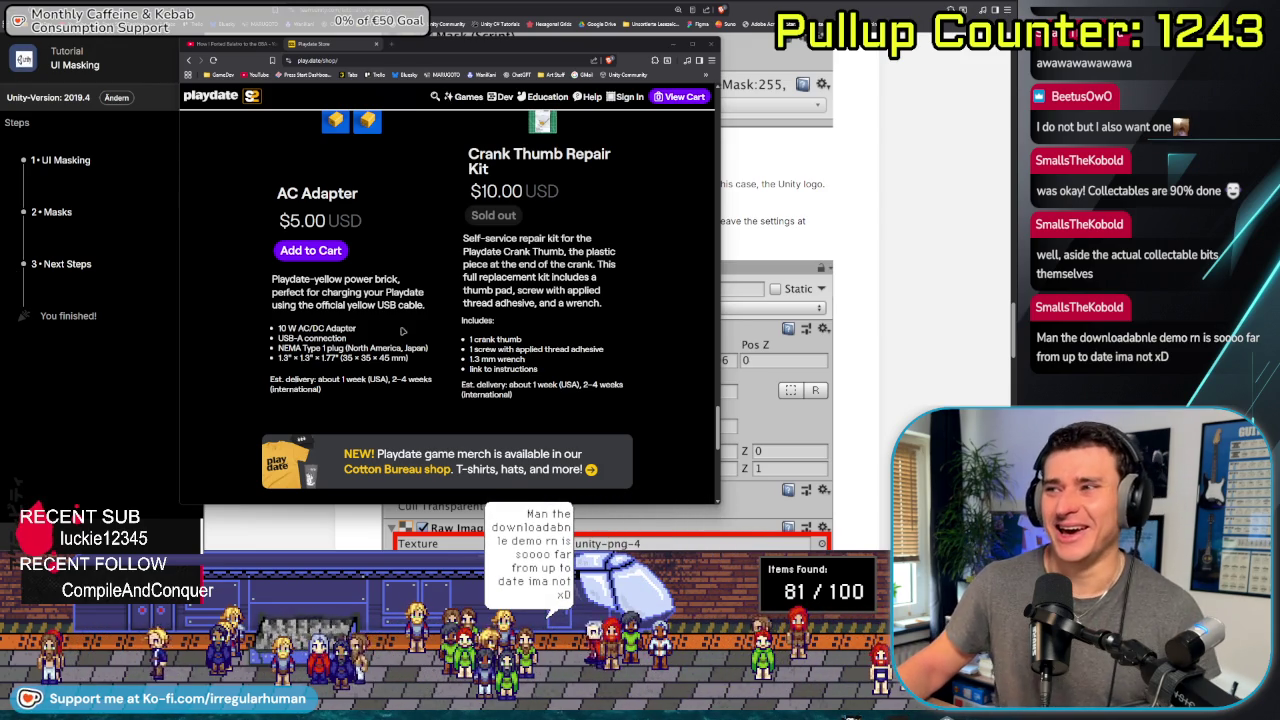
pyautogui.scroll(-3, 525, 346)
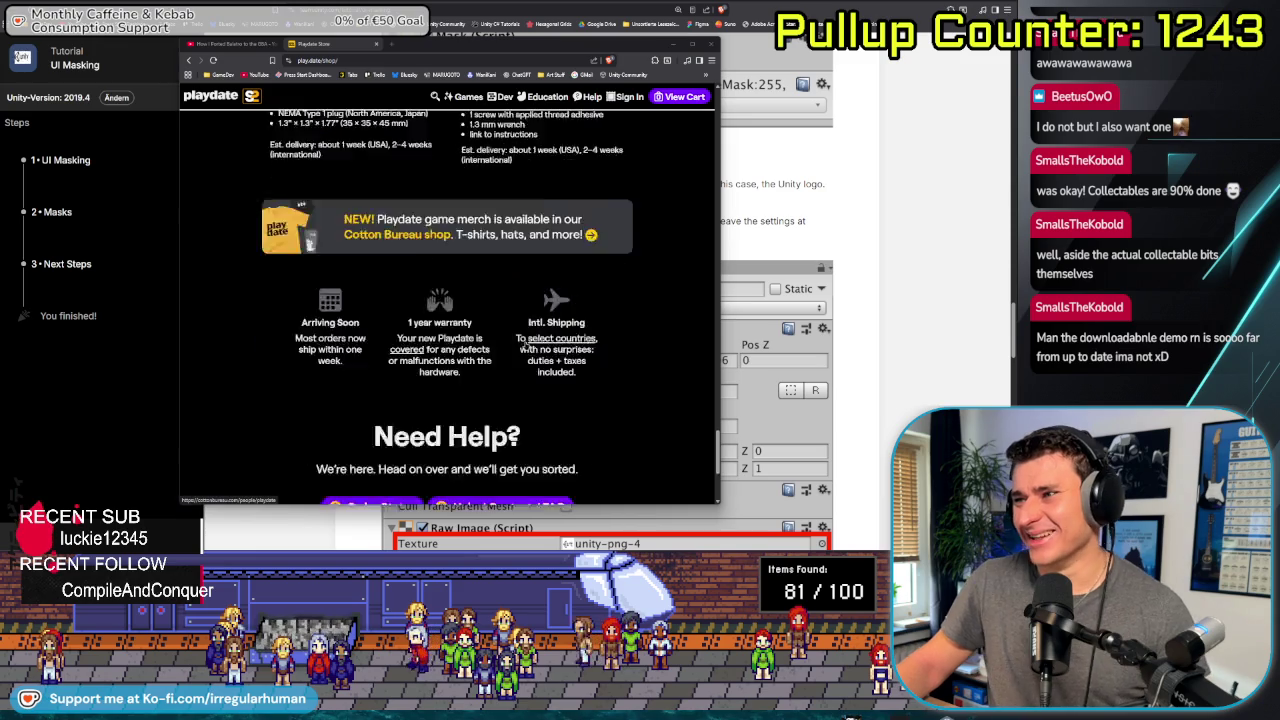
pyautogui.scroll(-5, 525, 346)
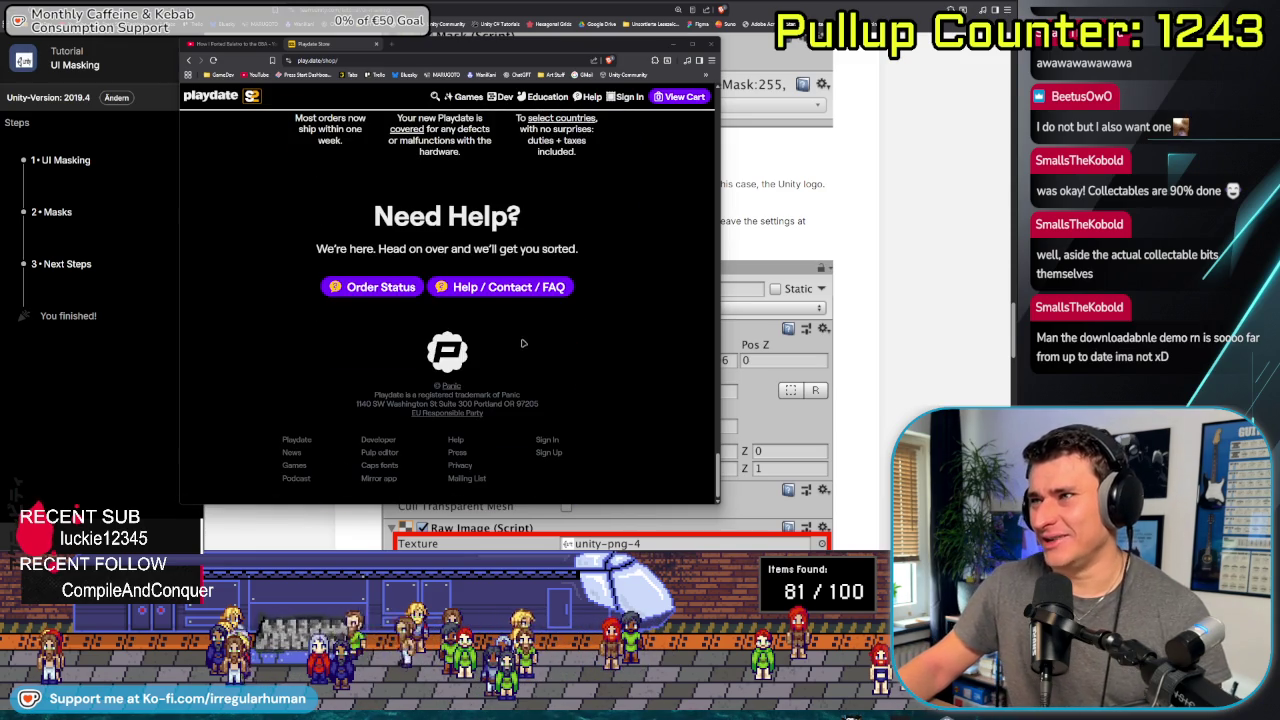
pyautogui.scroll(10, 463, 369)
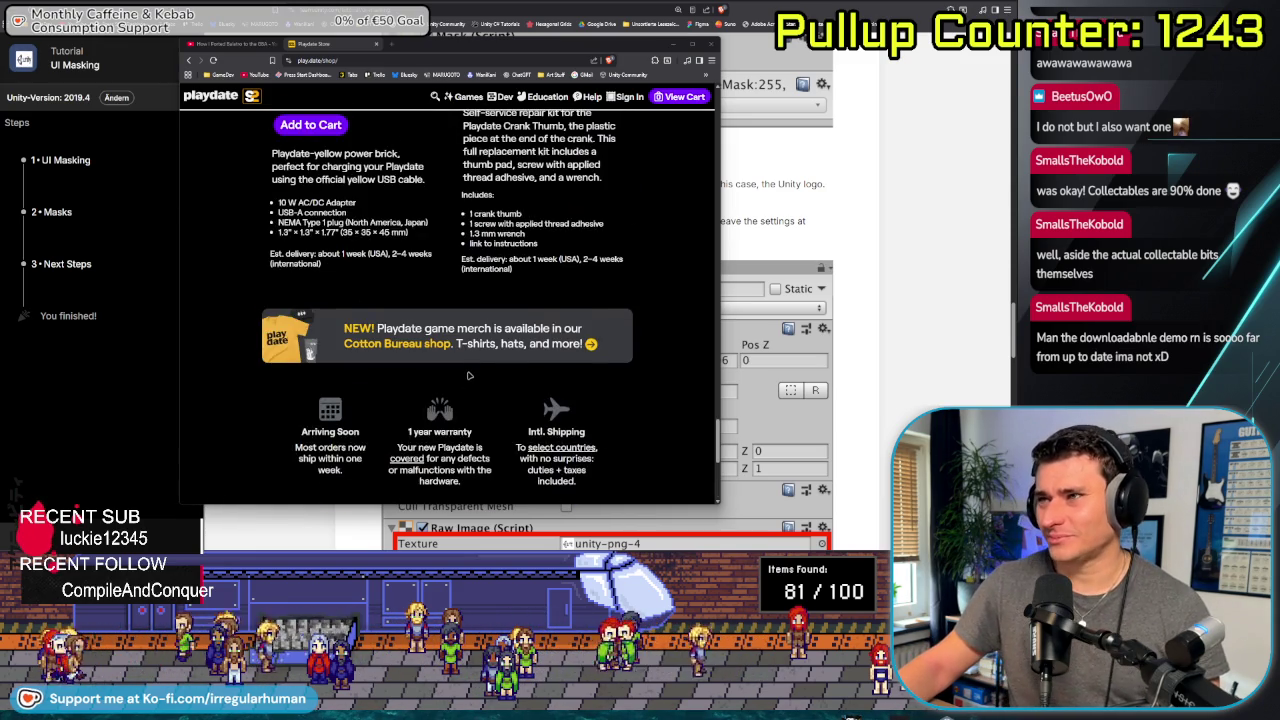
pyautogui.scroll(5, 466, 372)
pyautogui.scroll(10, 468, 375)
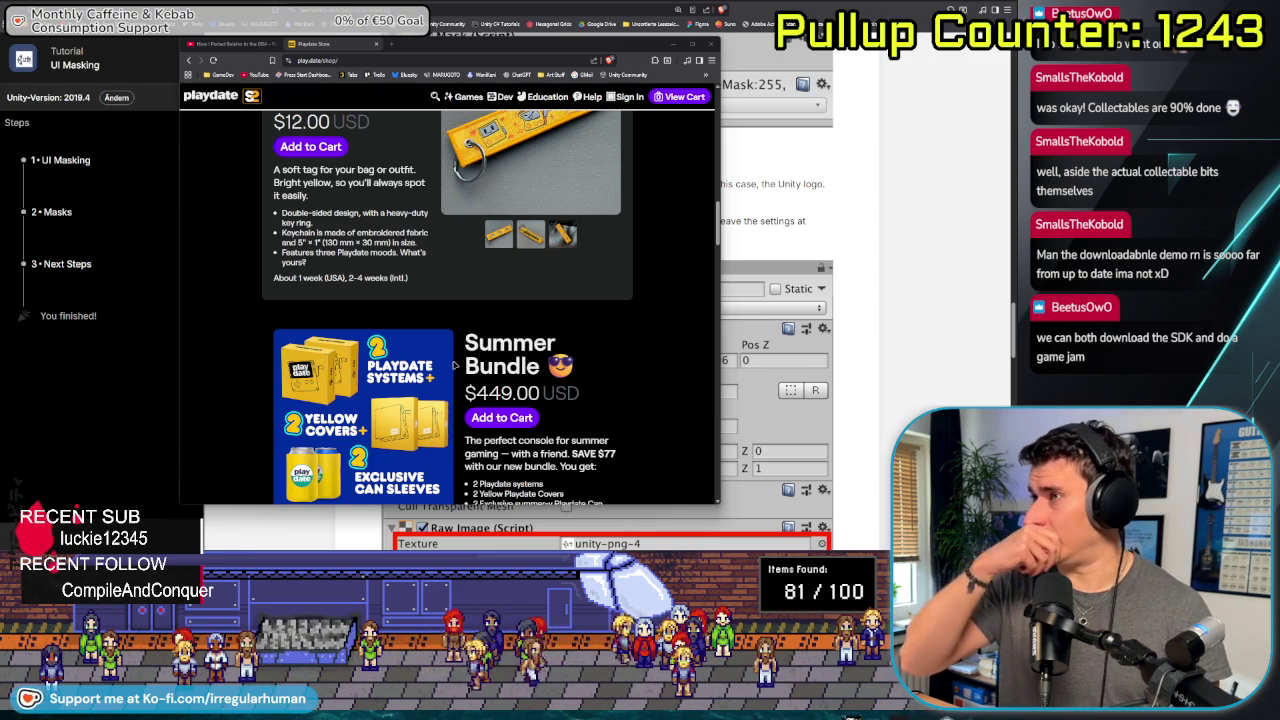
pyautogui.scroll(10, 429, 378)
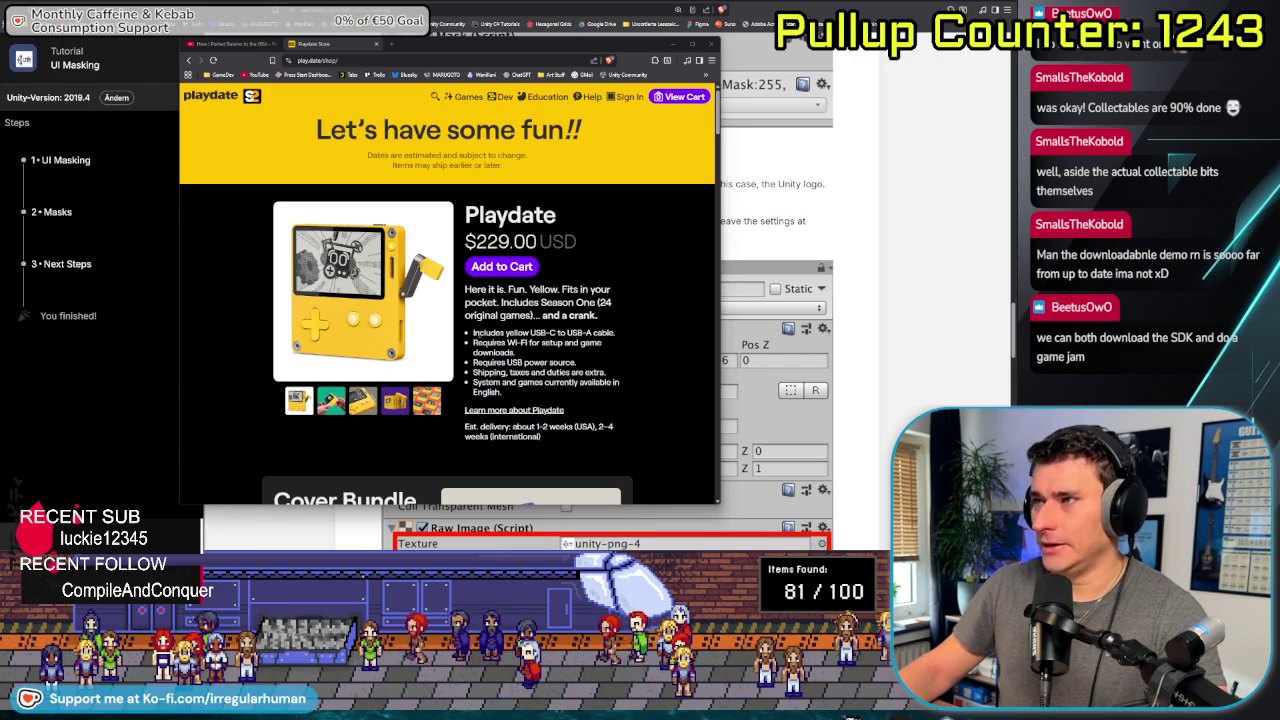
# Select 'USB' in the cable description, then browse the Playdate photos to the many-devices-on-red shot
pyautogui.doubleClick(539, 332)
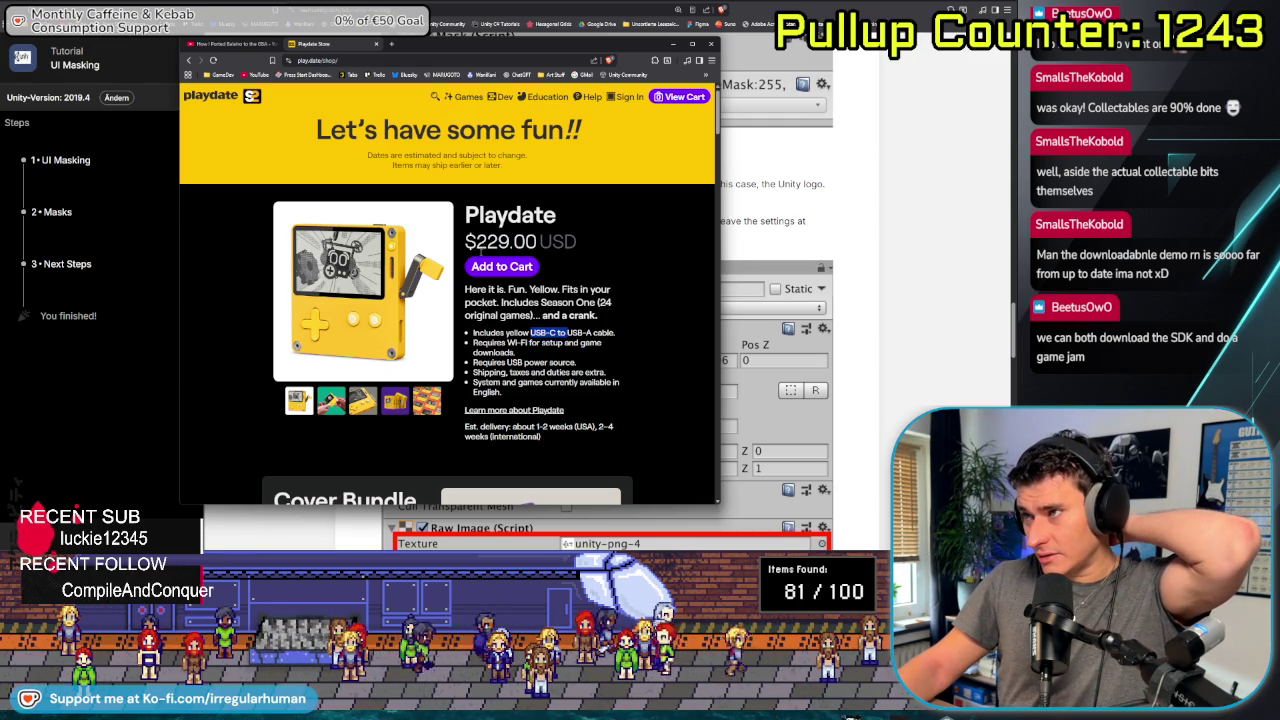
pyautogui.click(331, 400)
pyautogui.click(363, 400)
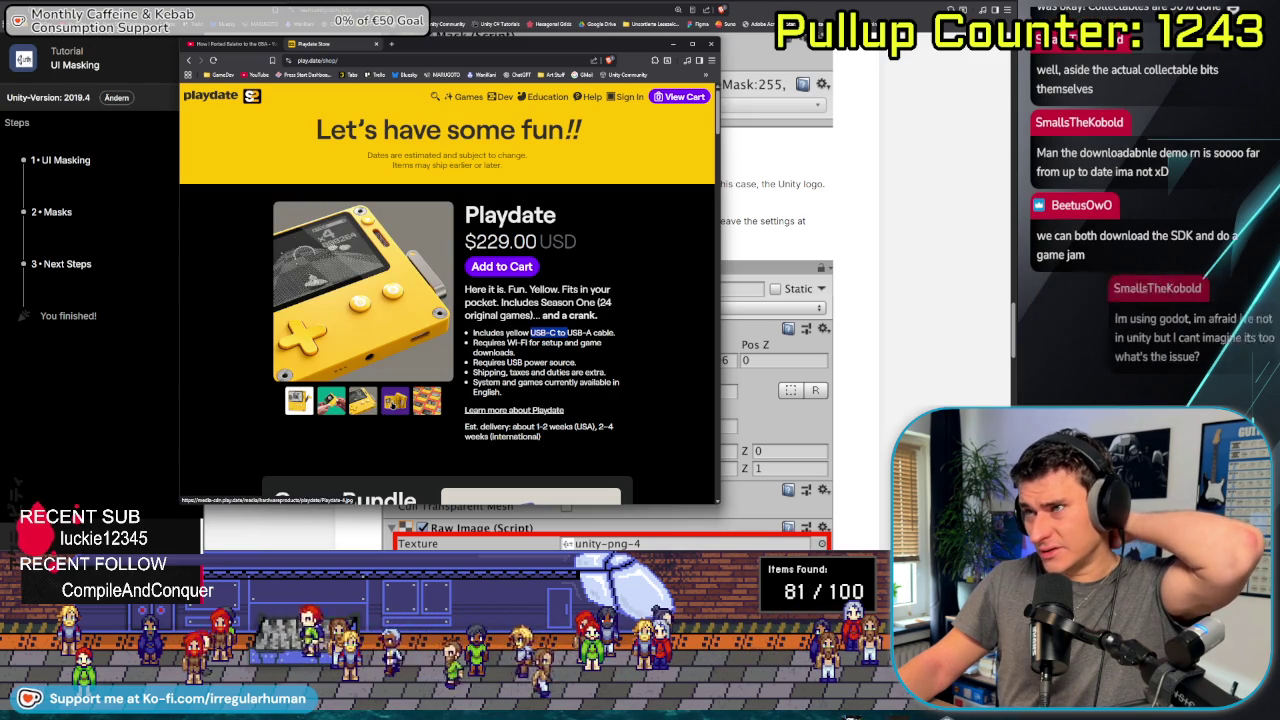
pyautogui.click(395, 400)
pyautogui.click(427, 400)
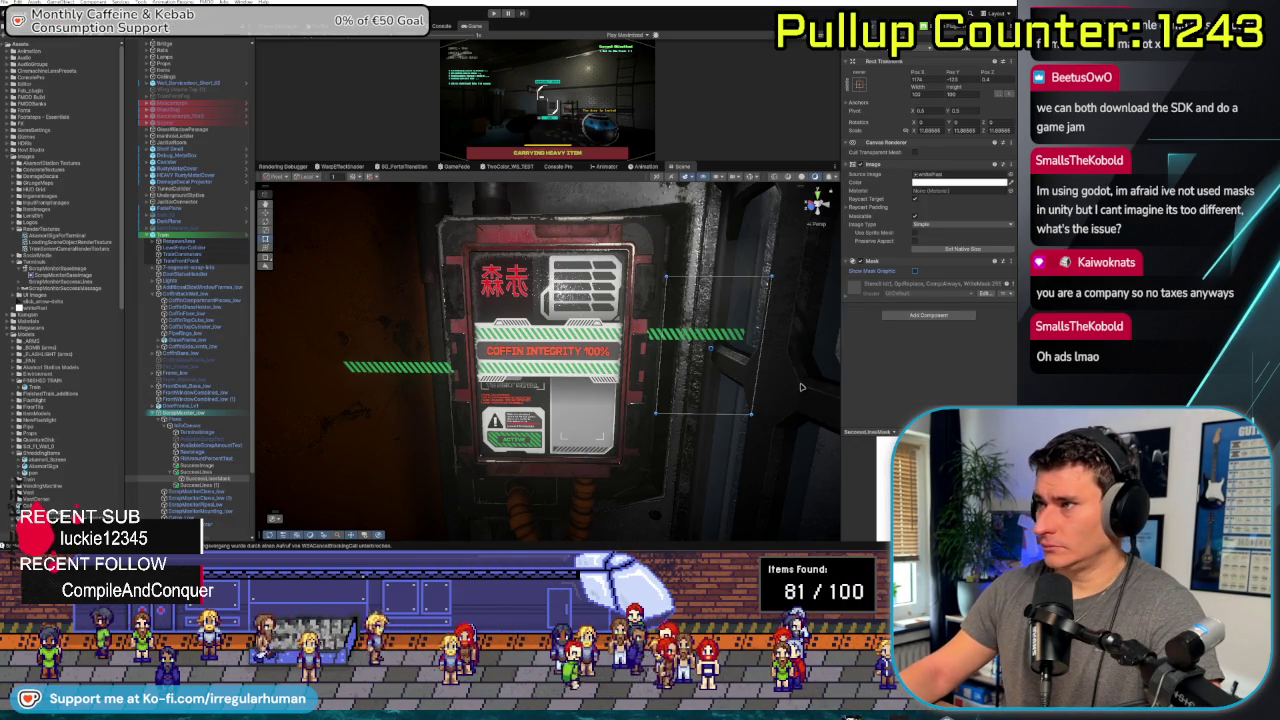
pyautogui.click(237, 472)
pyautogui.click(214, 482)
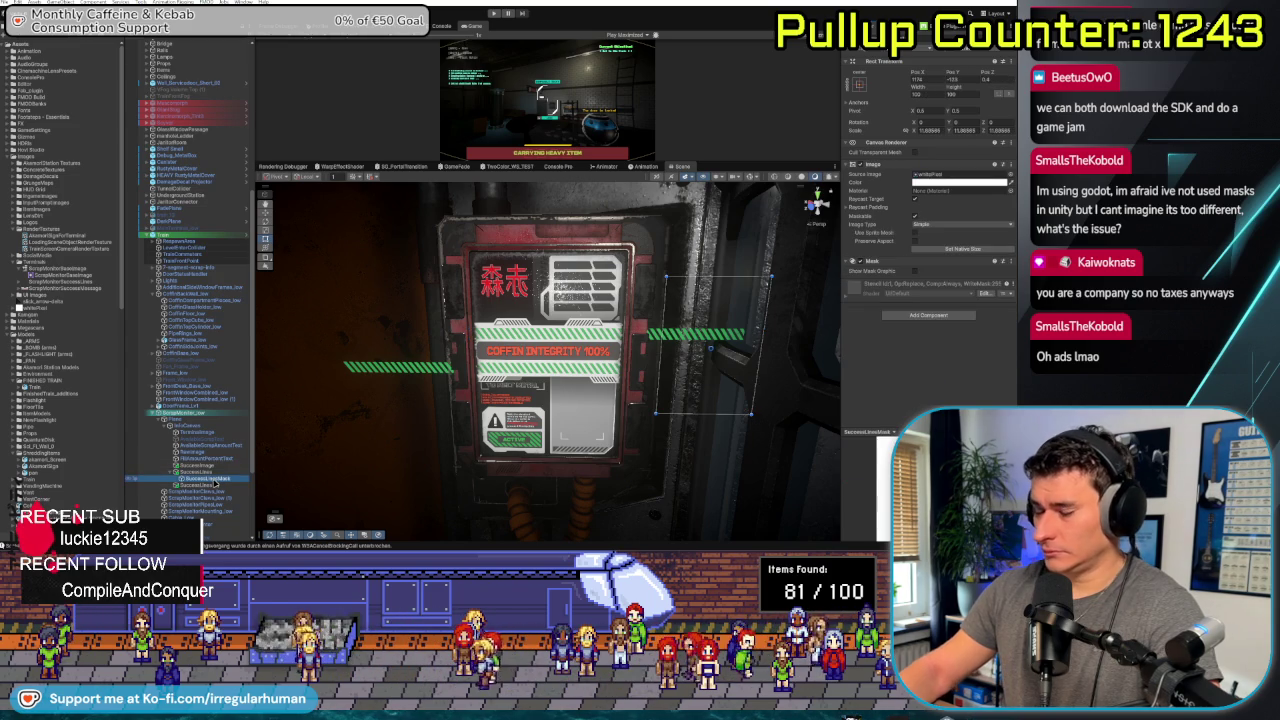
pyautogui.click(221, 472)
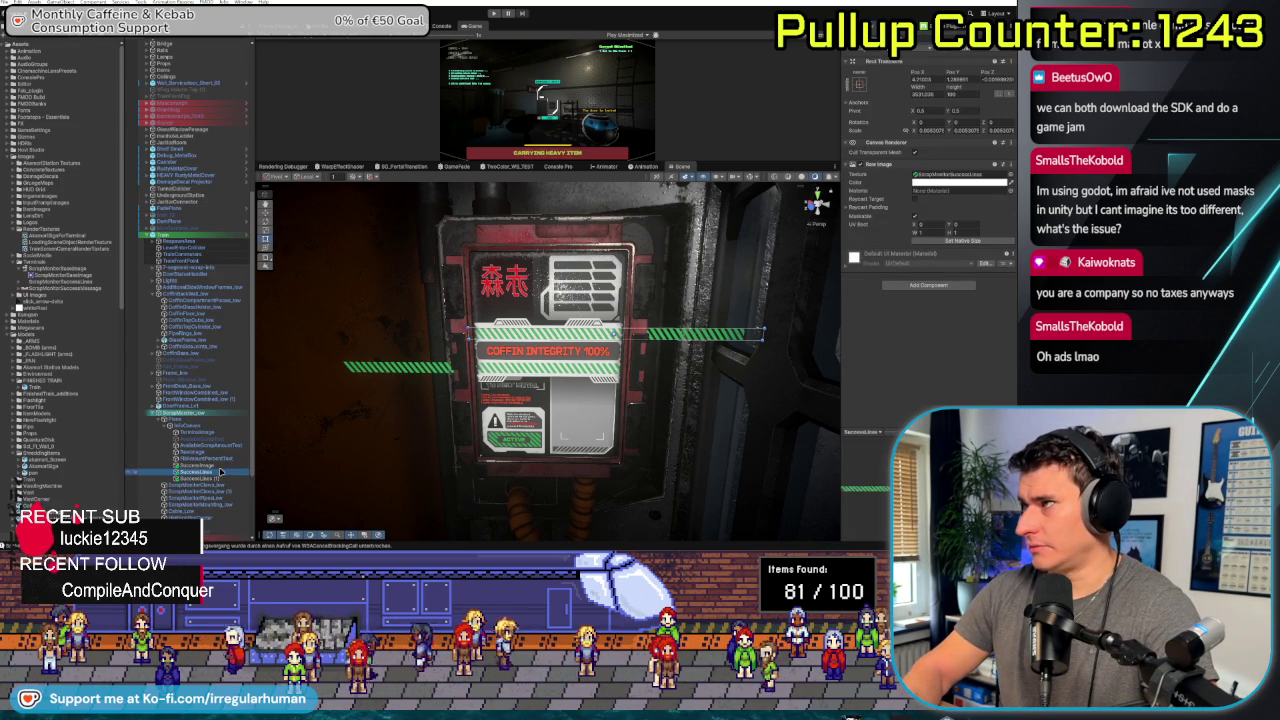
pyautogui.press('Down')
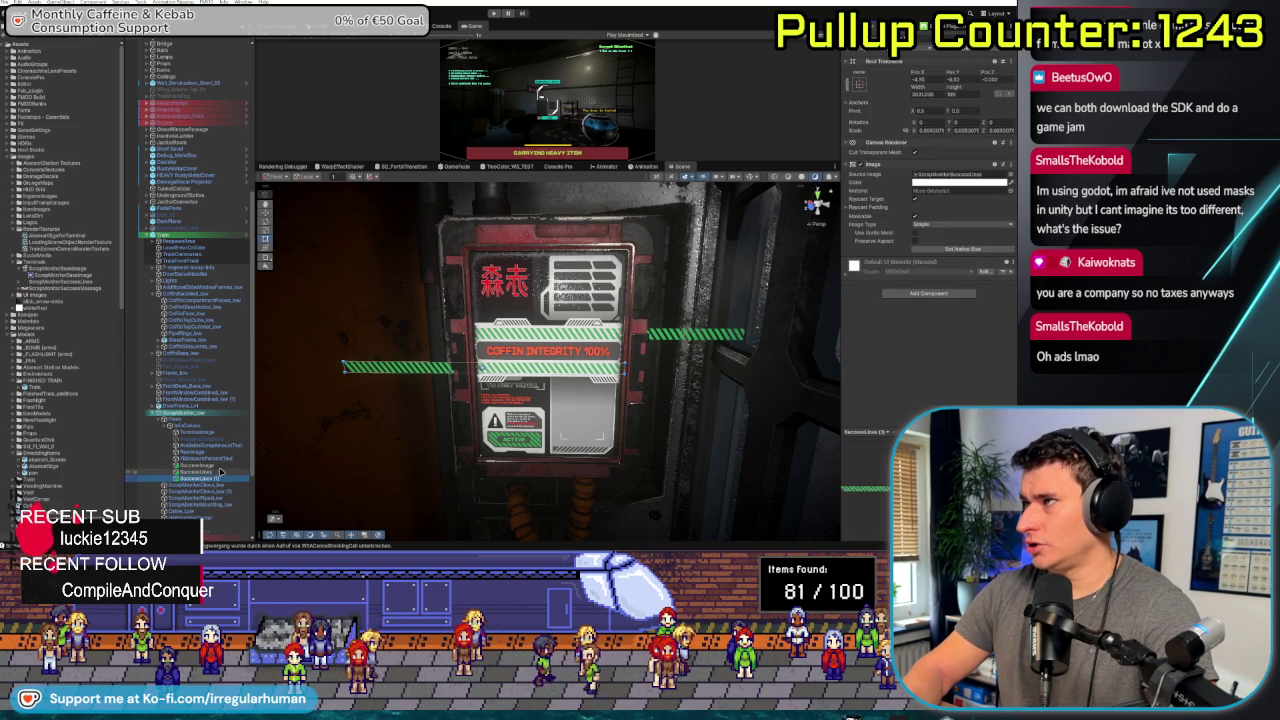
pyautogui.press('Up')
pyautogui.press('Down')
pyautogui.press('Up')
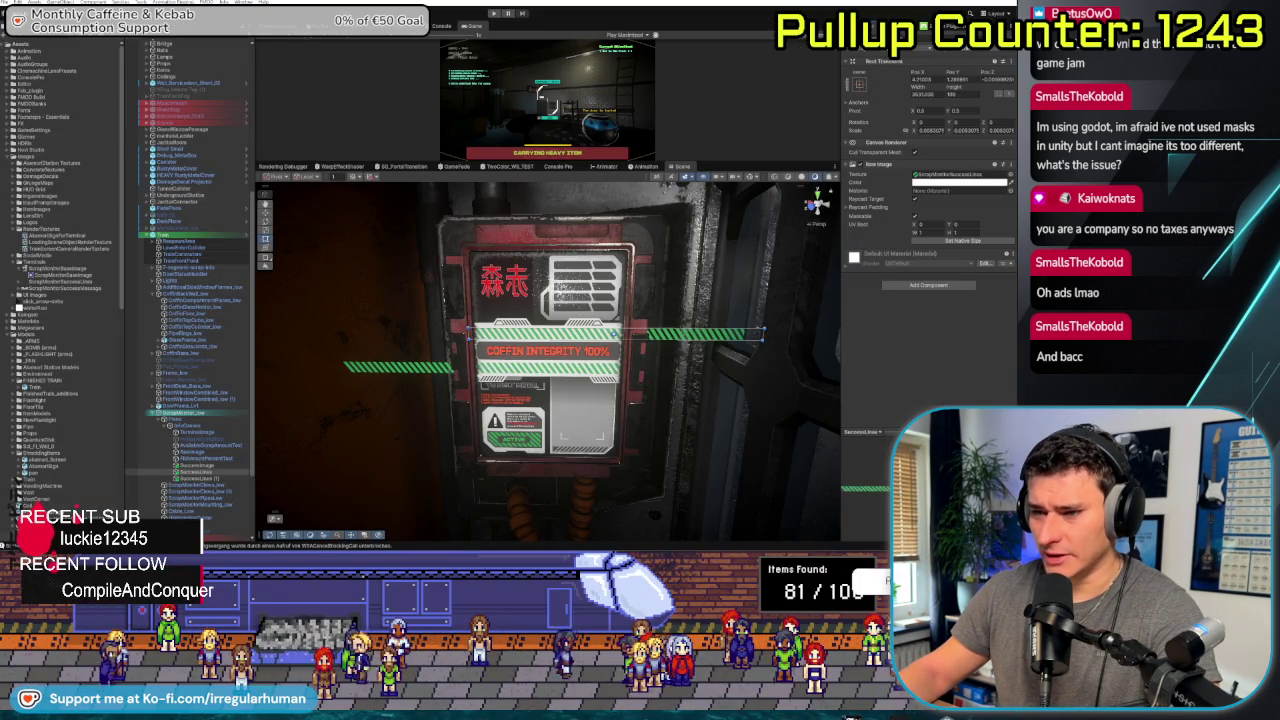
pyautogui.hotkey('alt', 'Tab')
pyautogui.scroll(10, 751, 398)
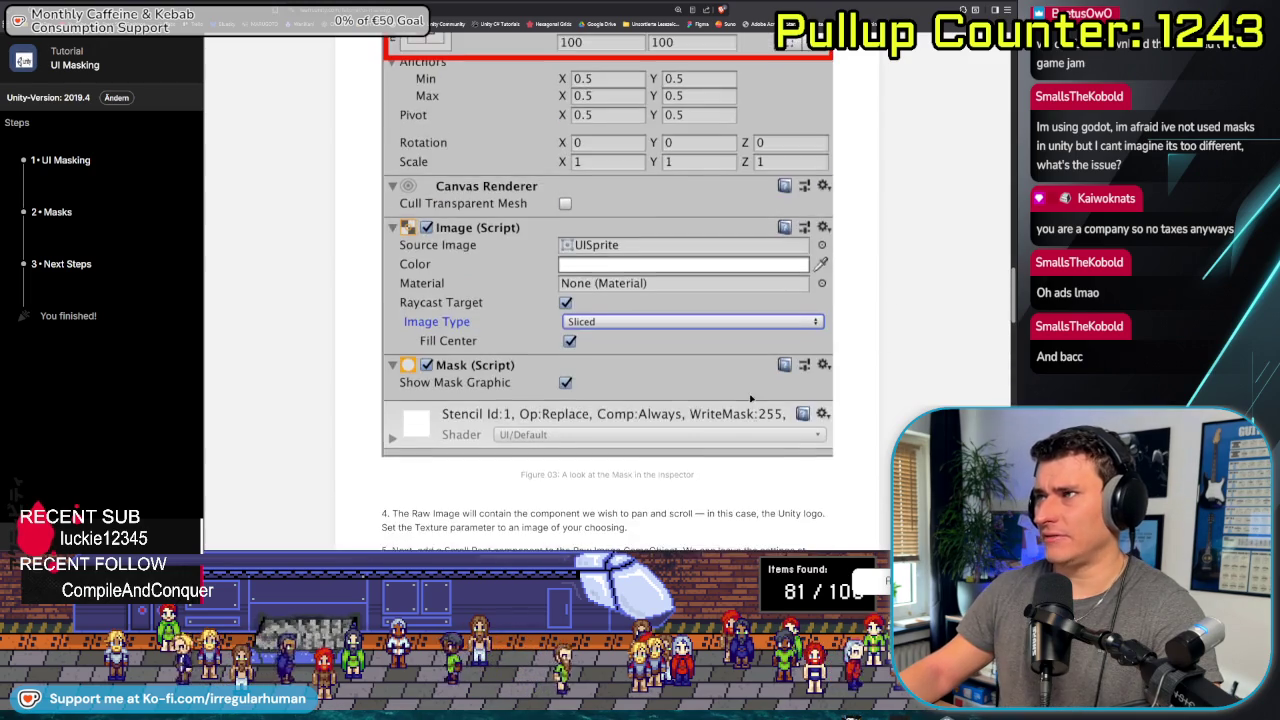
pyautogui.scroll(6, 751, 398)
pyautogui.scroll(-2, 560, 72)
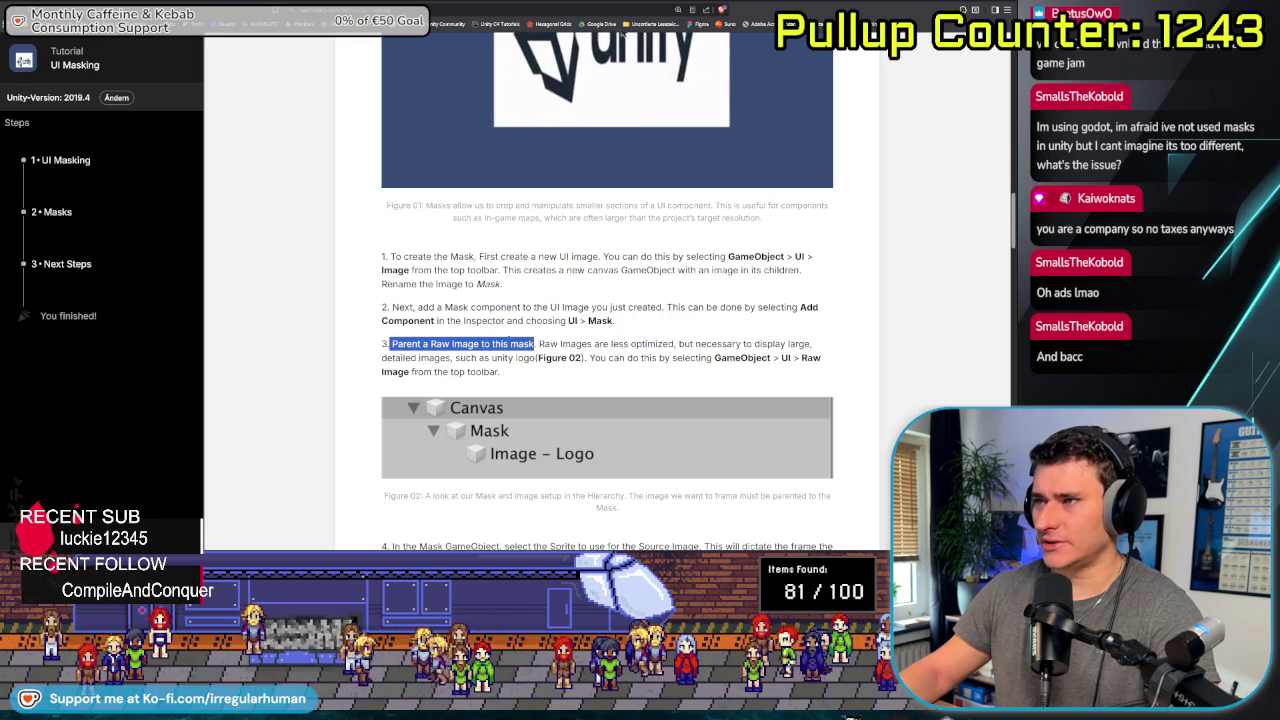
pyautogui.click(454, 350)
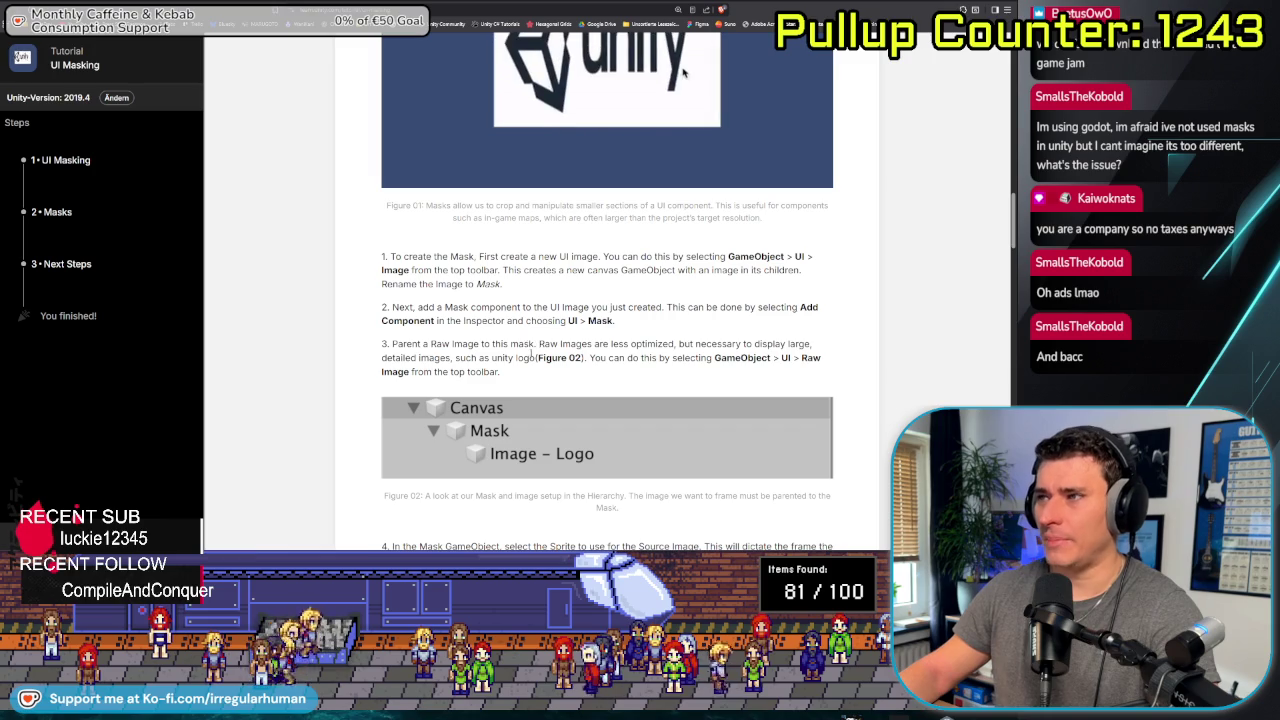
pyautogui.scroll(-1, 465, 430)
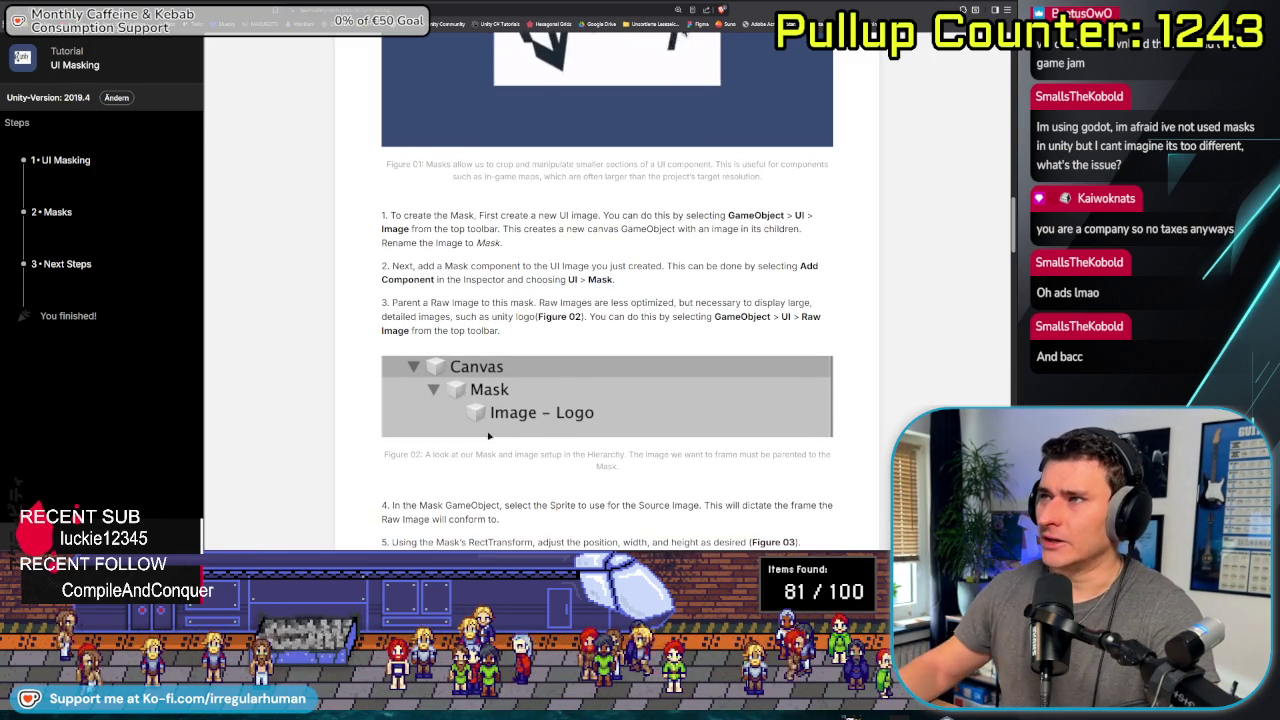
pyautogui.scroll(15, 490, 442)
pyautogui.scroll(-15, 506, 438)
pyautogui.scroll(-20, 410, 362)
pyautogui.scroll(-18, 416, 372)
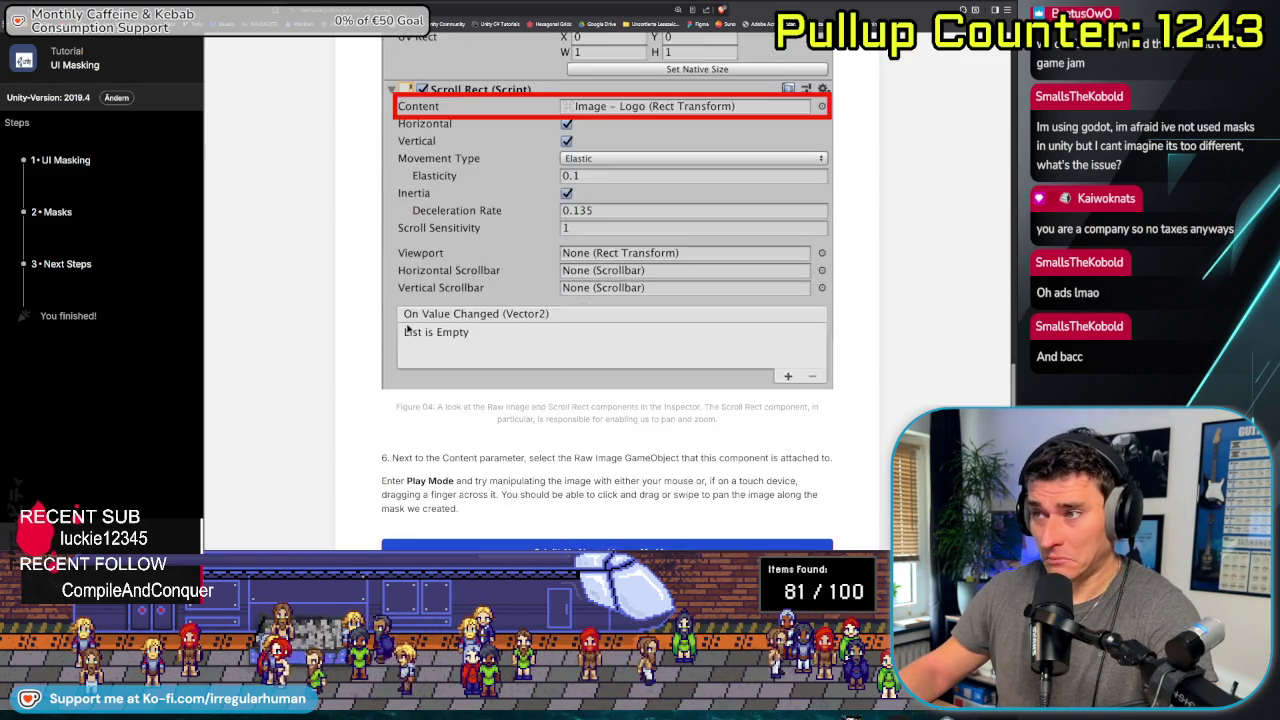
pyautogui.scroll(-4, 407, 330)
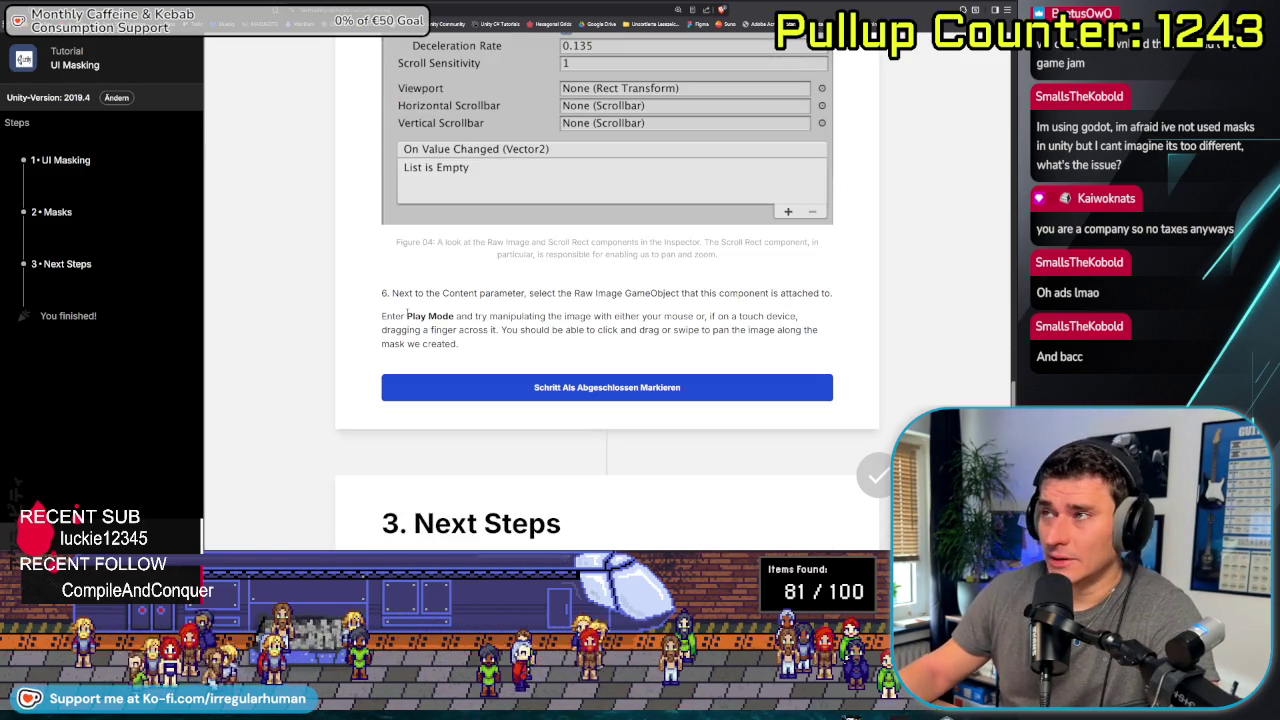
pyautogui.scroll(11, 320, 286)
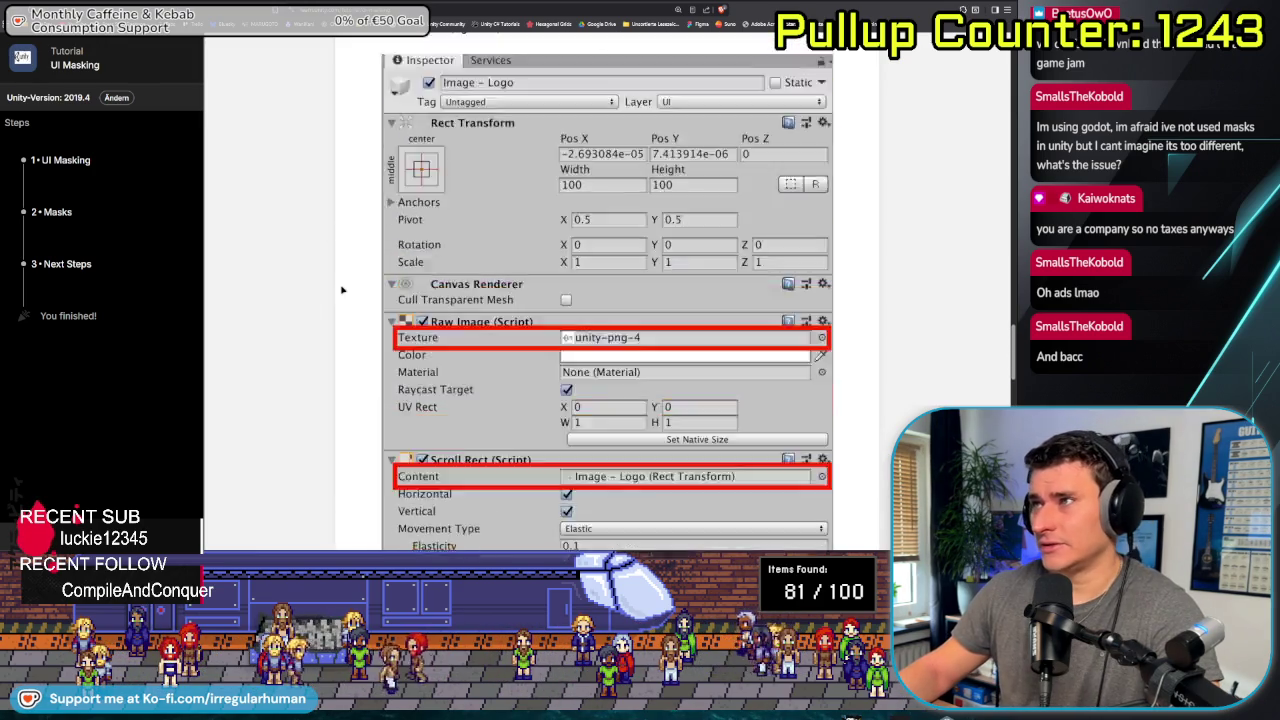
pyautogui.scroll(11, 341, 290)
pyautogui.scroll(15, 323, 257)
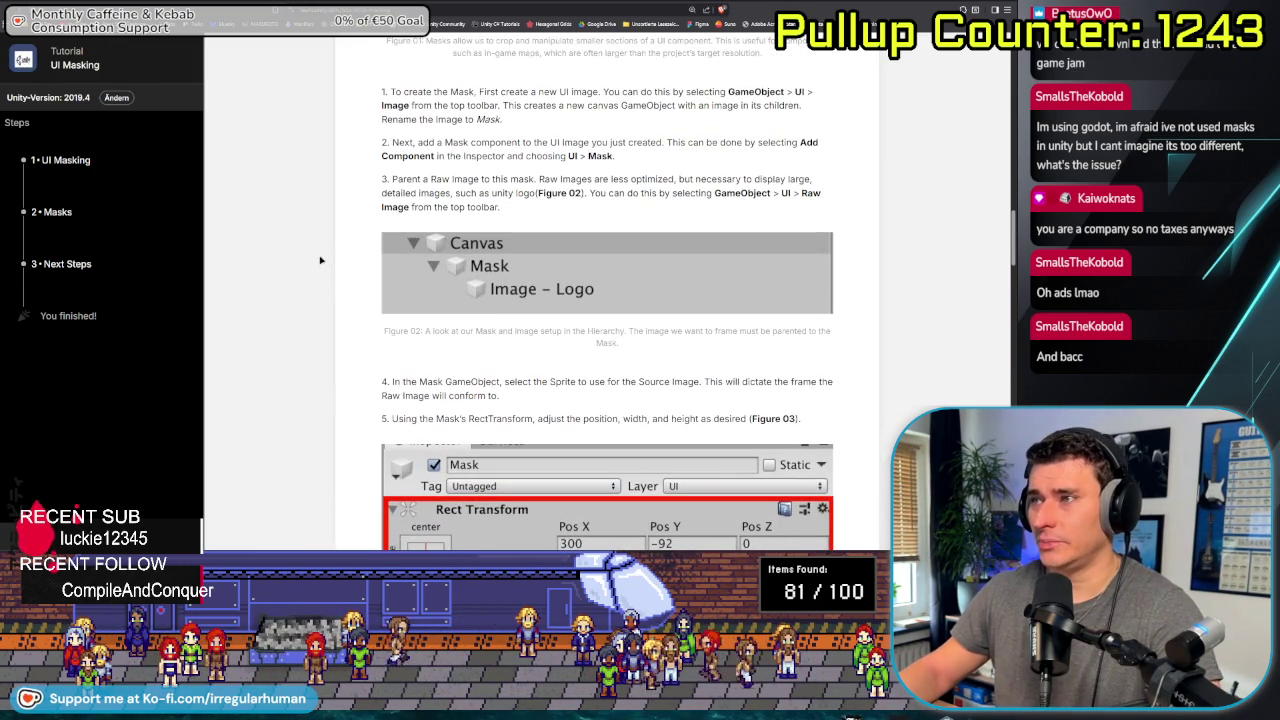
pyautogui.scroll(10, 320, 260)
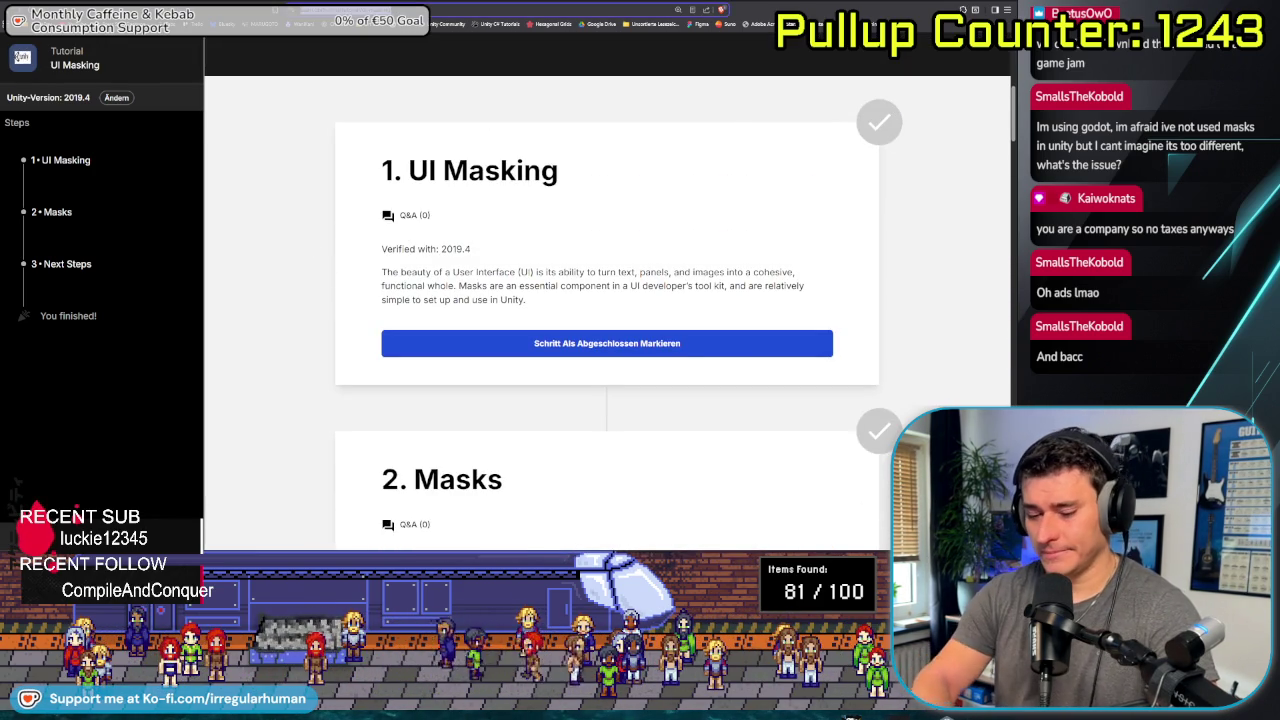
# Search Google for 'Unity image masks' and open the video on masking UI elements
pyautogui.hotkey('ctrl', 'l')
pyautogui.write('Unity image mas')
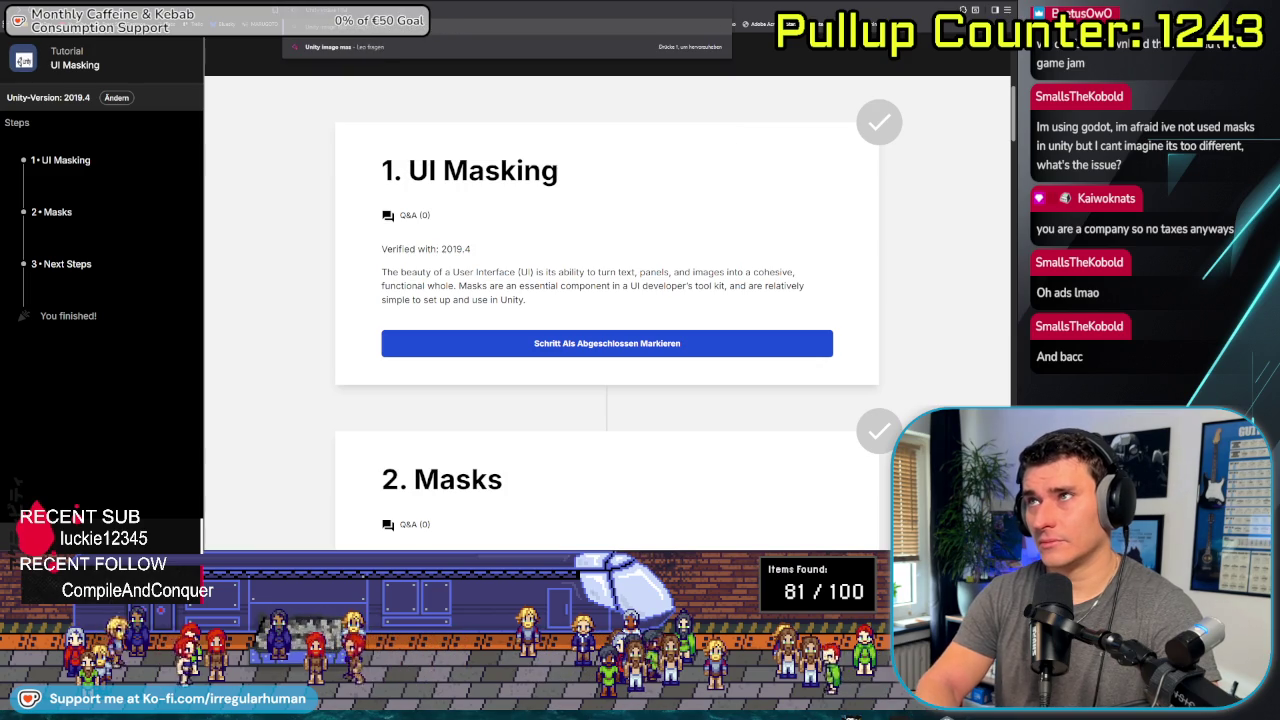
pyautogui.write('ks')
pyautogui.press('Return')
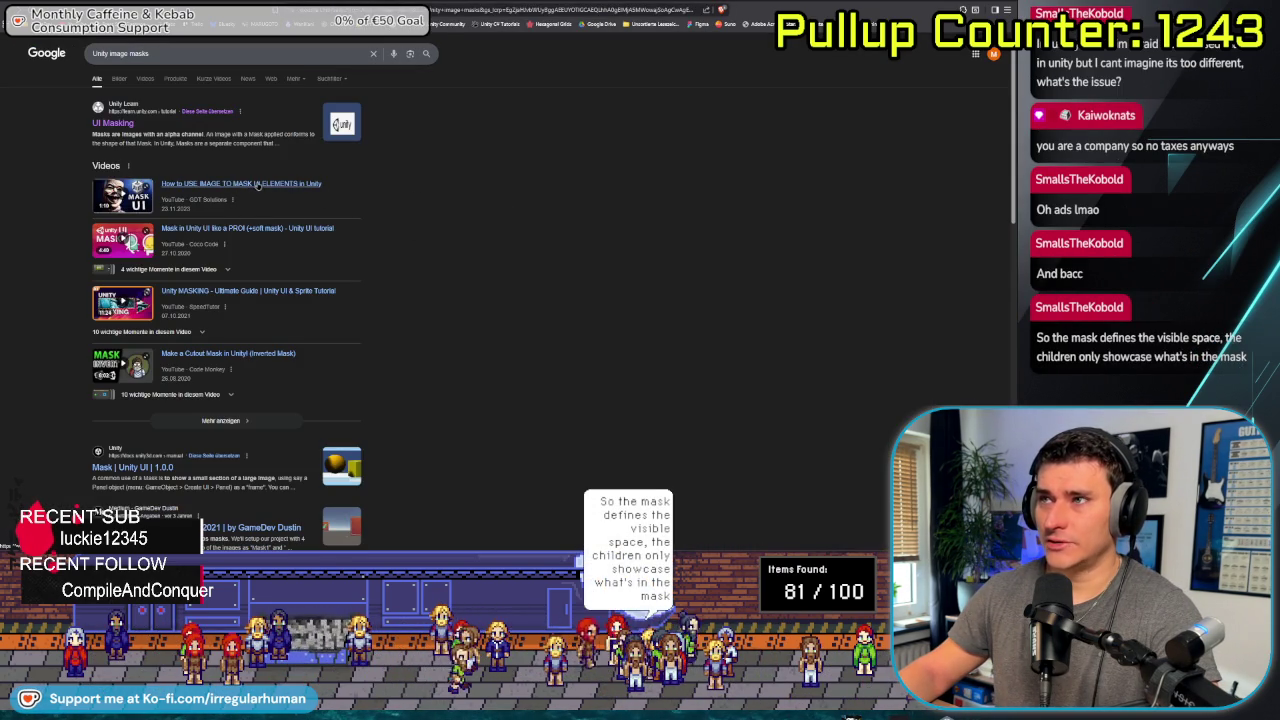
pyautogui.click(257, 184)
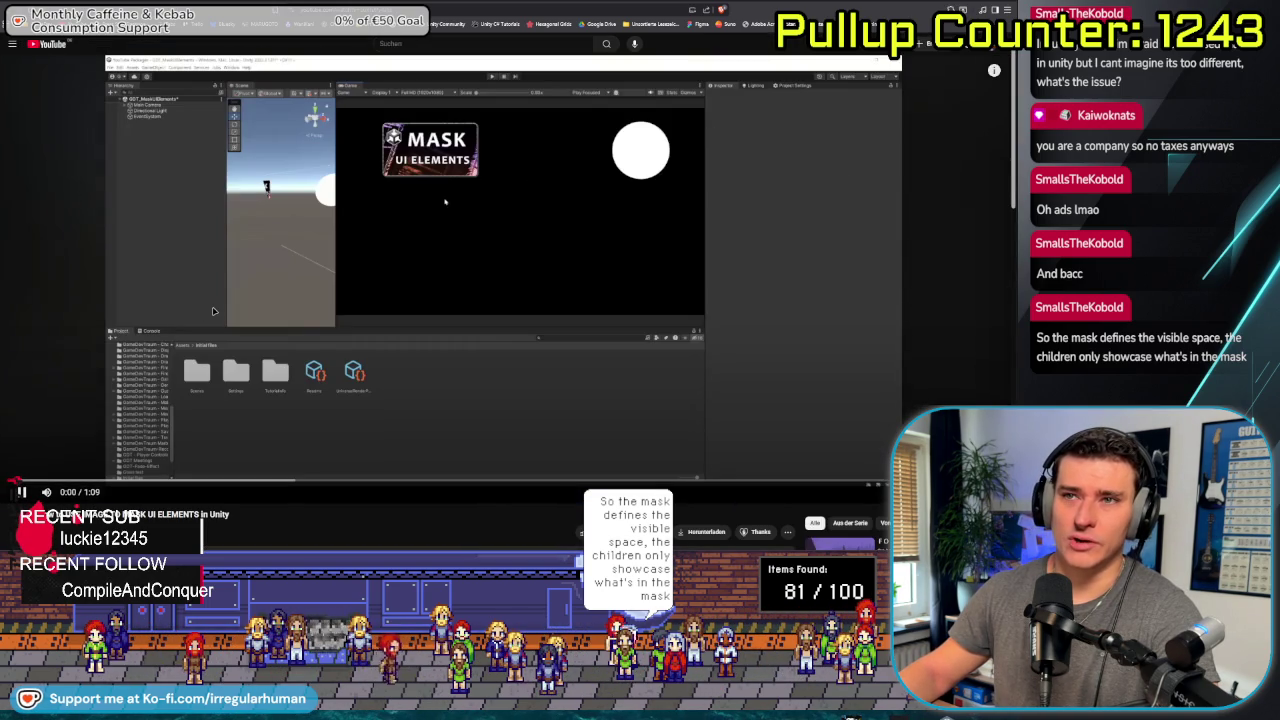
# Watch the 'MASK UI ELEMENTS in Unity' video and pause it at 1:01
pyautogui.click(213, 311)
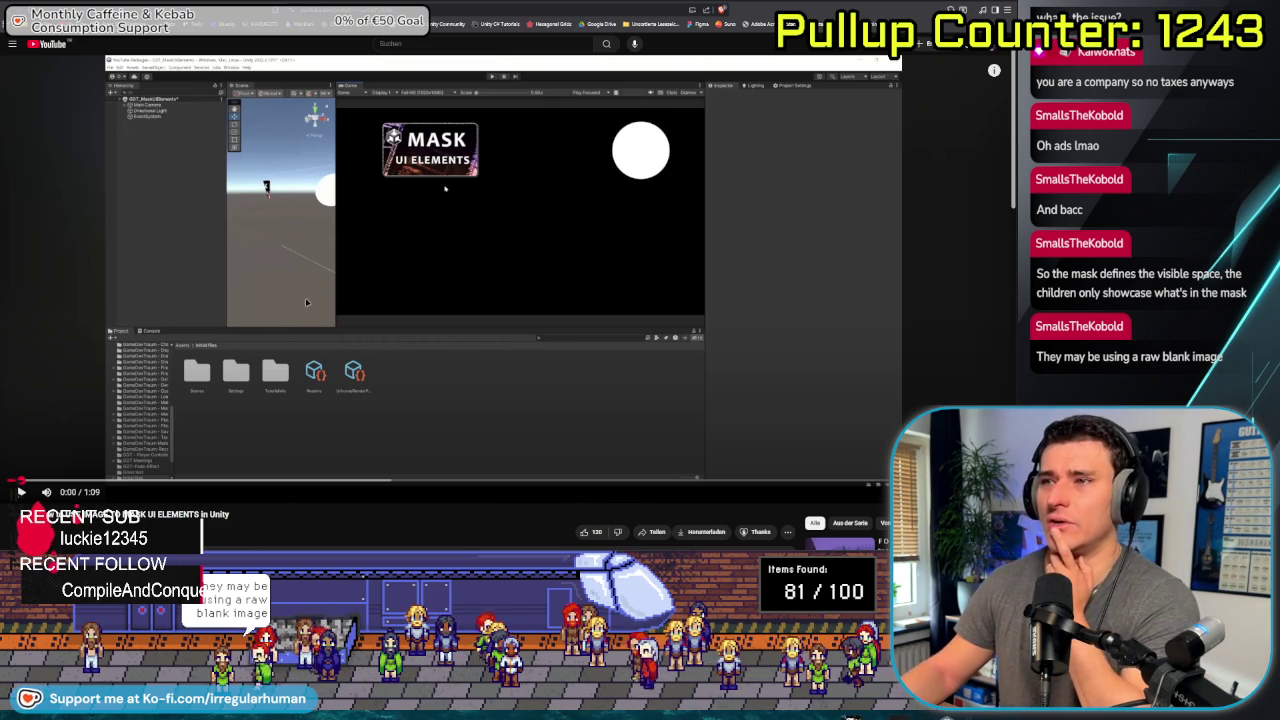
pyautogui.click(495, 261)
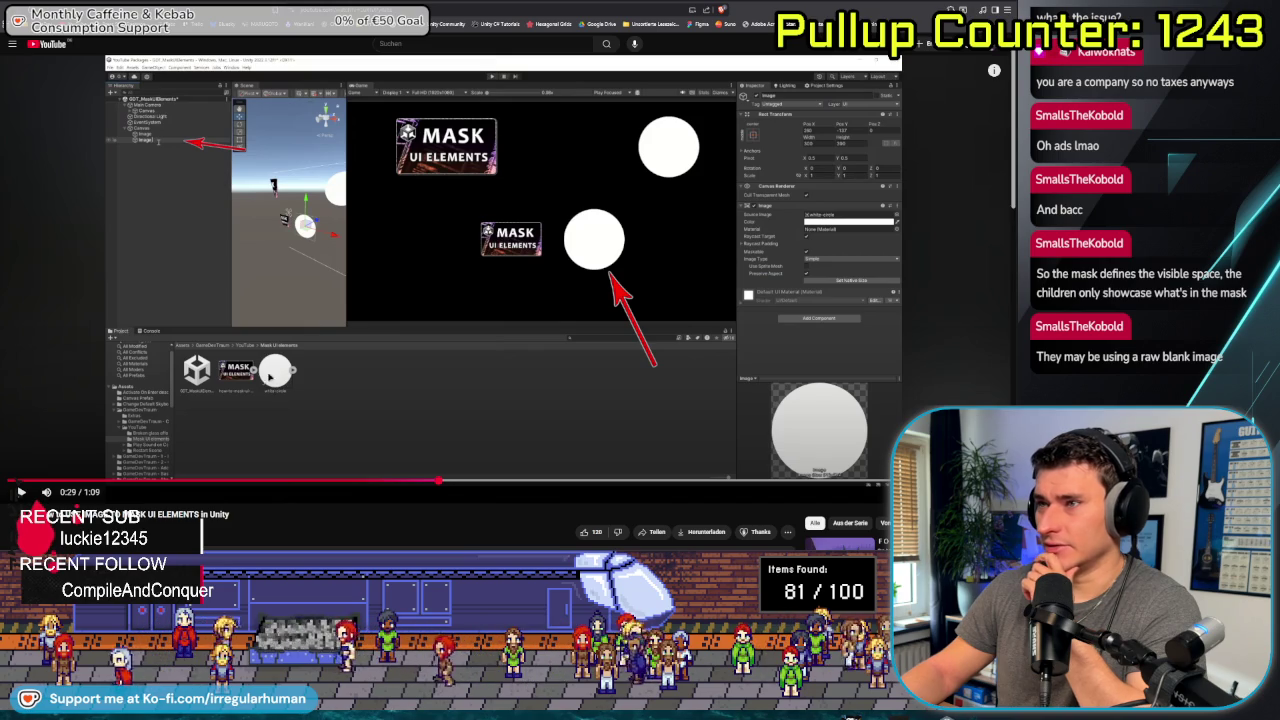
pyautogui.press('space')
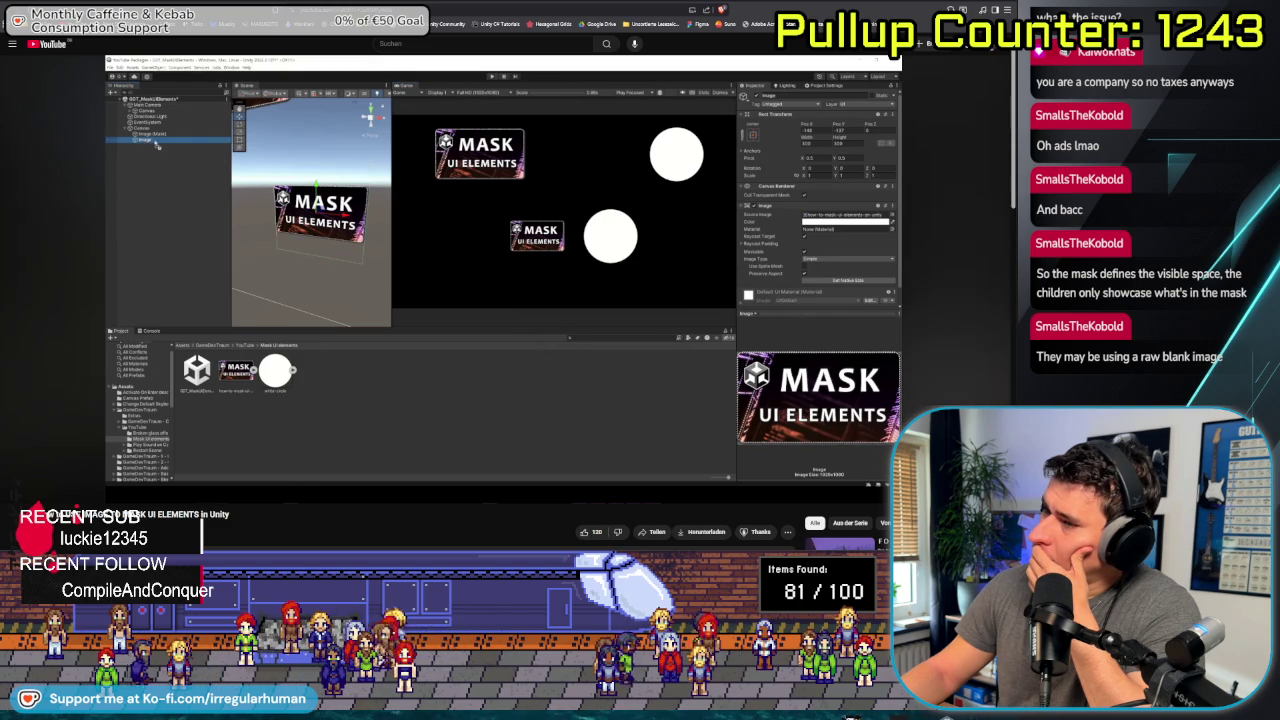
pyautogui.moveTo(353, 293)
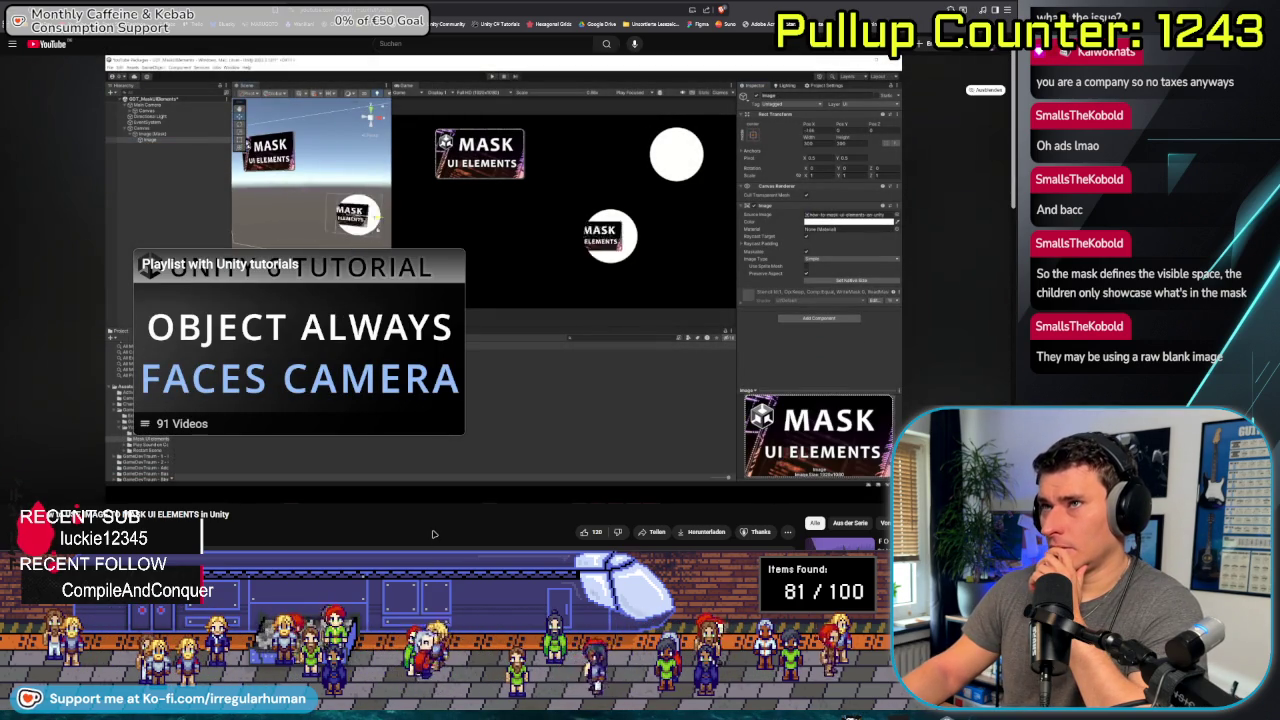
pyautogui.moveTo(515, 358)
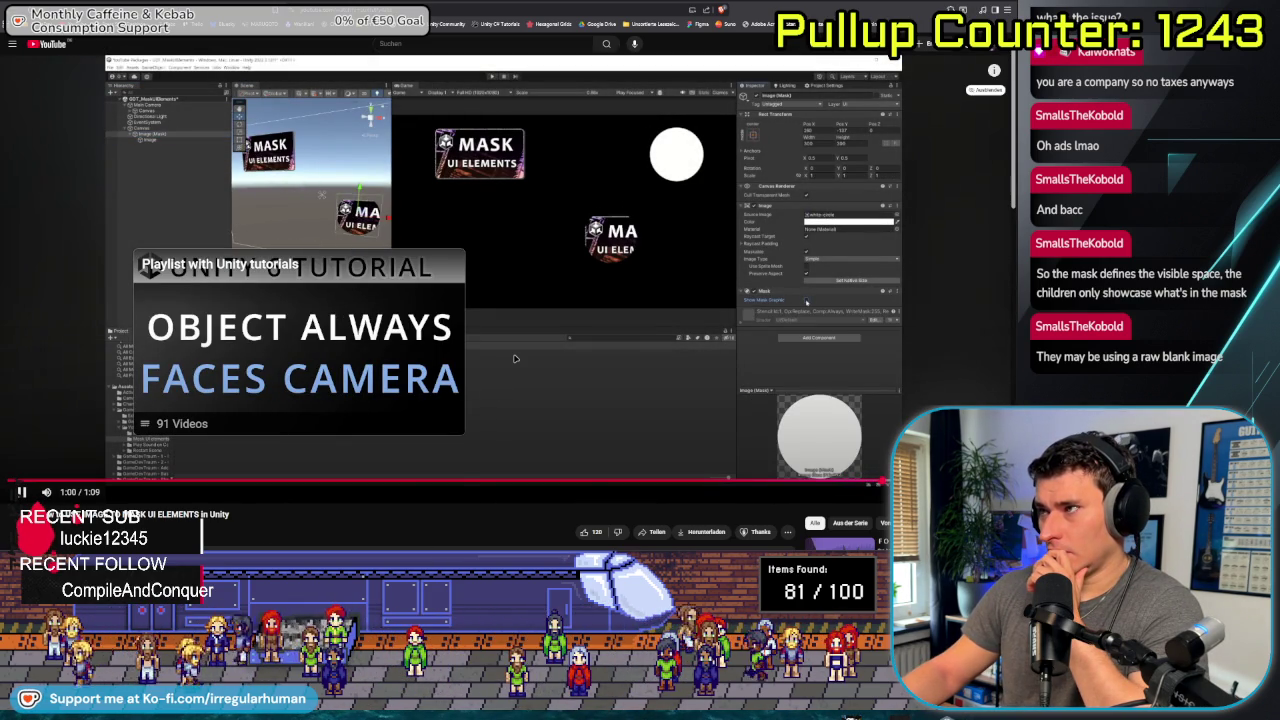
pyautogui.click(515, 358)
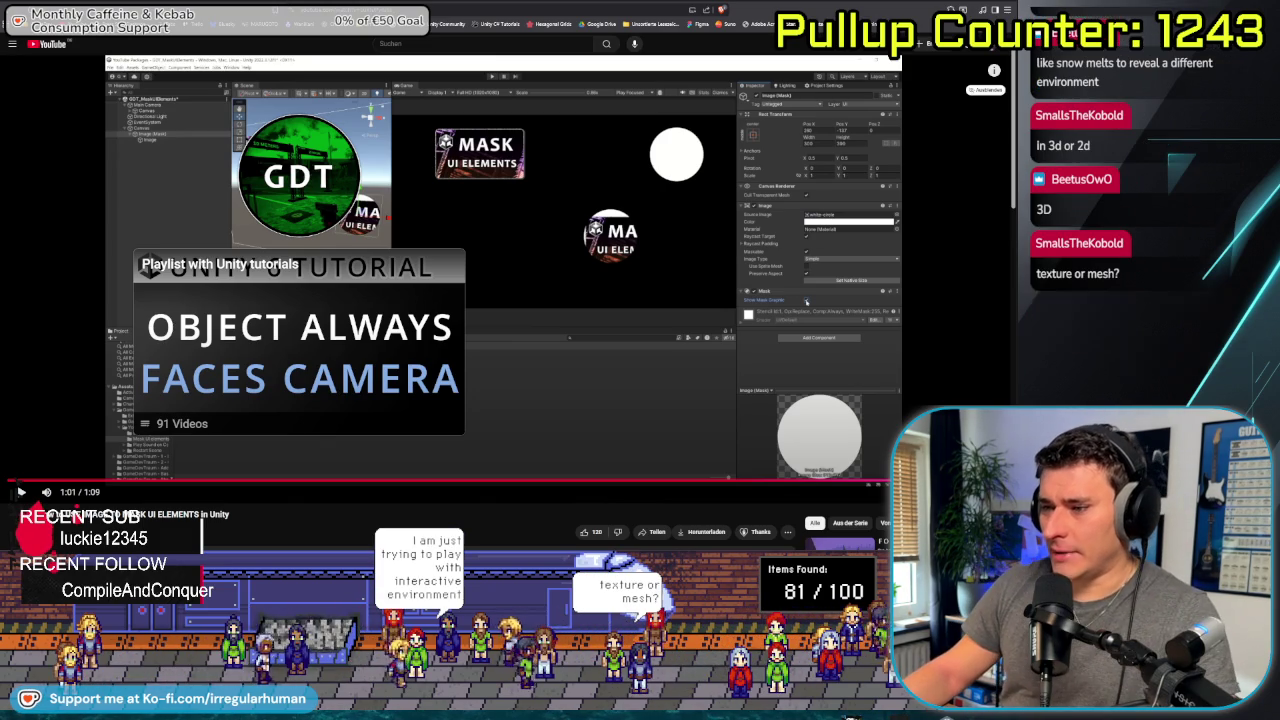
# Return to the Unity editor showing the 'COFFIN INTEGRITY 100%' terminal scene
pyautogui.hotkey('alt', 'Tab')
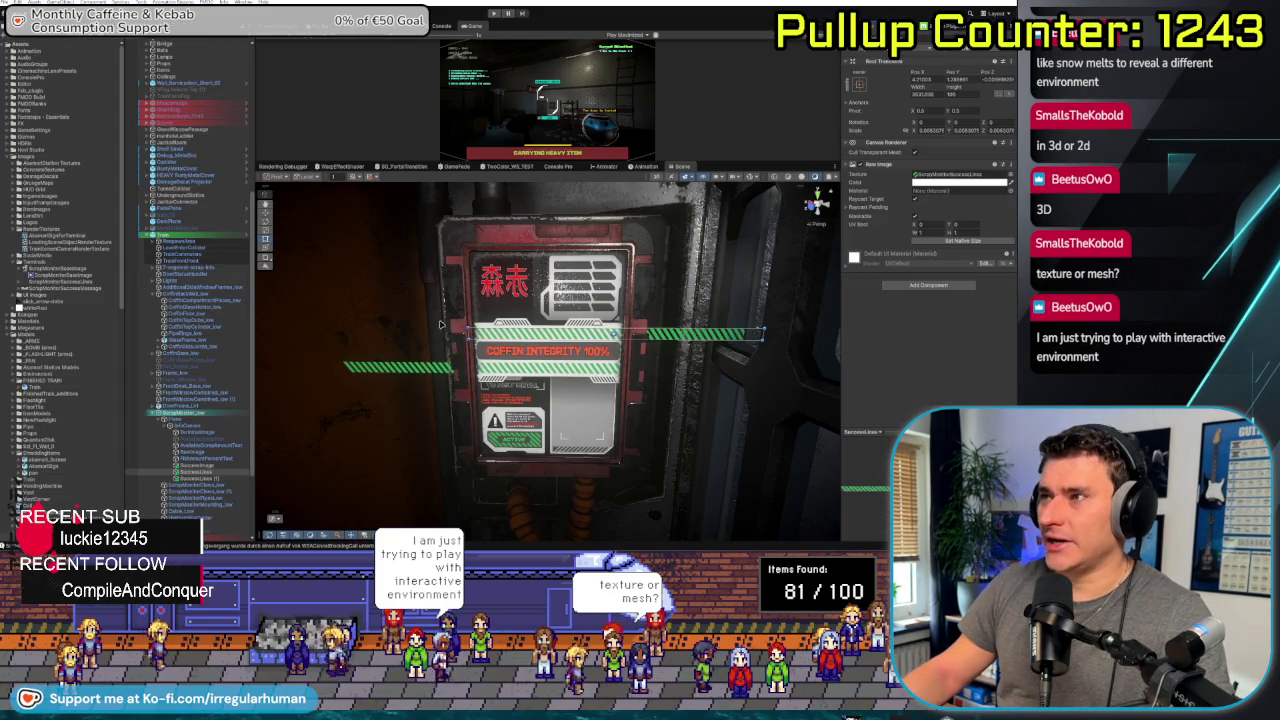
pyautogui.moveTo(468, 344)
pyautogui.mouseDown()
pyautogui.moveTo(620, 331)
pyautogui.moveTo(516, 347)
pyautogui.mouseUp()
pyautogui.moveTo(661, 357)
pyautogui.mouseDown()
pyautogui.moveTo(555, 472)
pyautogui.moveTo(695, 306)
pyautogui.moveTo(720, 311)
pyautogui.moveTo(690, 306)
pyautogui.mouseUp()
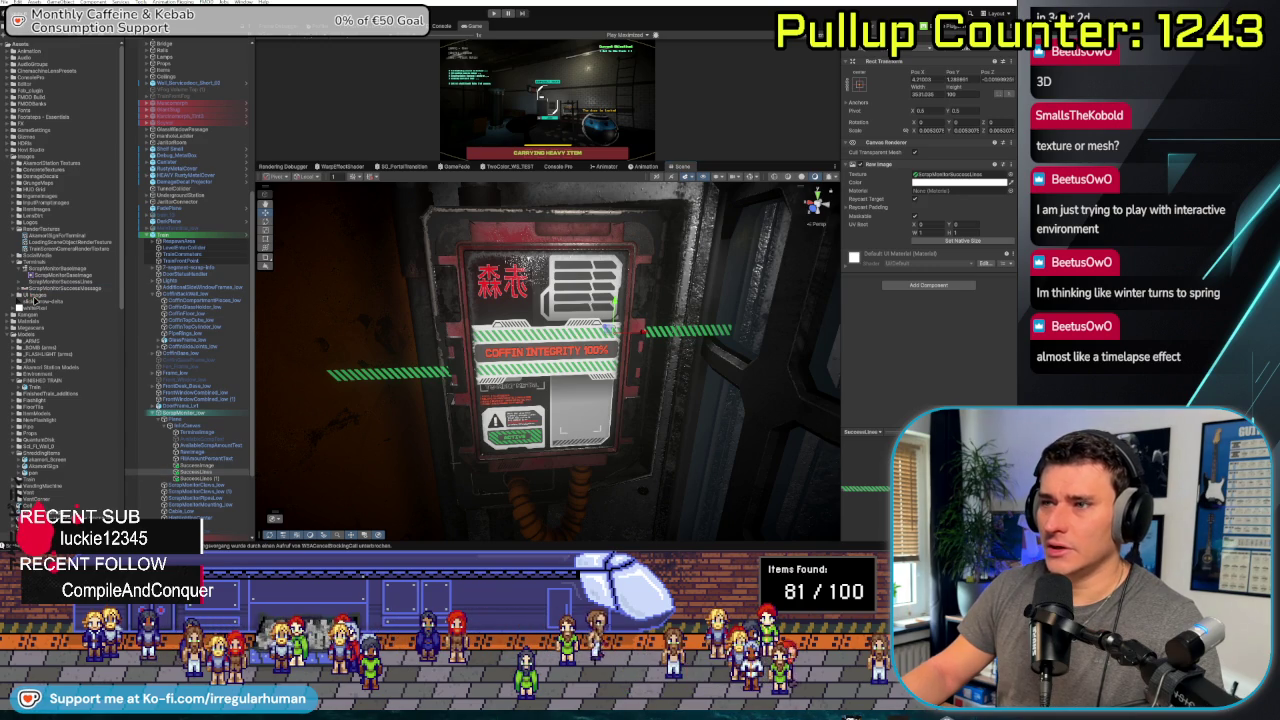
pyautogui.scroll(-5, 157, 422)
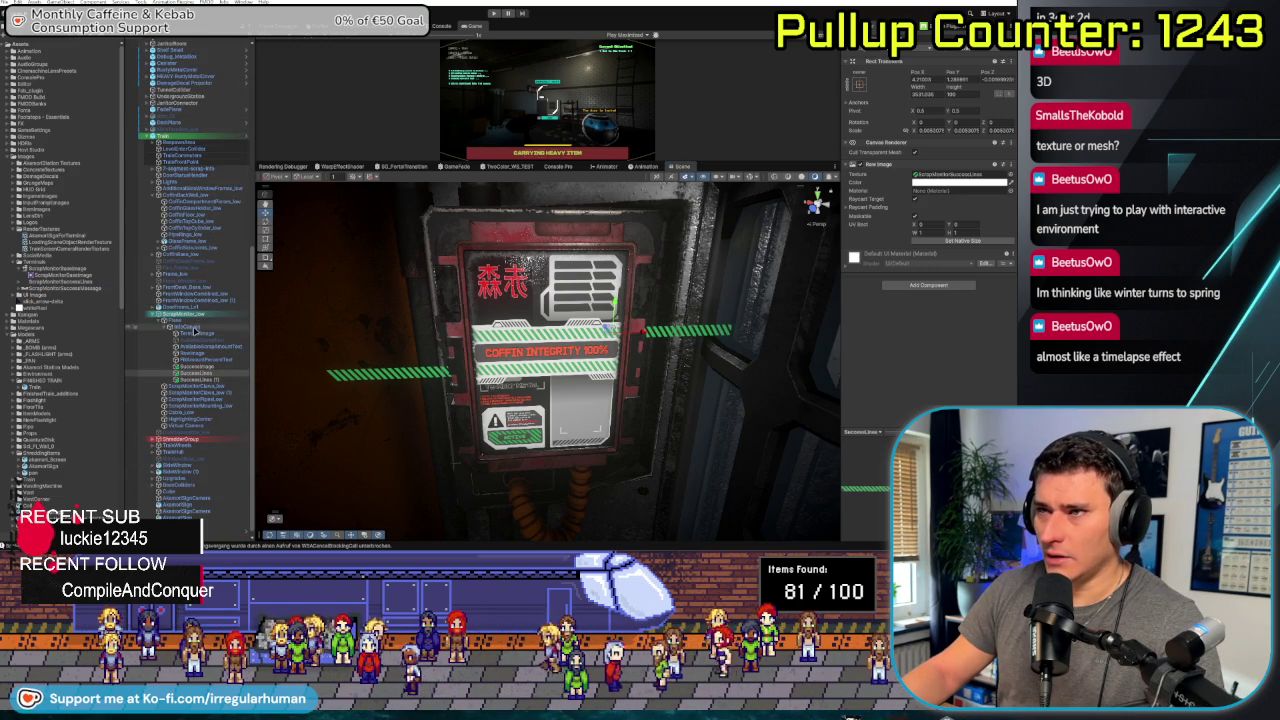
pyautogui.rightClick(198, 330)
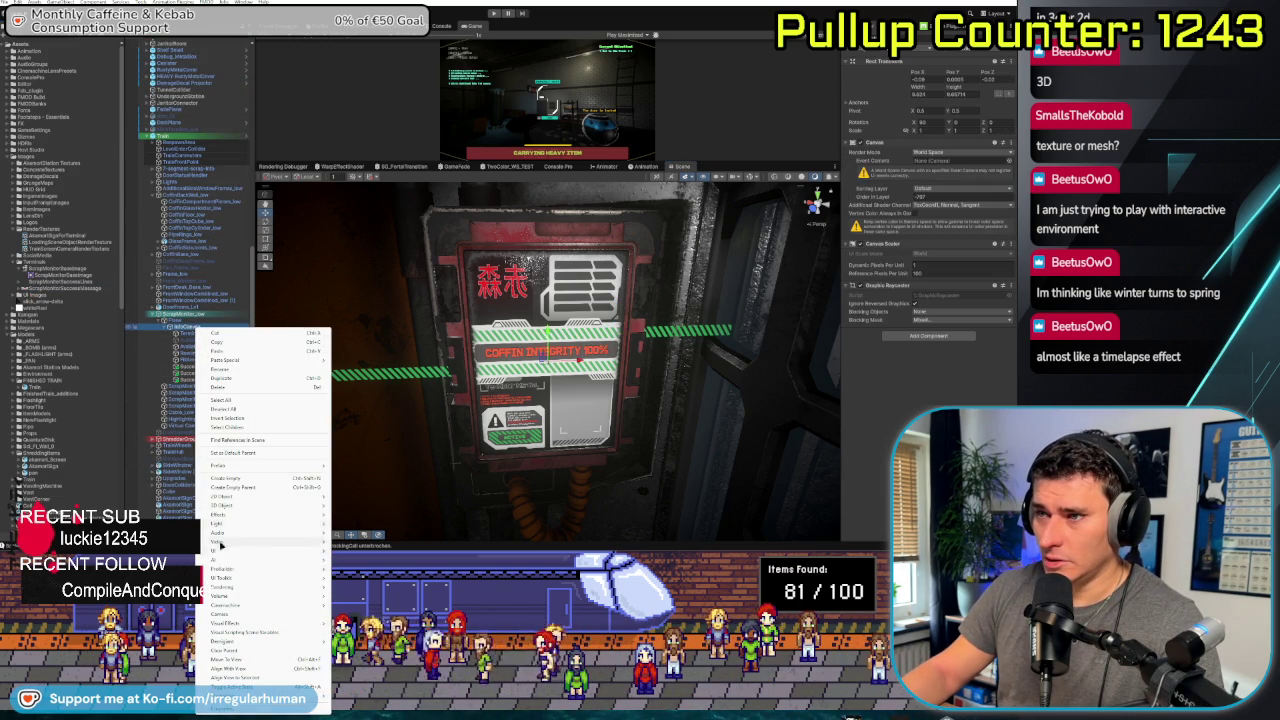
# Create a UI Image under the Canvas and shrink it to a small white square on the panel
pyautogui.click(362, 561)
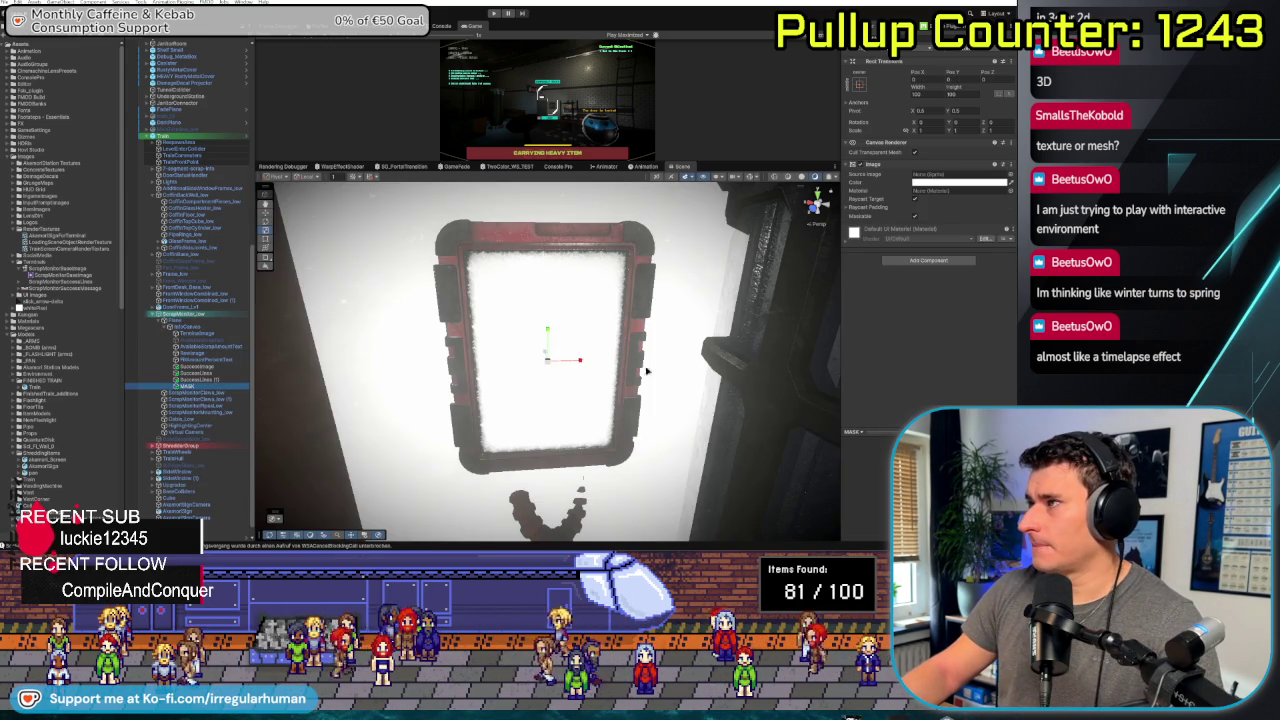
pyautogui.moveTo(547, 358); pyautogui.dragTo(533, 354)
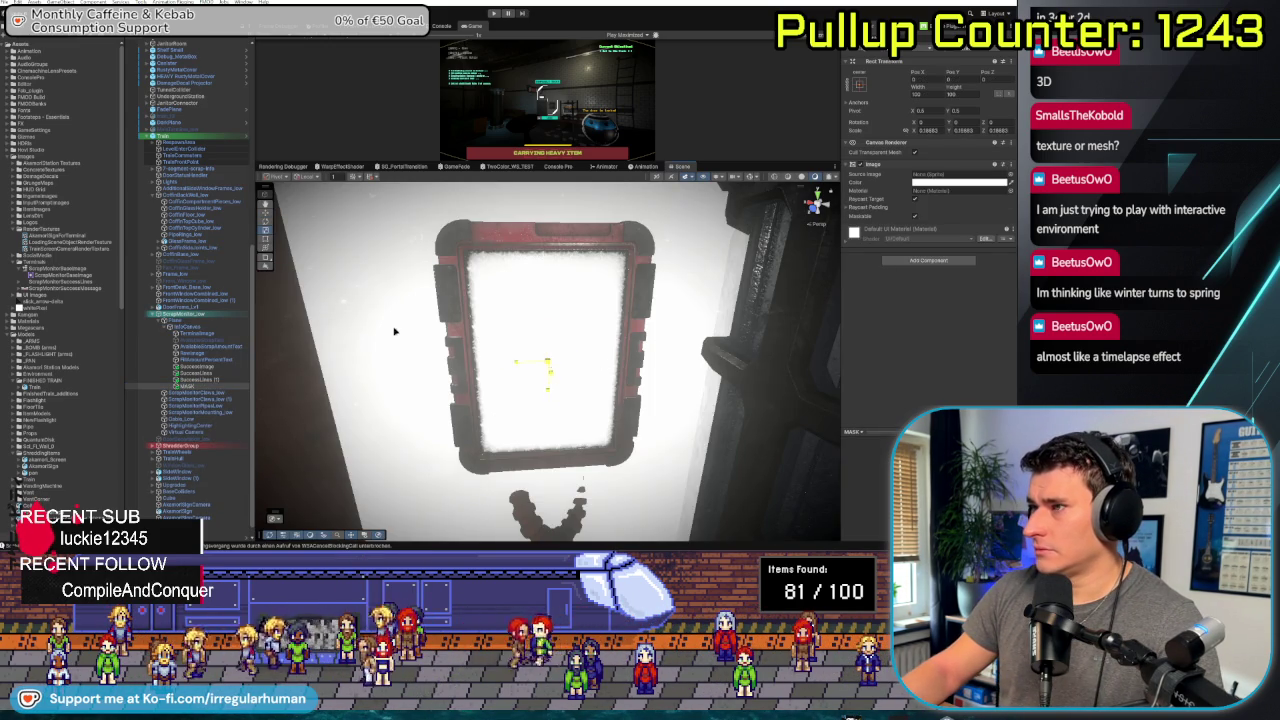
pyautogui.moveTo(530, 379); pyautogui.dragTo(511, 379)
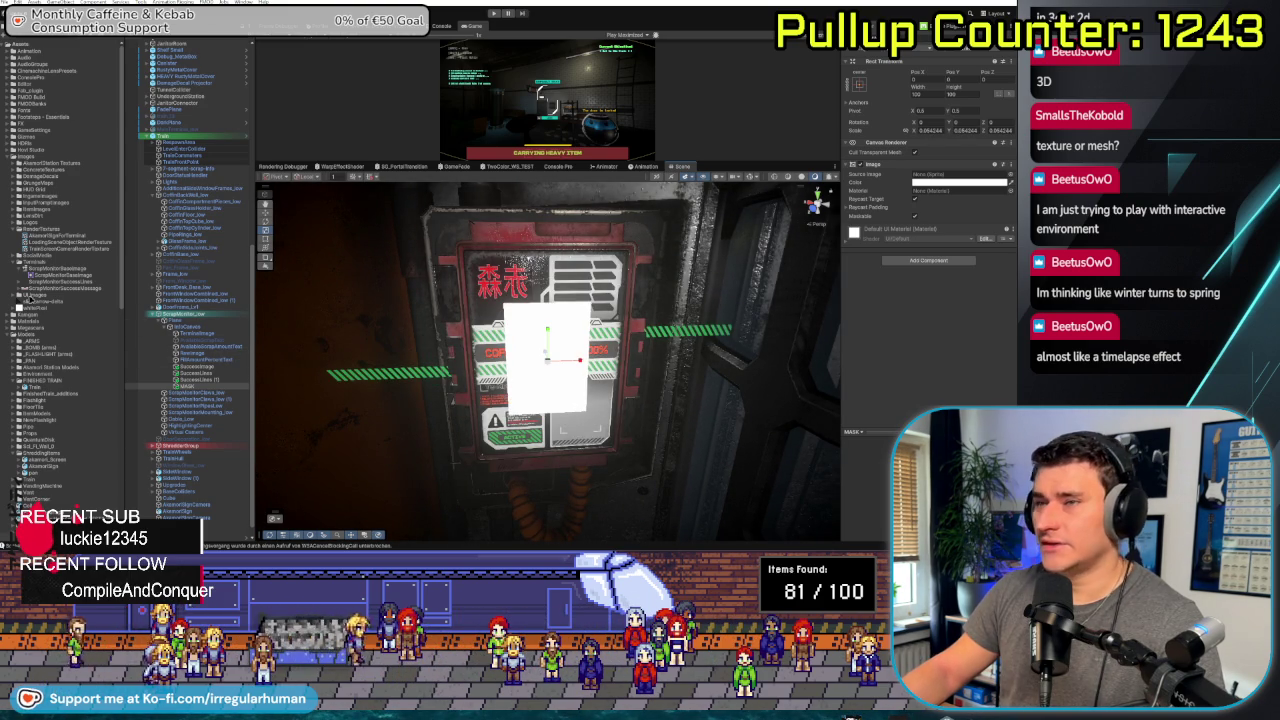
pyautogui.moveTo(38, 310); pyautogui.dragTo(833, 285)
pyautogui.moveTo(958, 190); pyautogui.dragTo(68, 293)
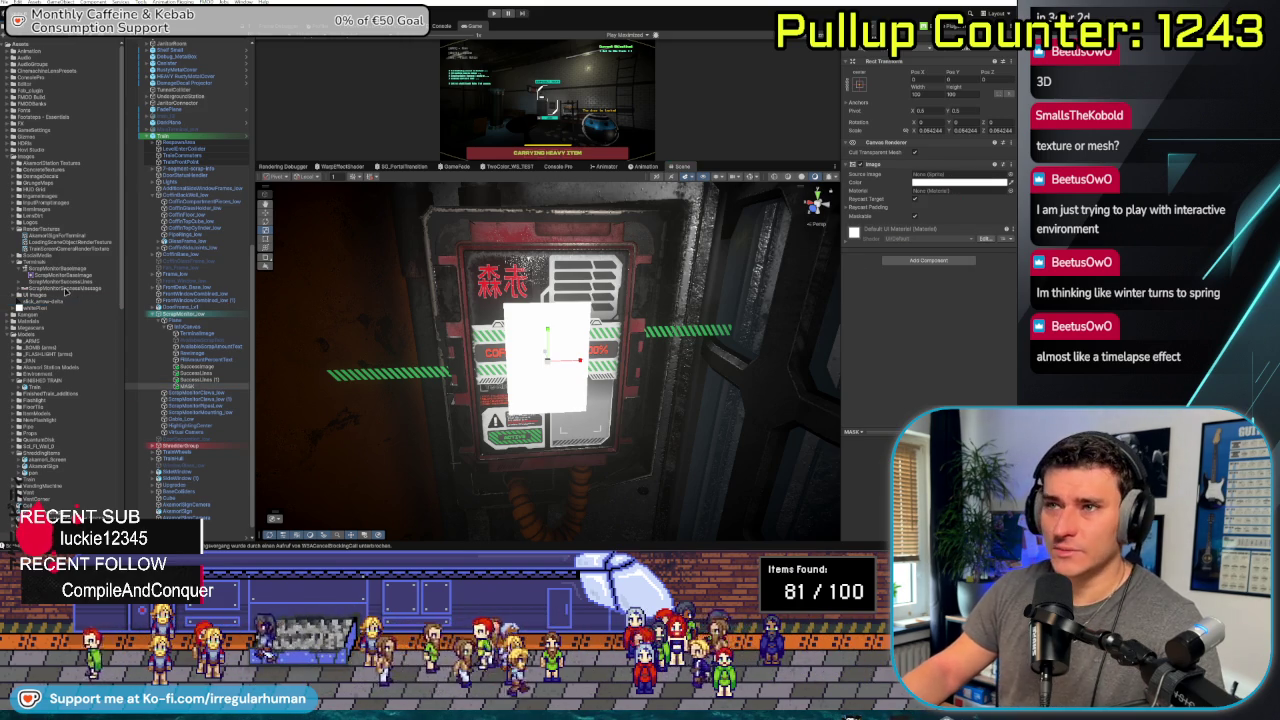
pyautogui.click(1008, 174)
# Assign the hexagon sprite to the new image from the Select Sprite window
pyautogui.moveTo(865, 168)
pyautogui.mouseDown()
pyautogui.moveTo(800, 140)
pyautogui.moveTo(545, 88)
pyautogui.mouseUp()
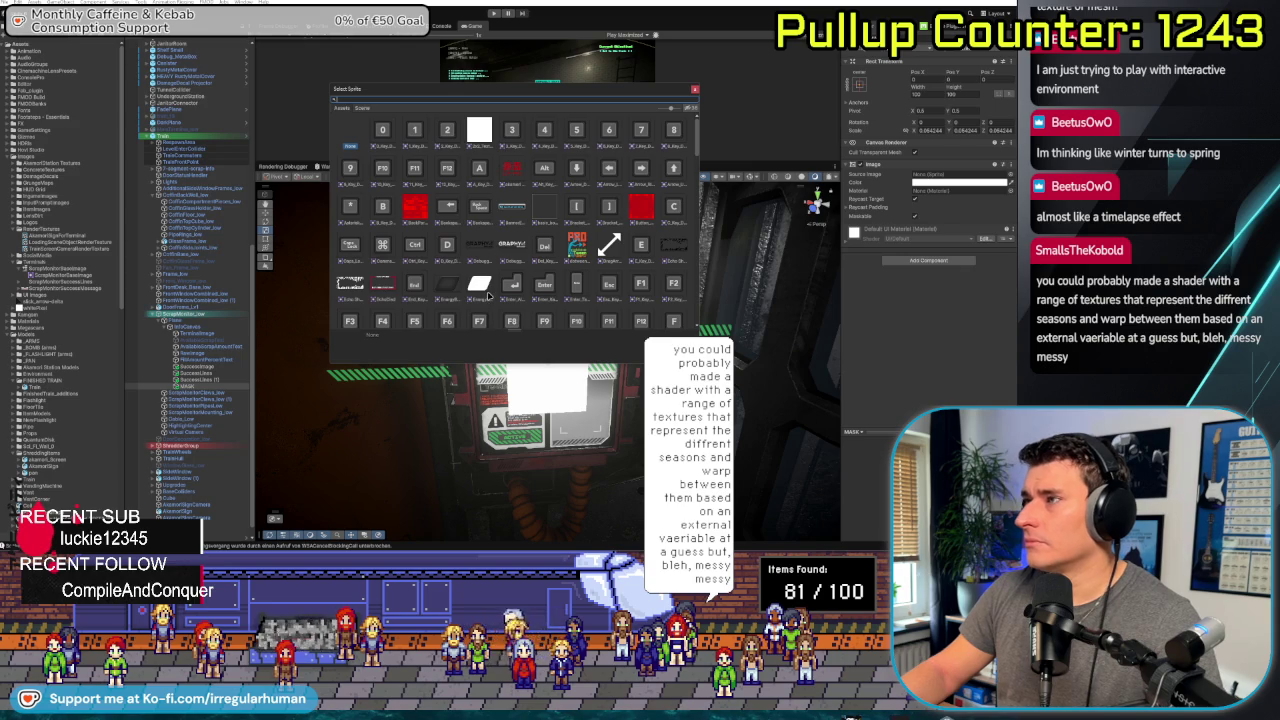
pyautogui.scroll(-1, 488, 296)
pyautogui.scroll(-1, 456, 254)
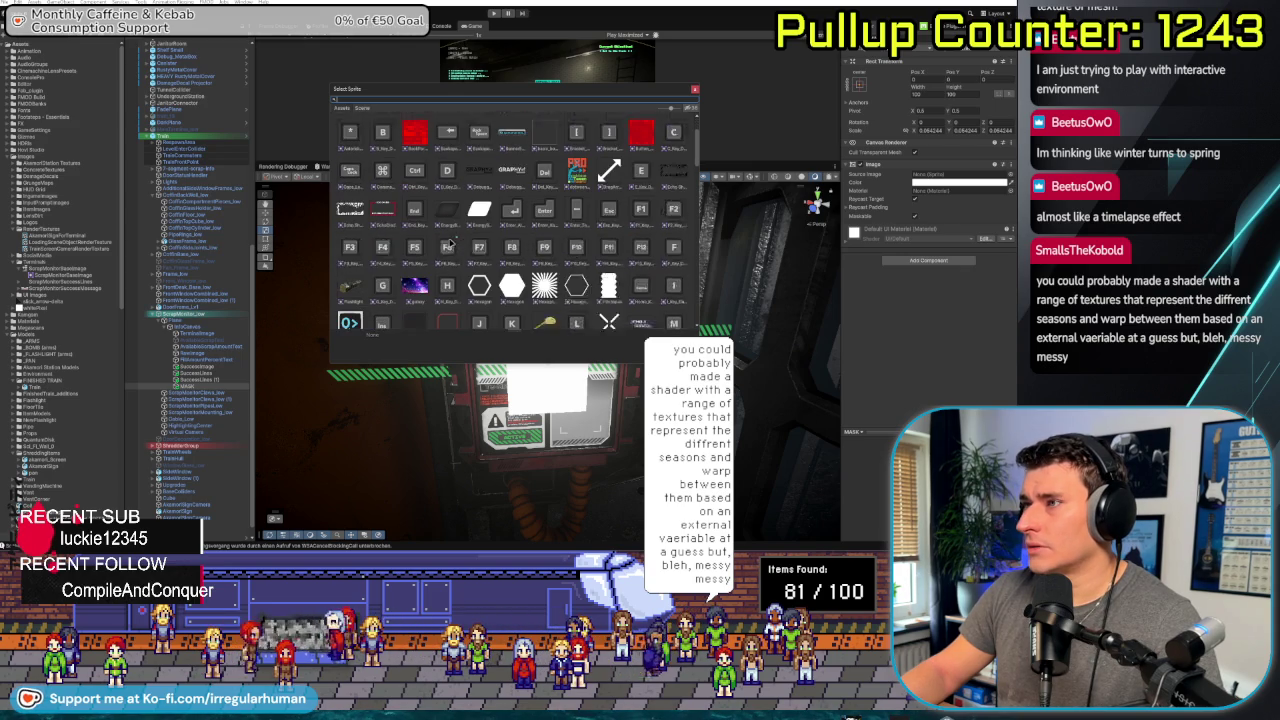
pyautogui.doubleClick(480, 263)
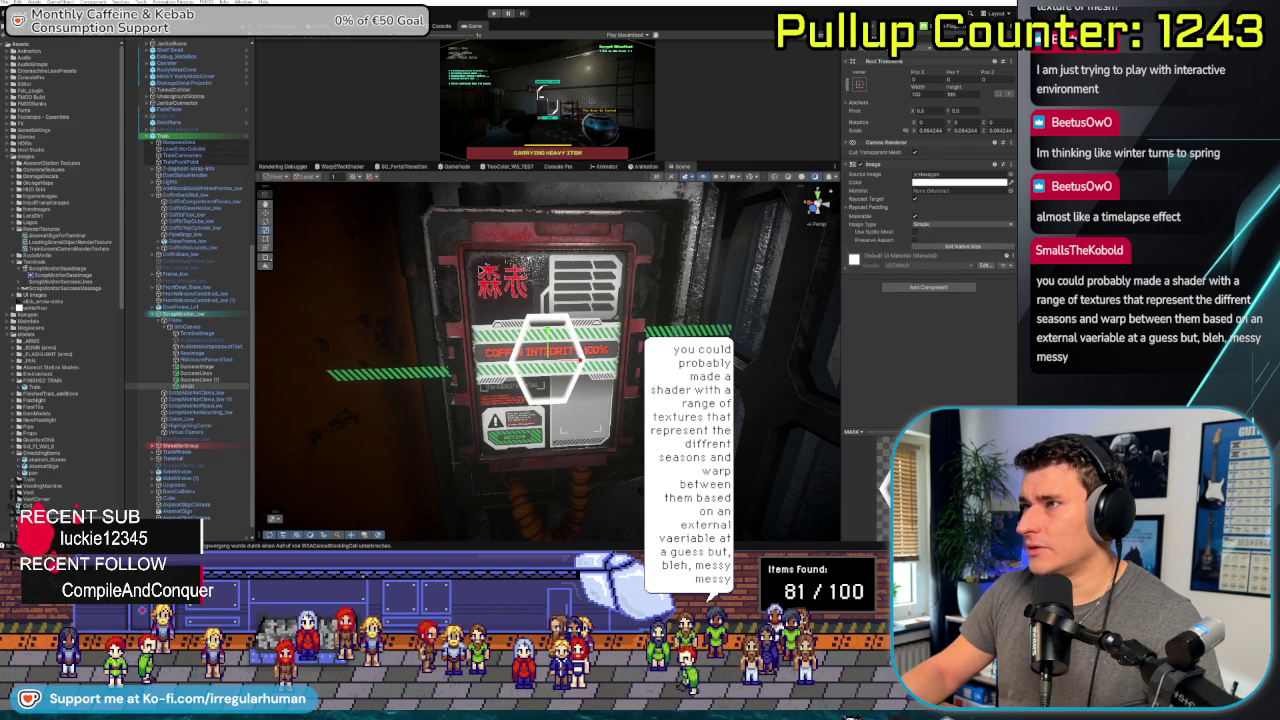
pyautogui.scroll(-2, 428, 383)
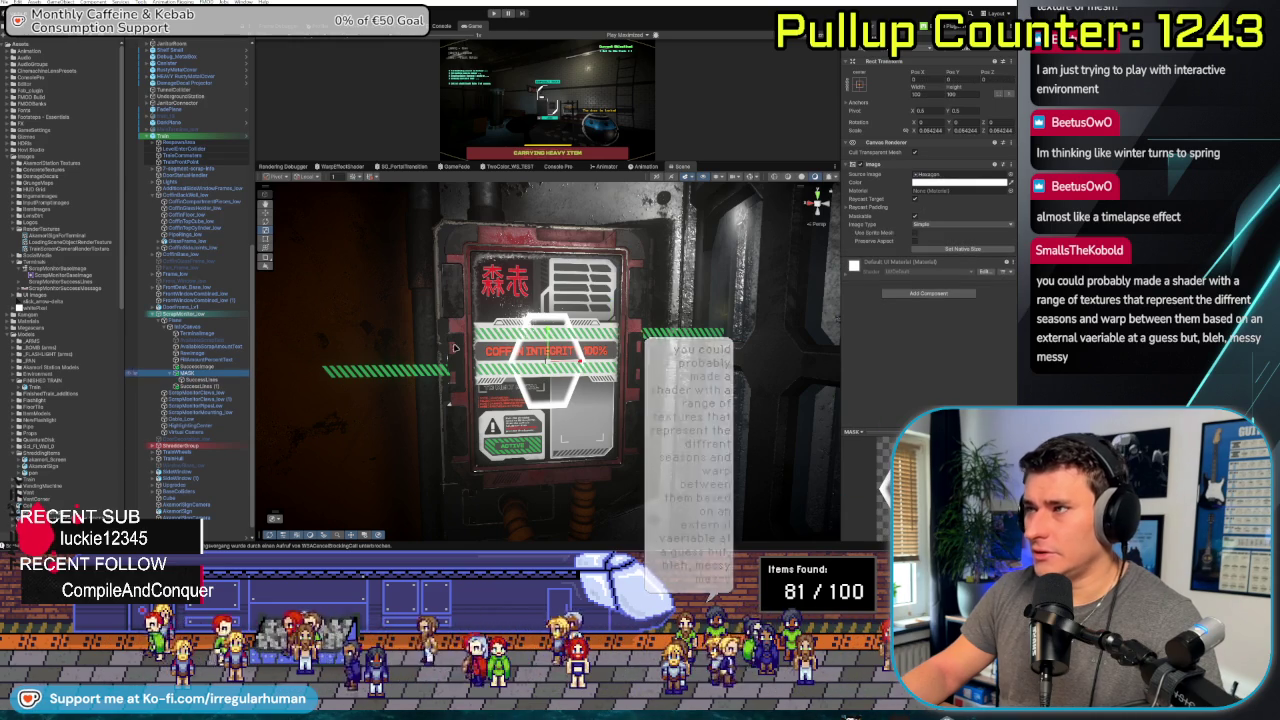
pyautogui.click(969, 293)
# Add a Mask component to the hexagon image, select SuccessLines, then switch to the Twitch stream
pyautogui.write('Mask')
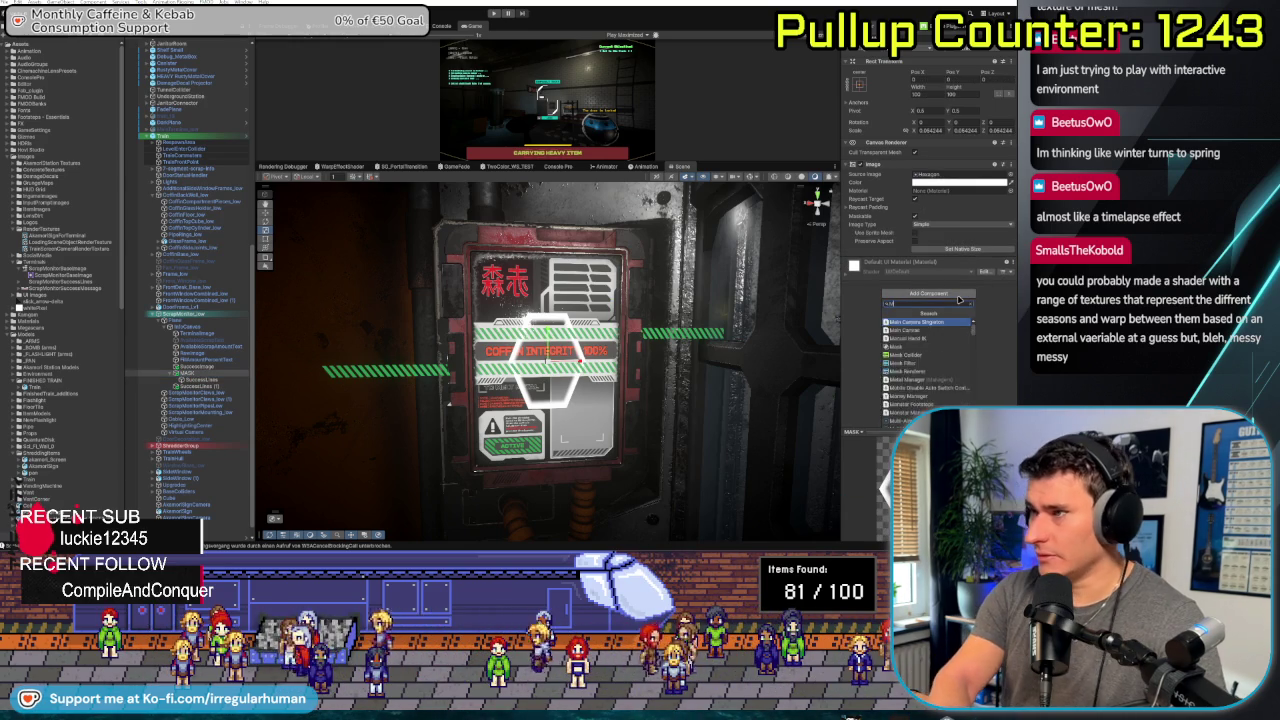
pyautogui.press('Return')
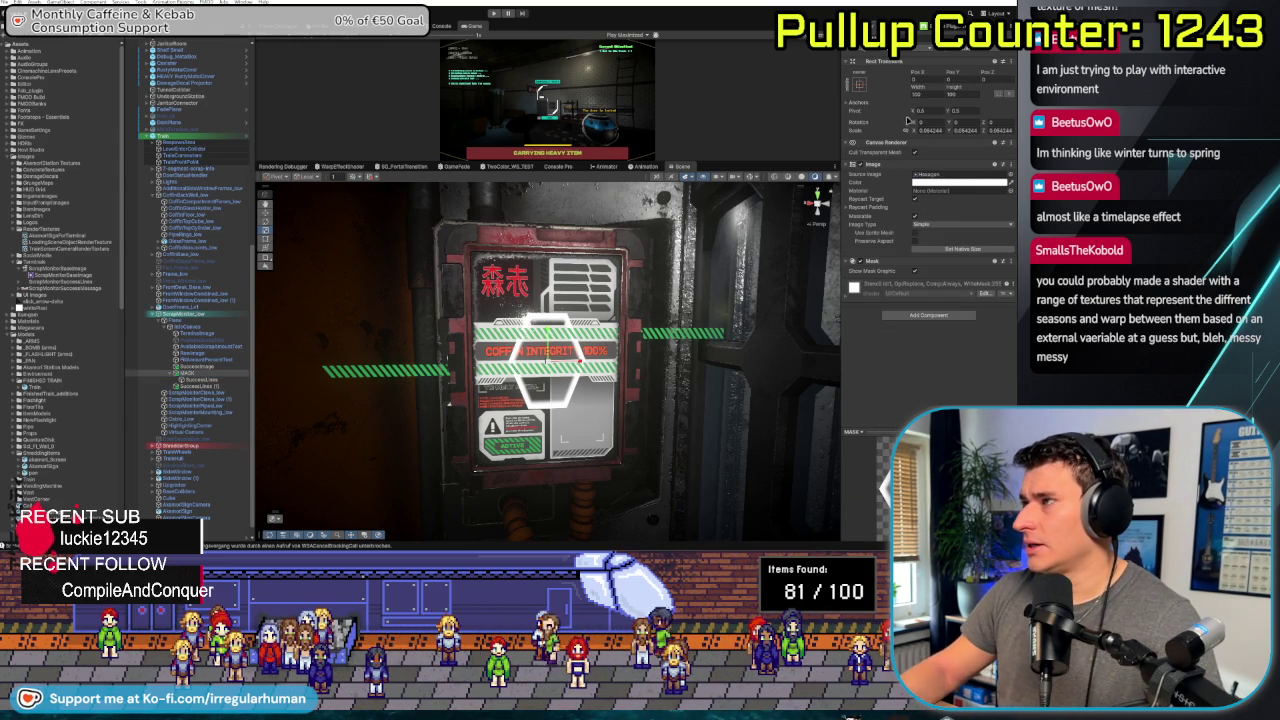
pyautogui.click(198, 382)
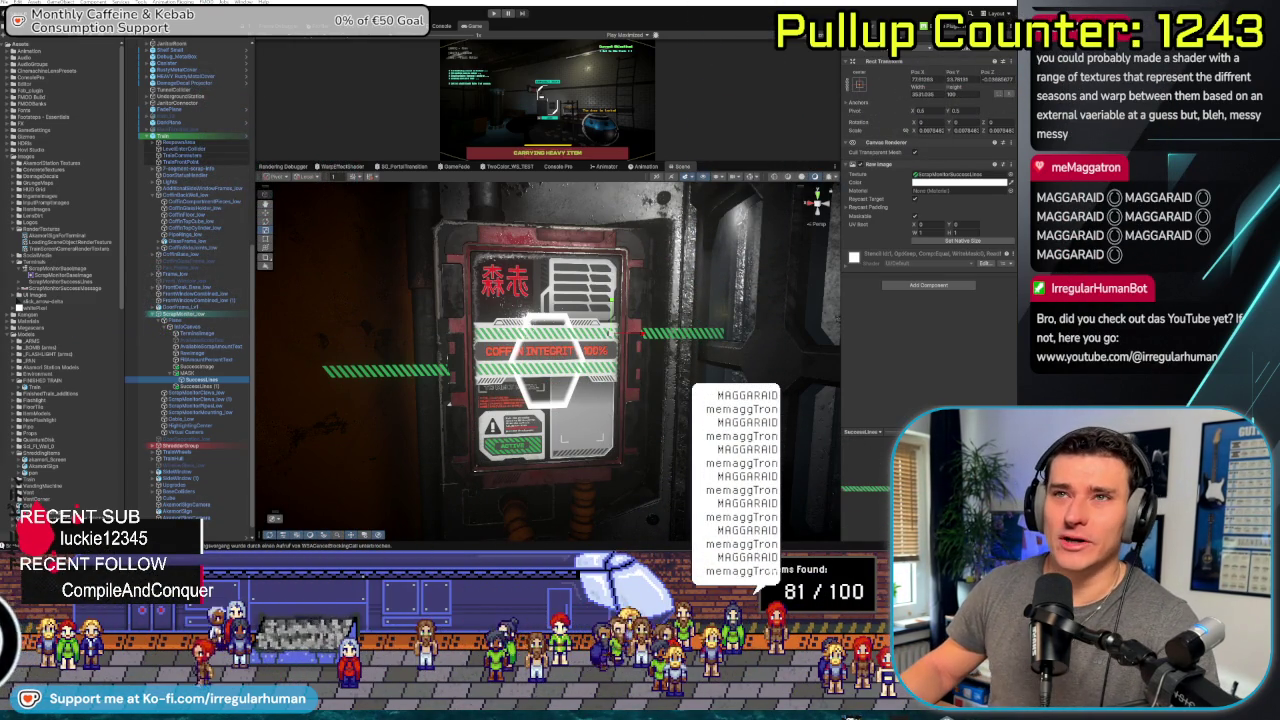
pyautogui.hotkey('alt', 'Tab')
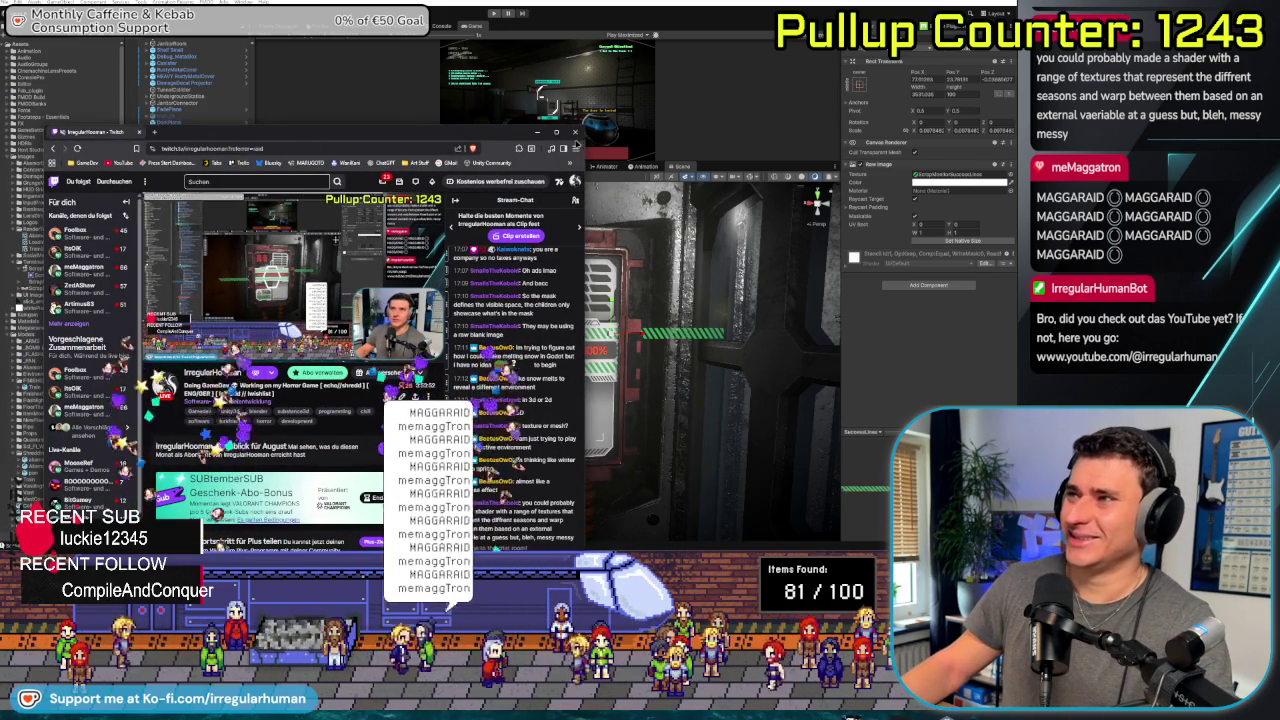
pyautogui.click(576, 132)
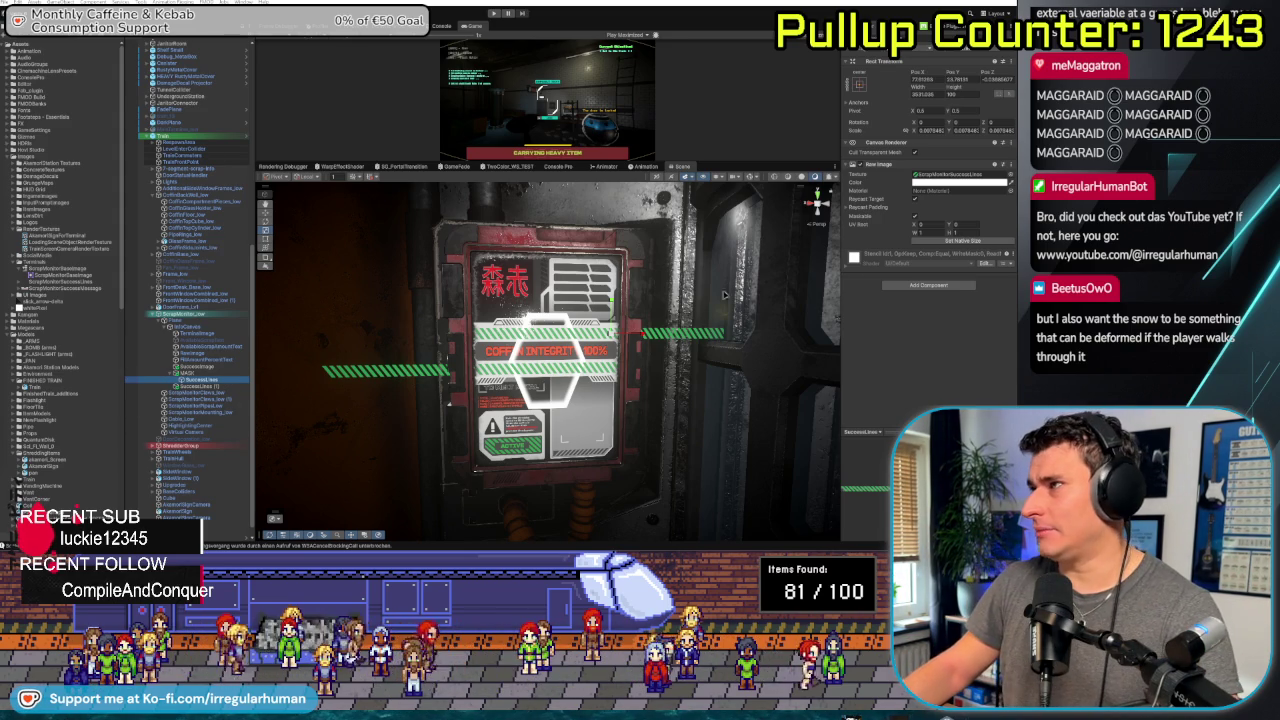
pyautogui.press('Up')
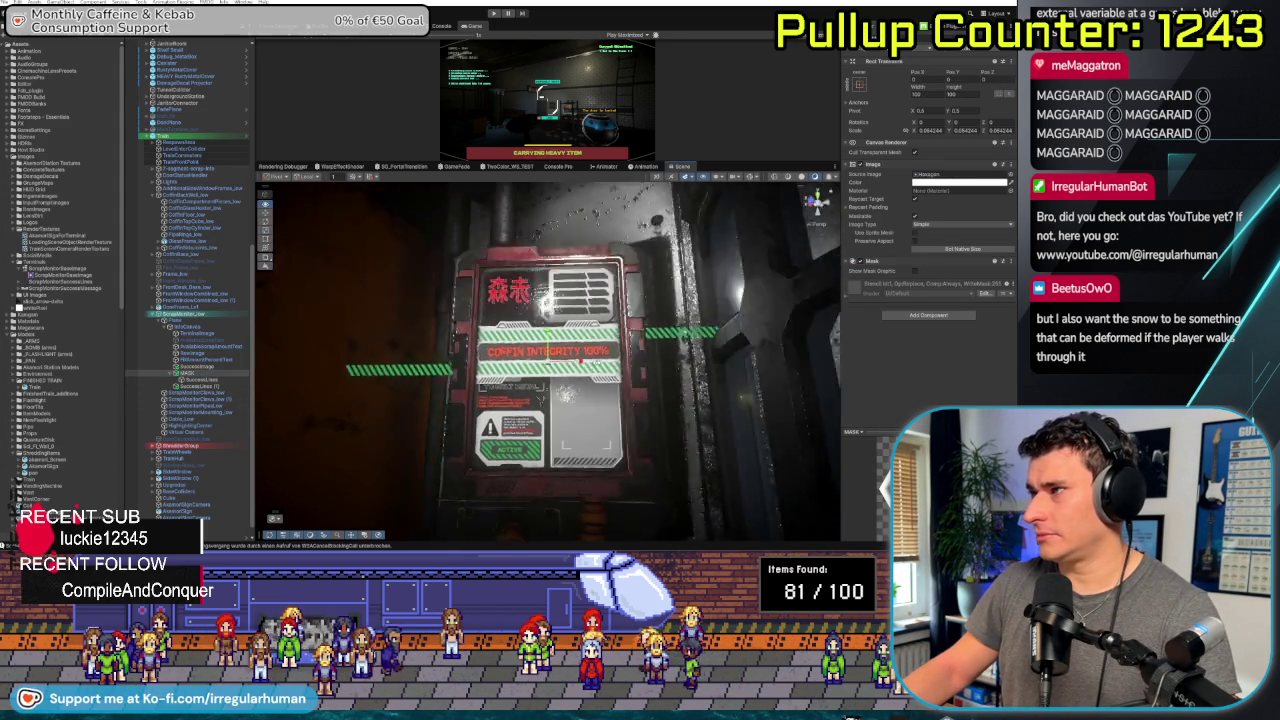
pyautogui.click(205, 380)
pyautogui.press('Up')
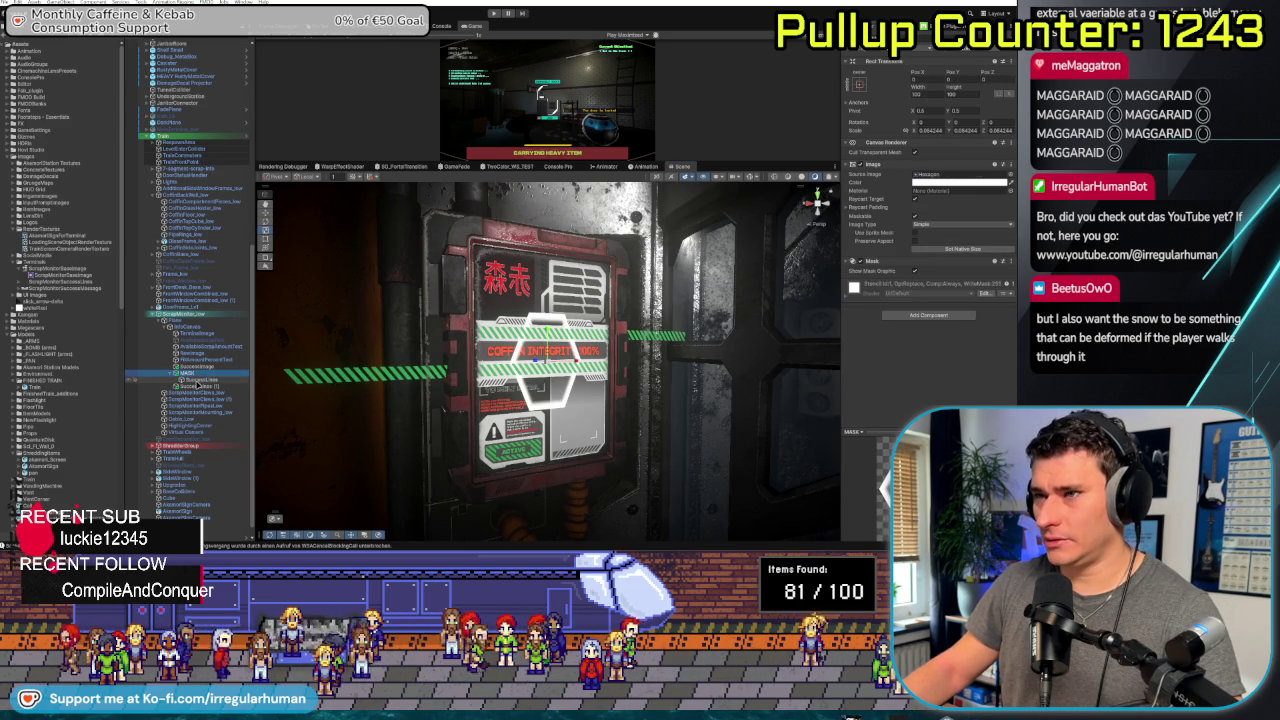
pyautogui.click(203, 380)
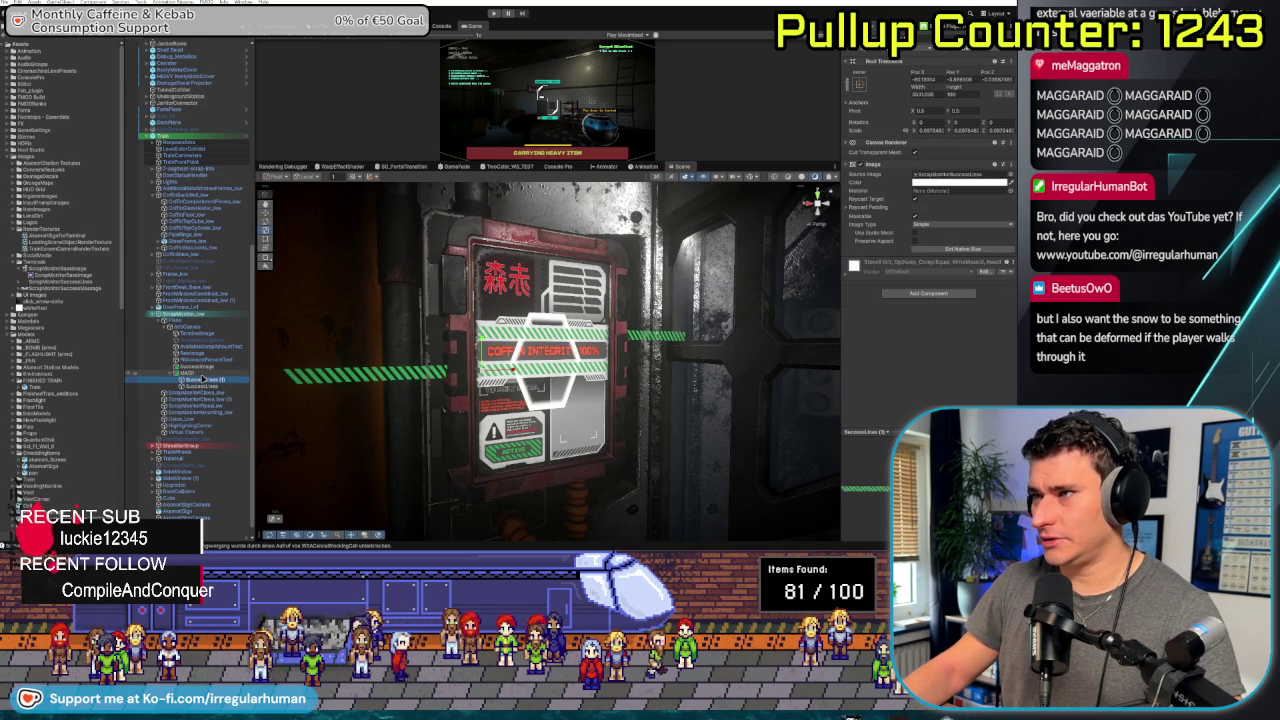
pyautogui.press('Up')
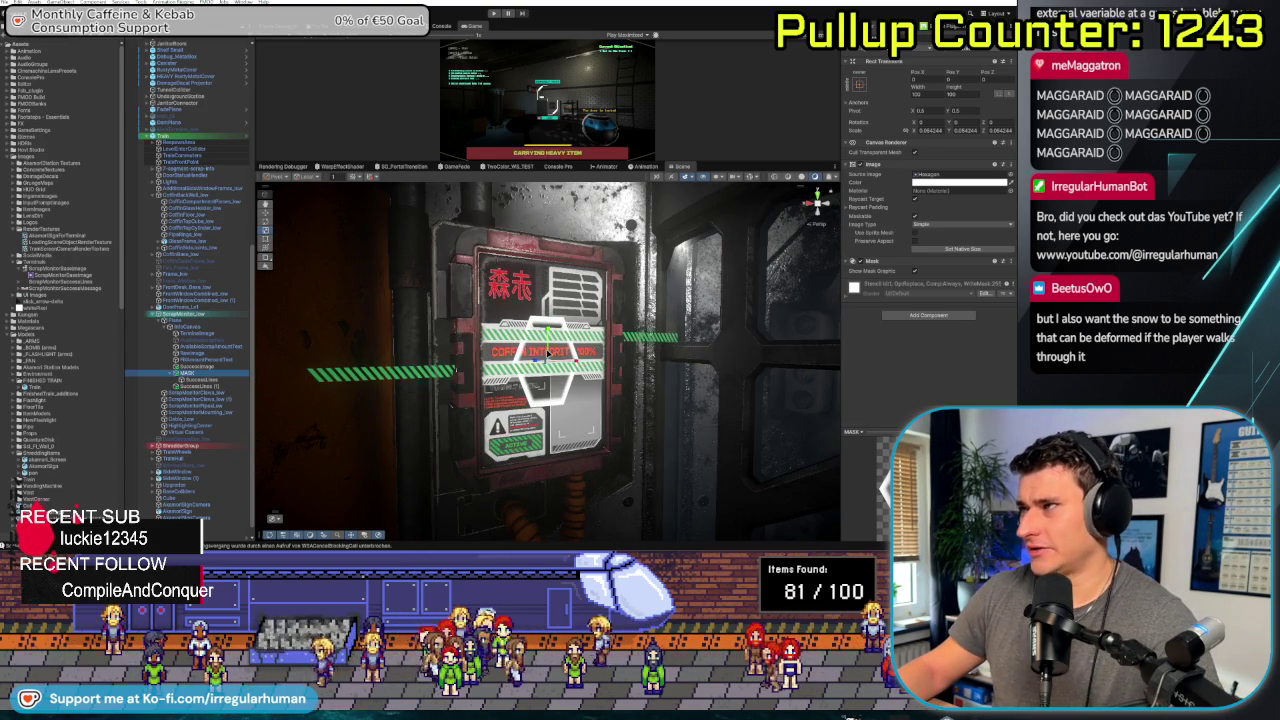
# Zoom the Scene view toward the terminal panel, then switch to the paused YouTube tutorial
pyautogui.scroll(2, 678, 390)
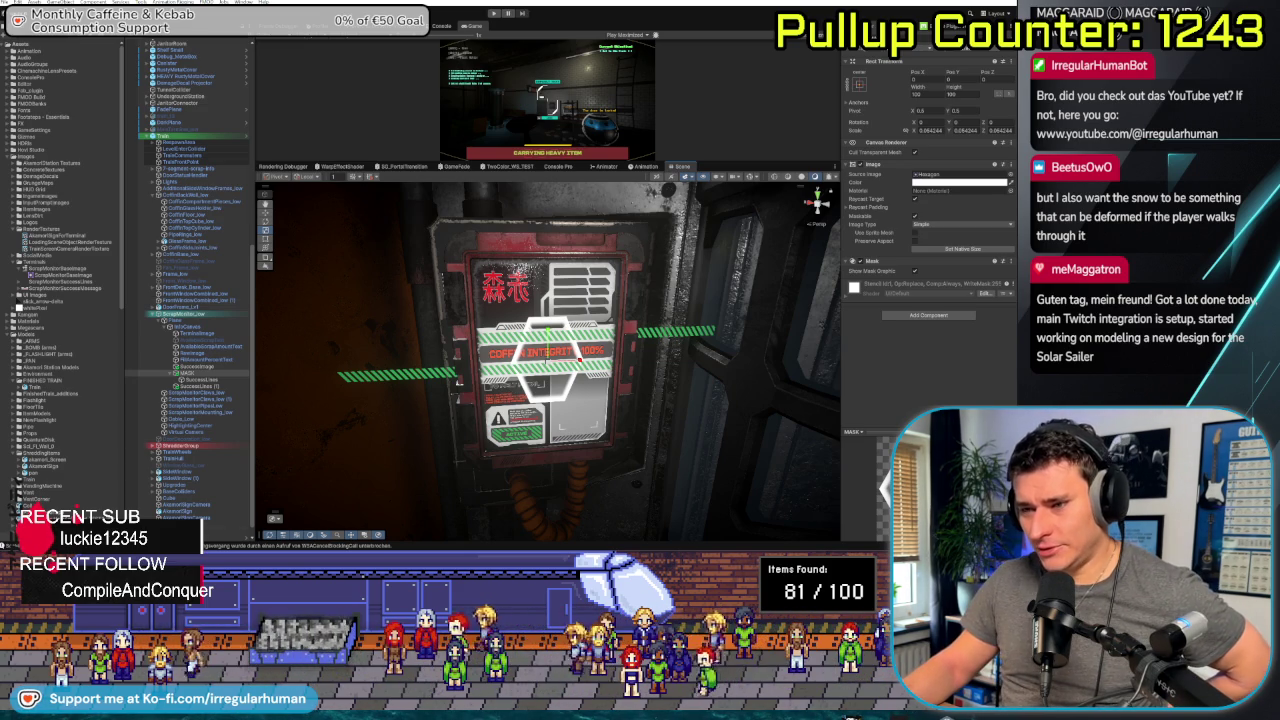
pyautogui.hotkey('alt', 'Tab')
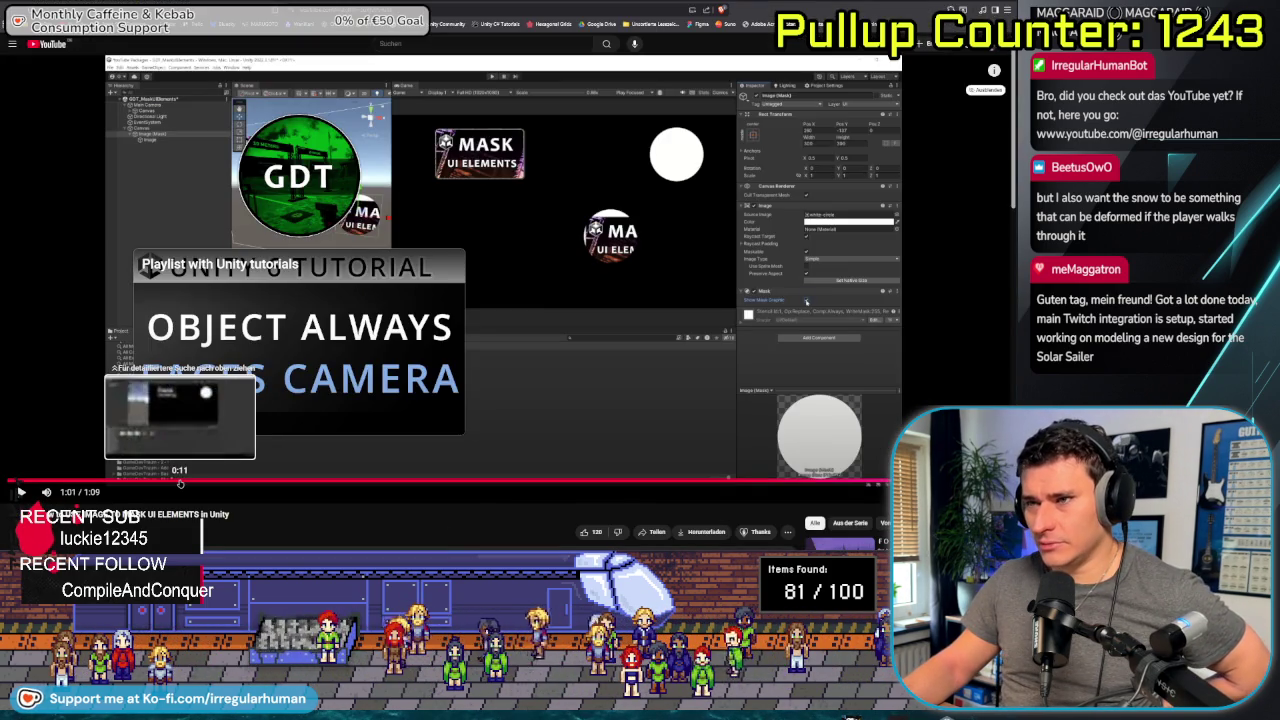
# Replay the tutorial from 0:11 to its sprite import settings at 0:19, then return to Unity
pyautogui.click(180, 481)
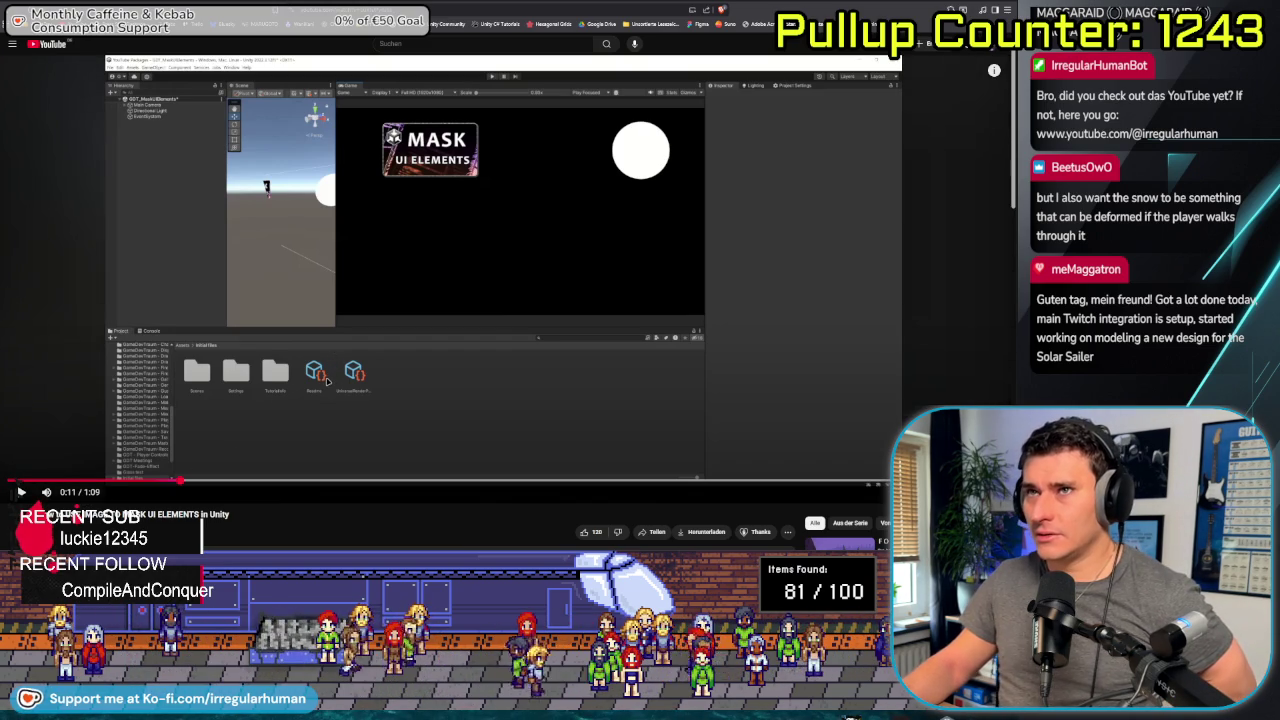
pyautogui.click(326, 383)
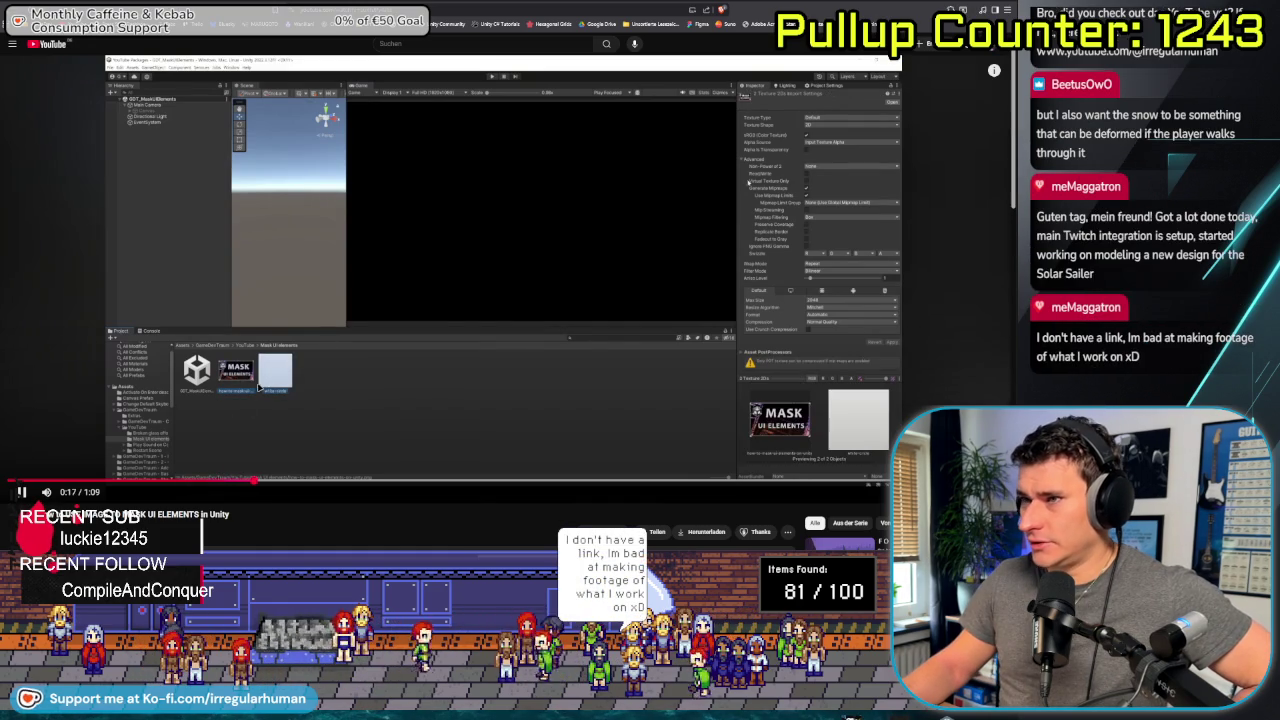
pyautogui.press('space')
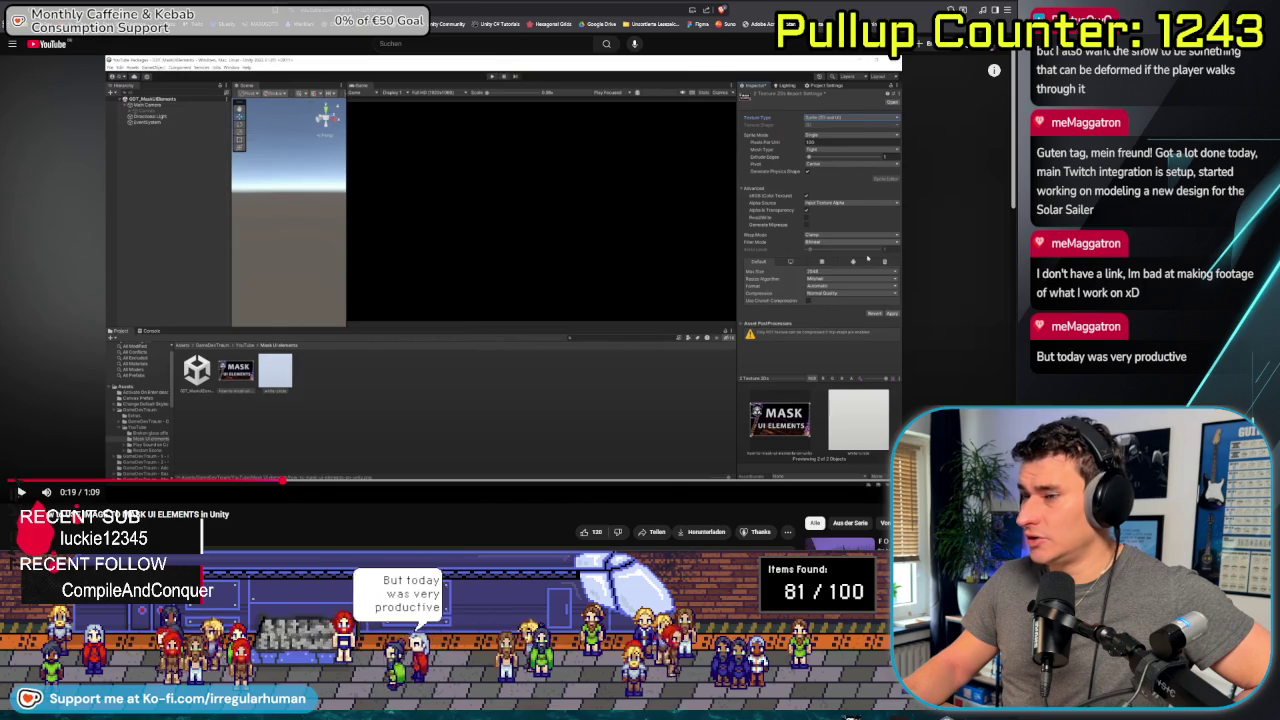
pyautogui.hotkey('alt', 'Tab')
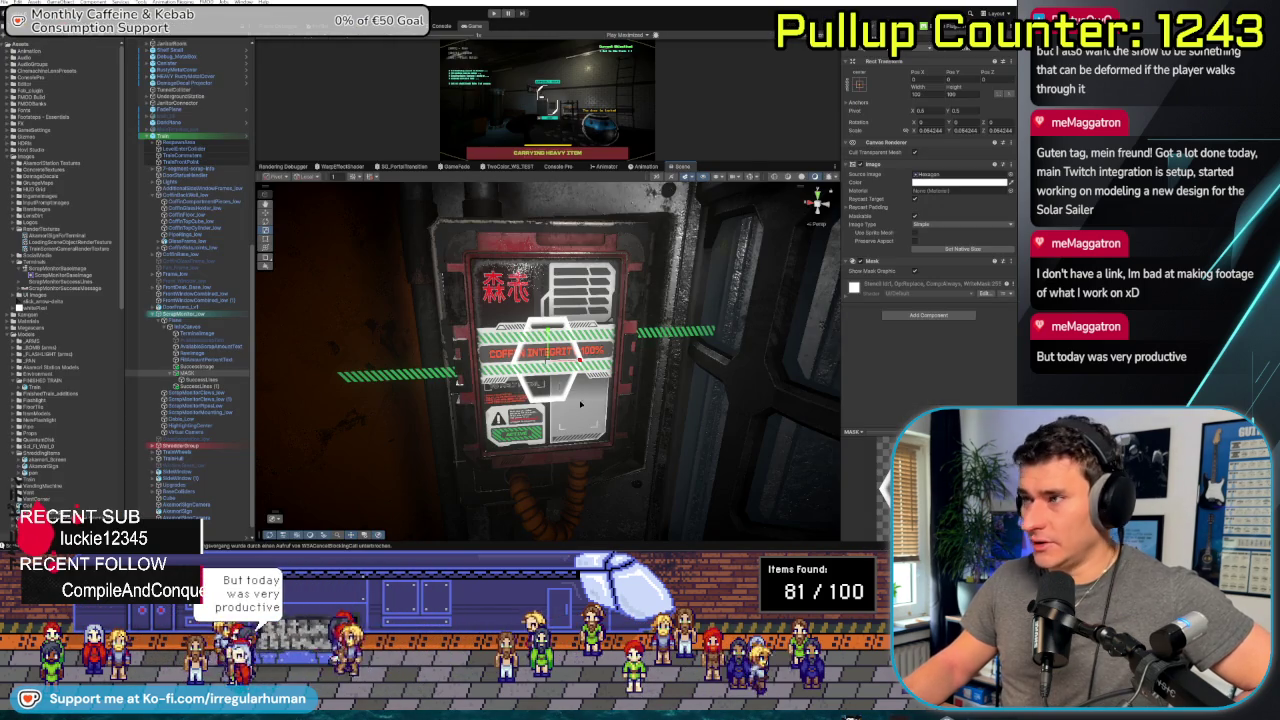
# Ping the mask's Hexagon sprite and compare its Sprite (2D and UI) import settings with Hexagon Outline
pyautogui.doubleClick(940, 175)
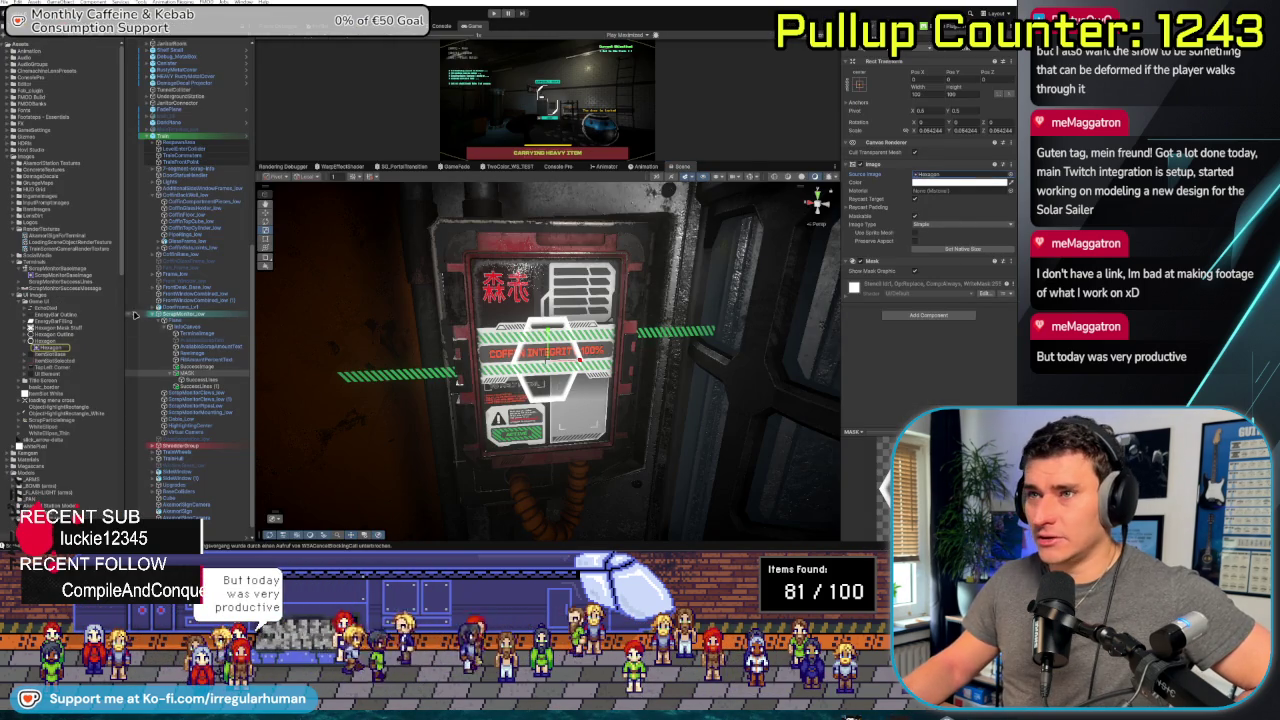
pyautogui.click(42, 341)
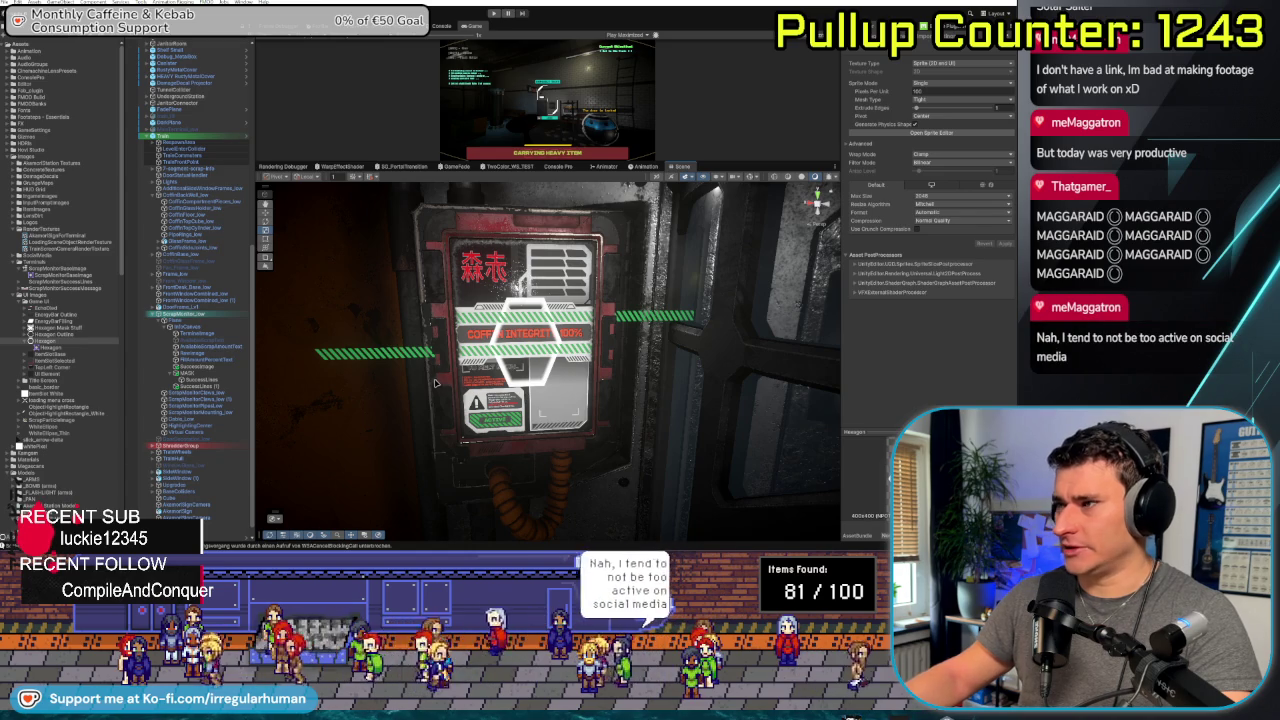
pyautogui.moveTo(525, 395)
pyautogui.mouseDown()
pyautogui.moveTo(593, 388)
pyautogui.moveTo(430, 390)
pyautogui.mouseUp()
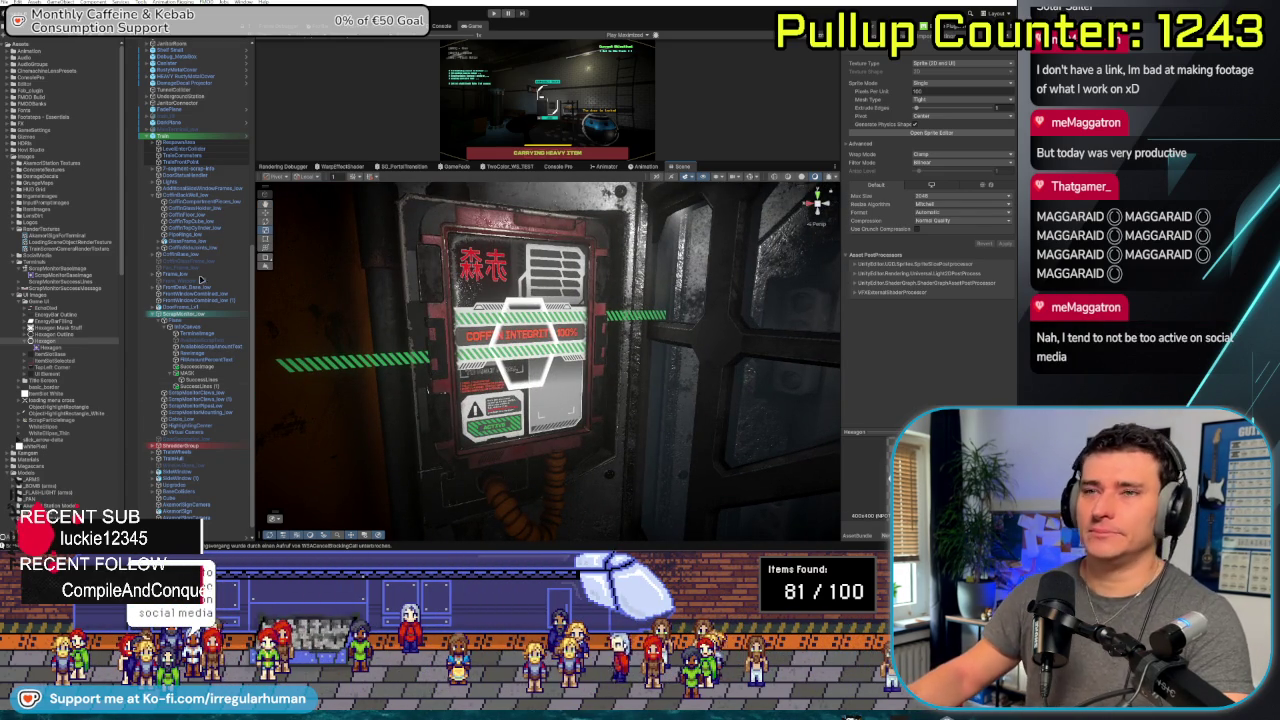
pyautogui.moveTo(463, 343); pyautogui.dragTo(429, 389)
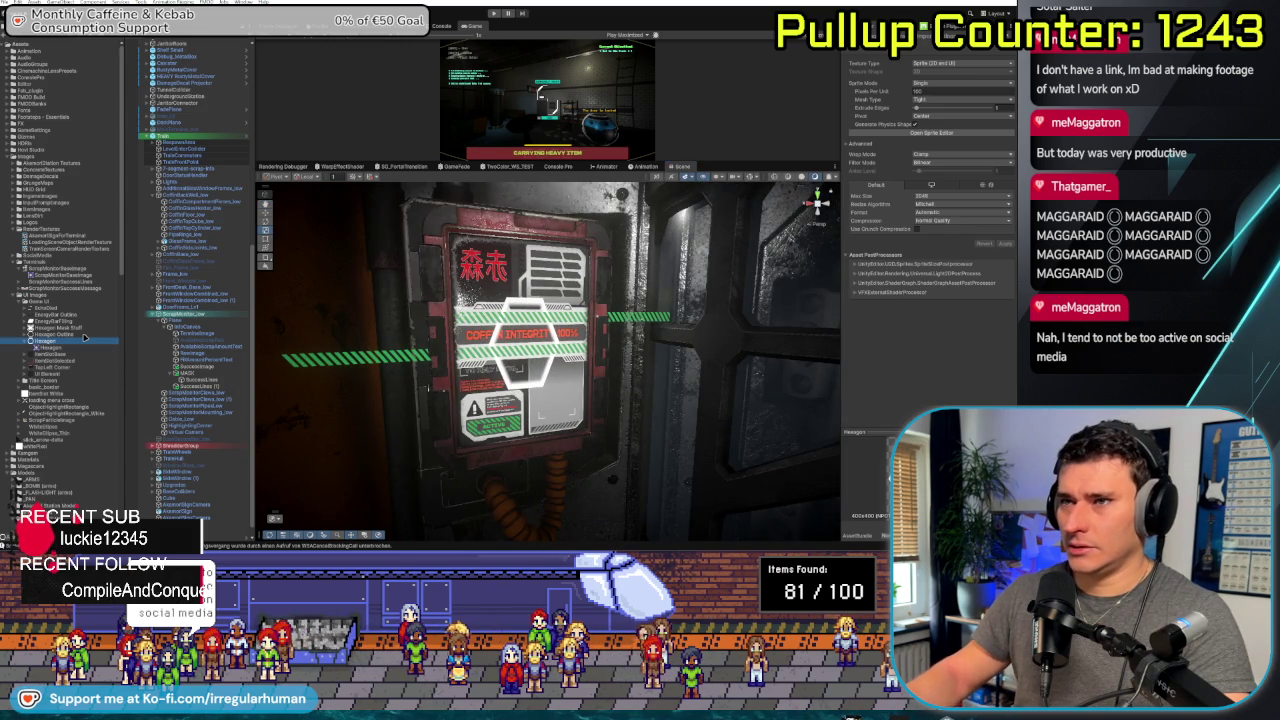
pyautogui.click(85, 336)
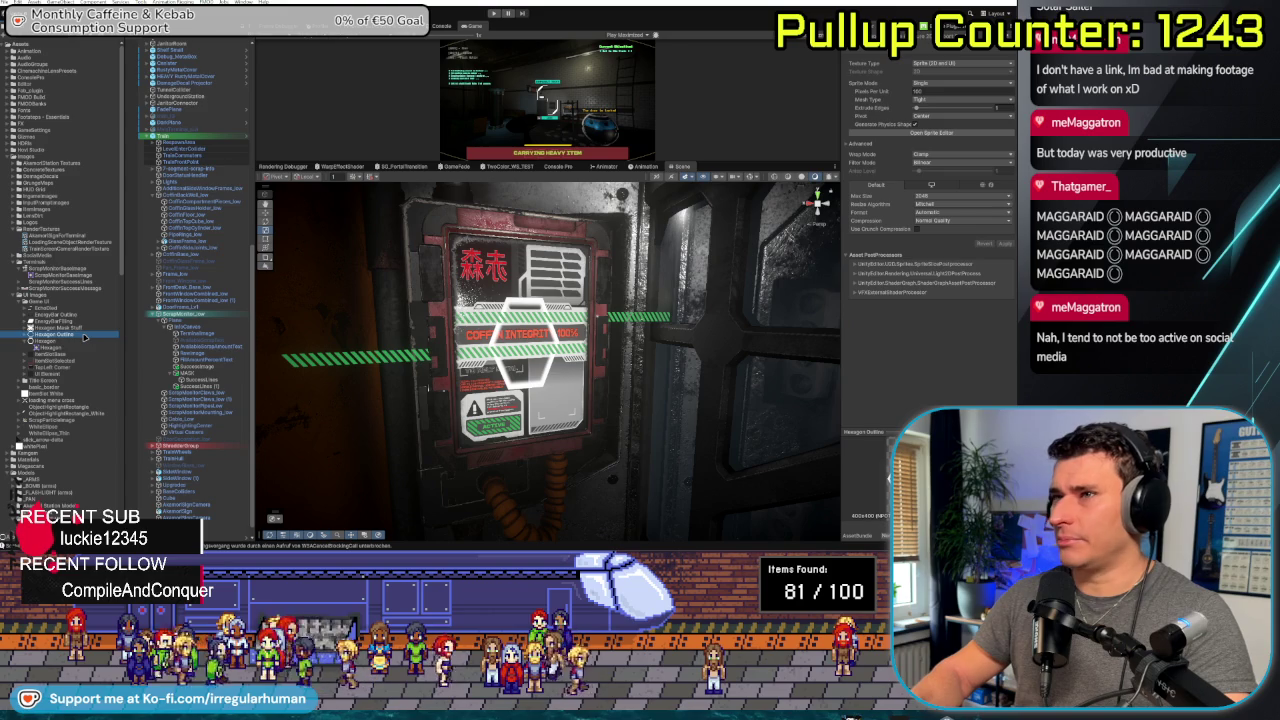
pyautogui.click(85, 340)
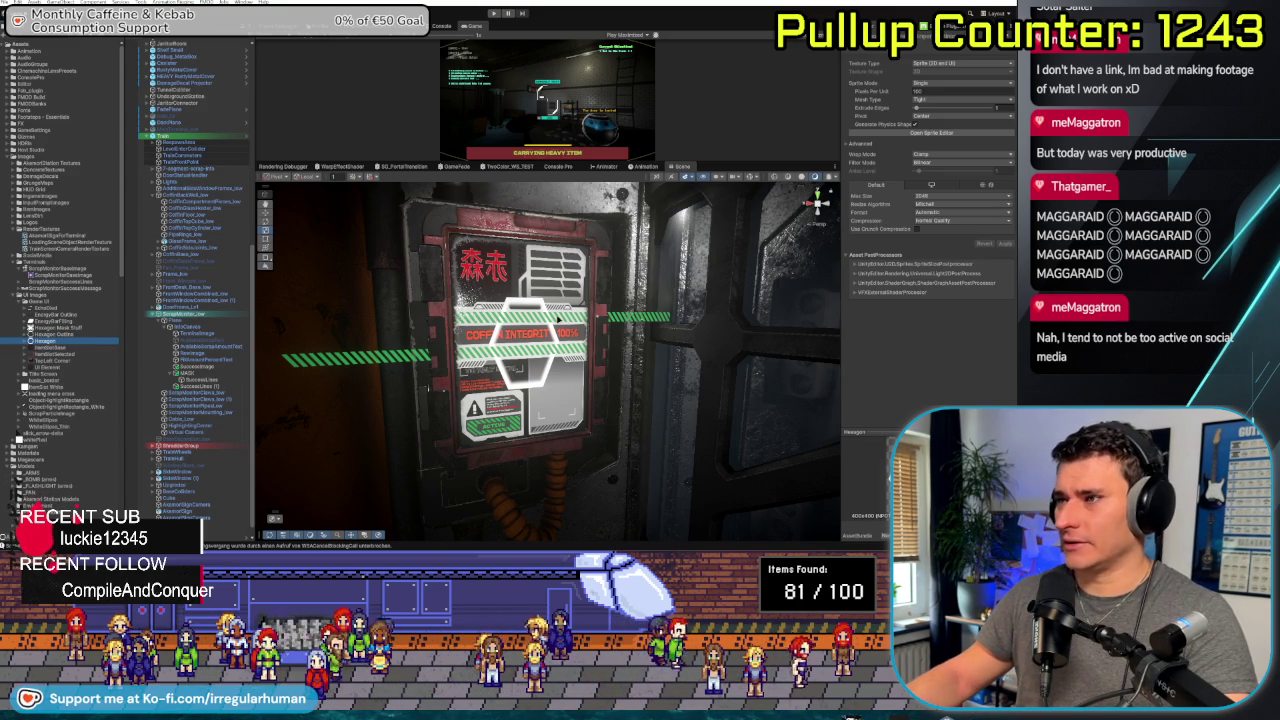
pyautogui.moveTo(565, 318)
pyautogui.mouseDown()
pyautogui.moveTo(640, 330)
pyautogui.moveTo(254, 347)
pyautogui.mouseUp()
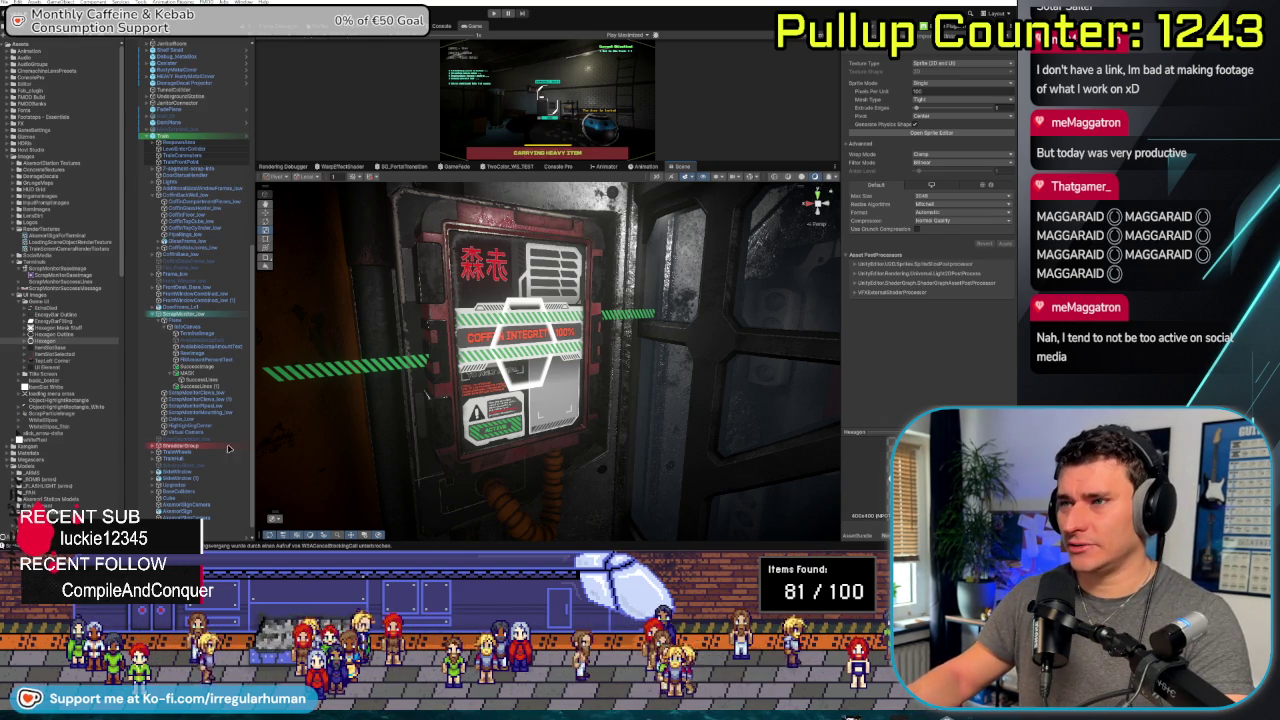
# Select the SuccessLines image under MASK and duplicate it with Ctrl+D
pyautogui.click(185, 373)
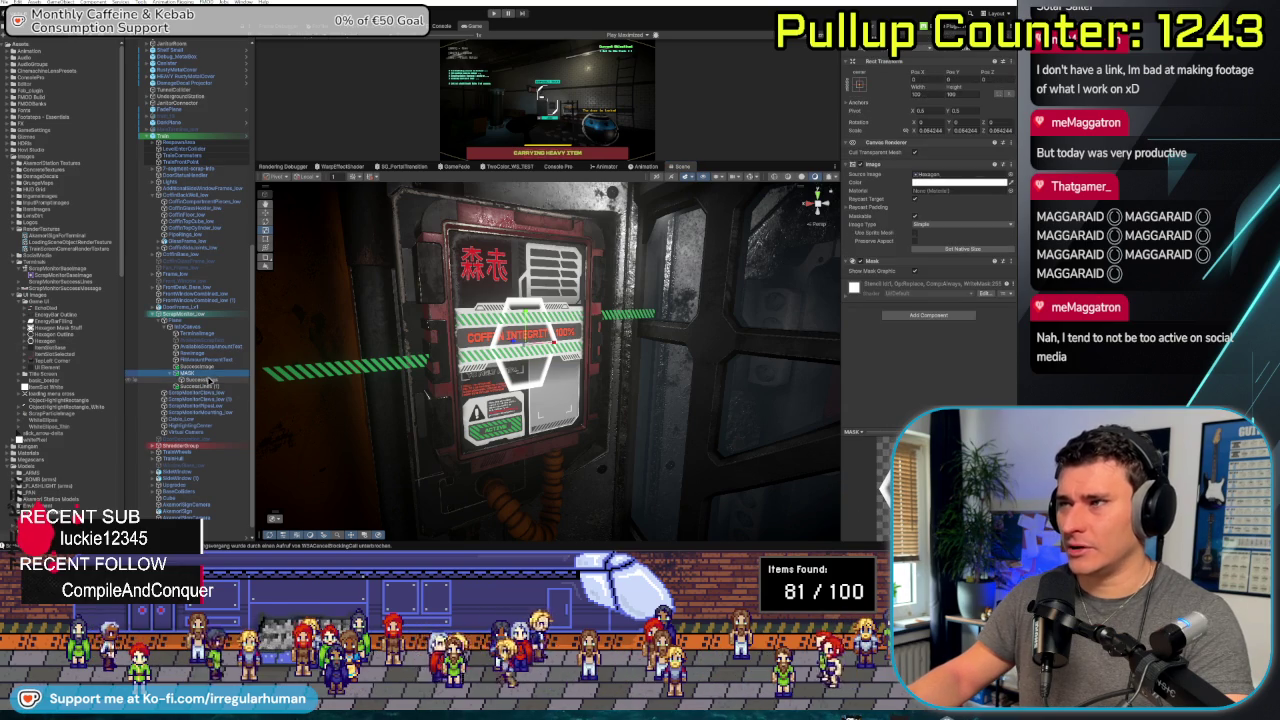
pyautogui.click(203, 380)
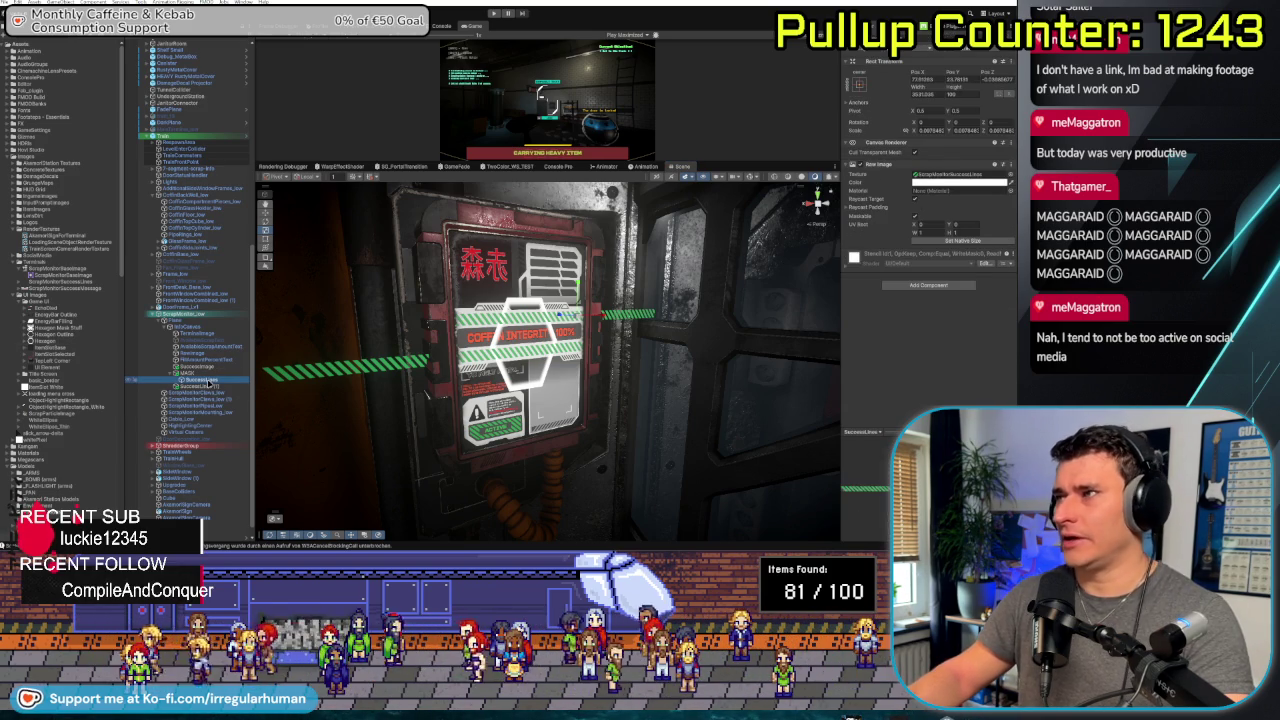
pyautogui.press('Return')
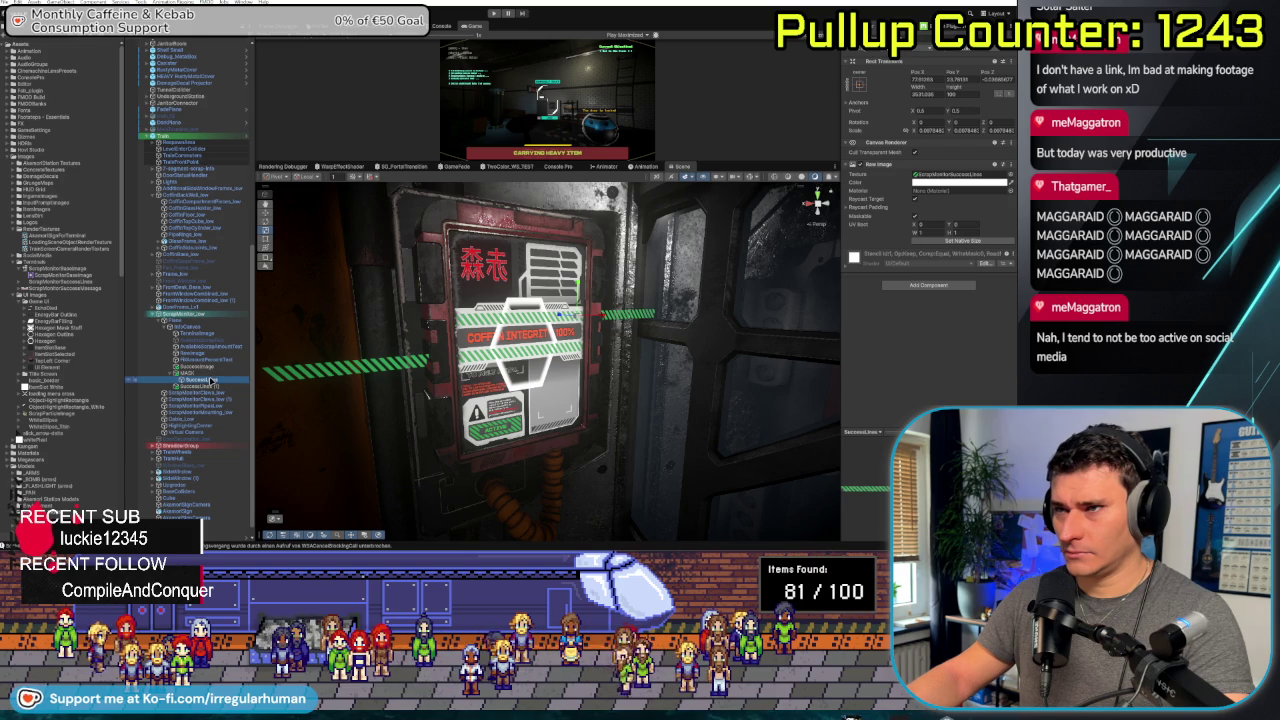
pyautogui.hotkey('ctrl', 'd')
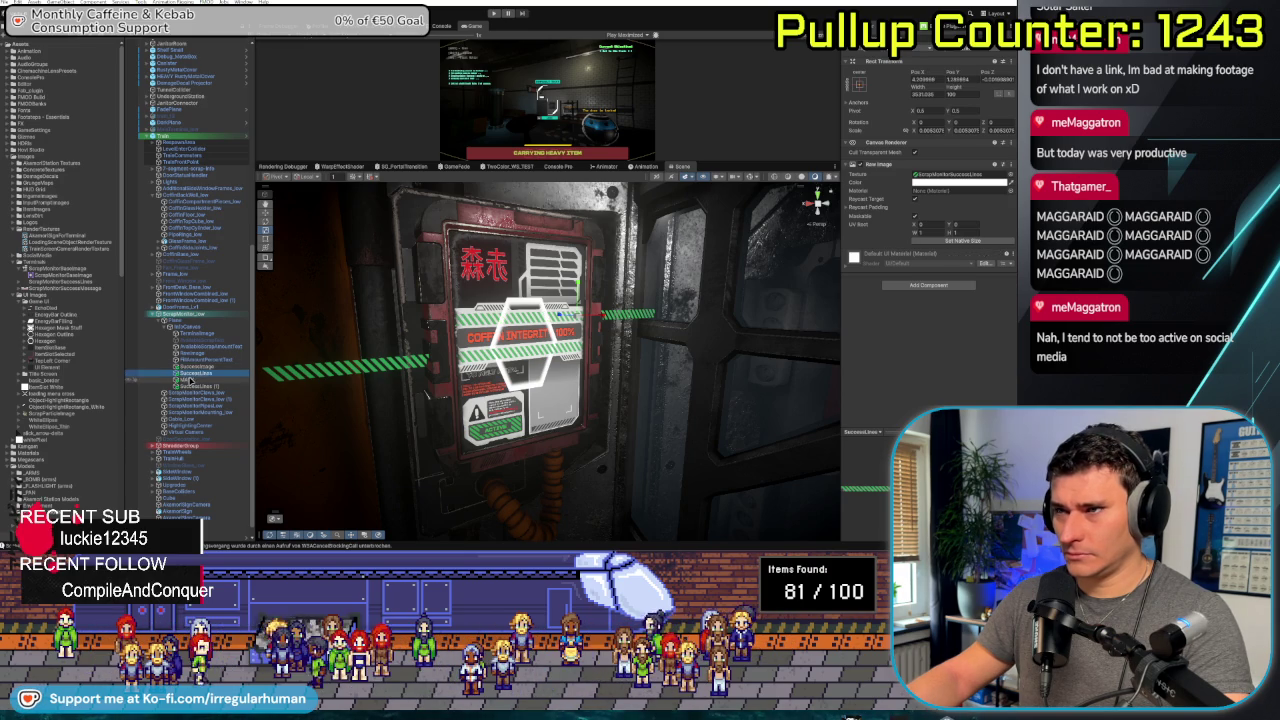
# Turn off Show Mask Graphic on MASK and drag MASK under SuccessLines (1)
pyautogui.click(188, 379)
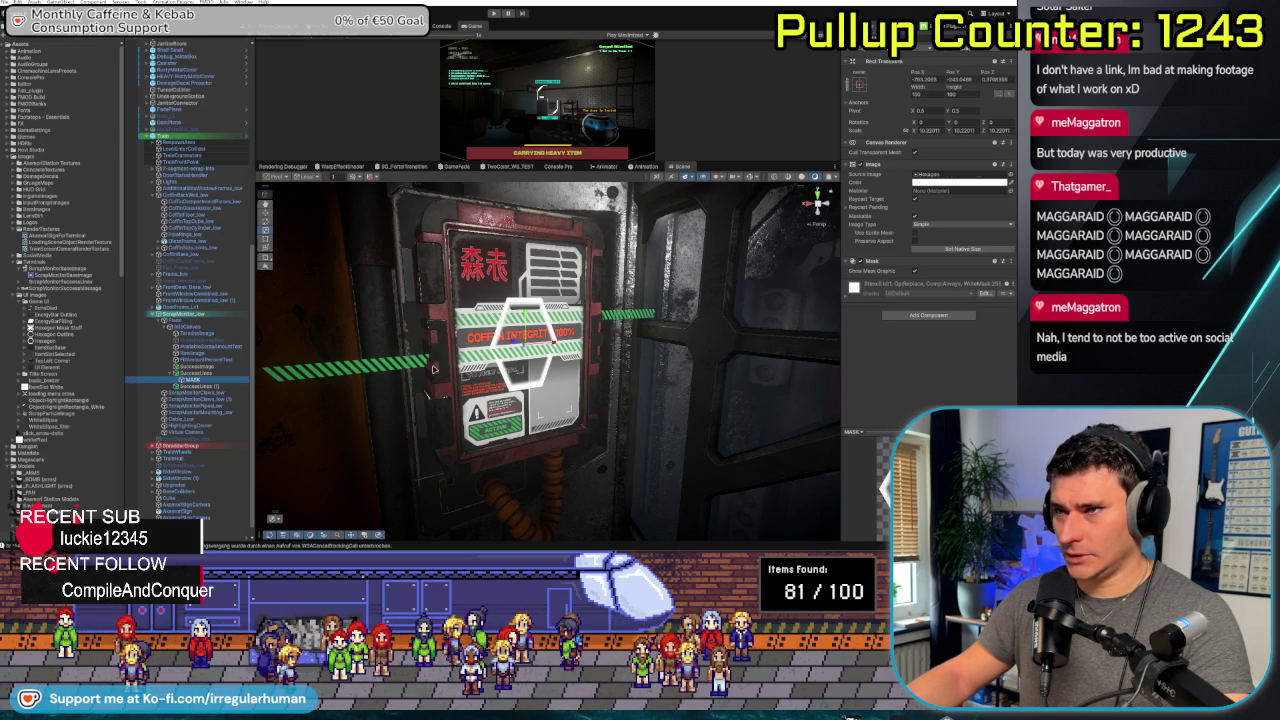
pyautogui.click(916, 272)
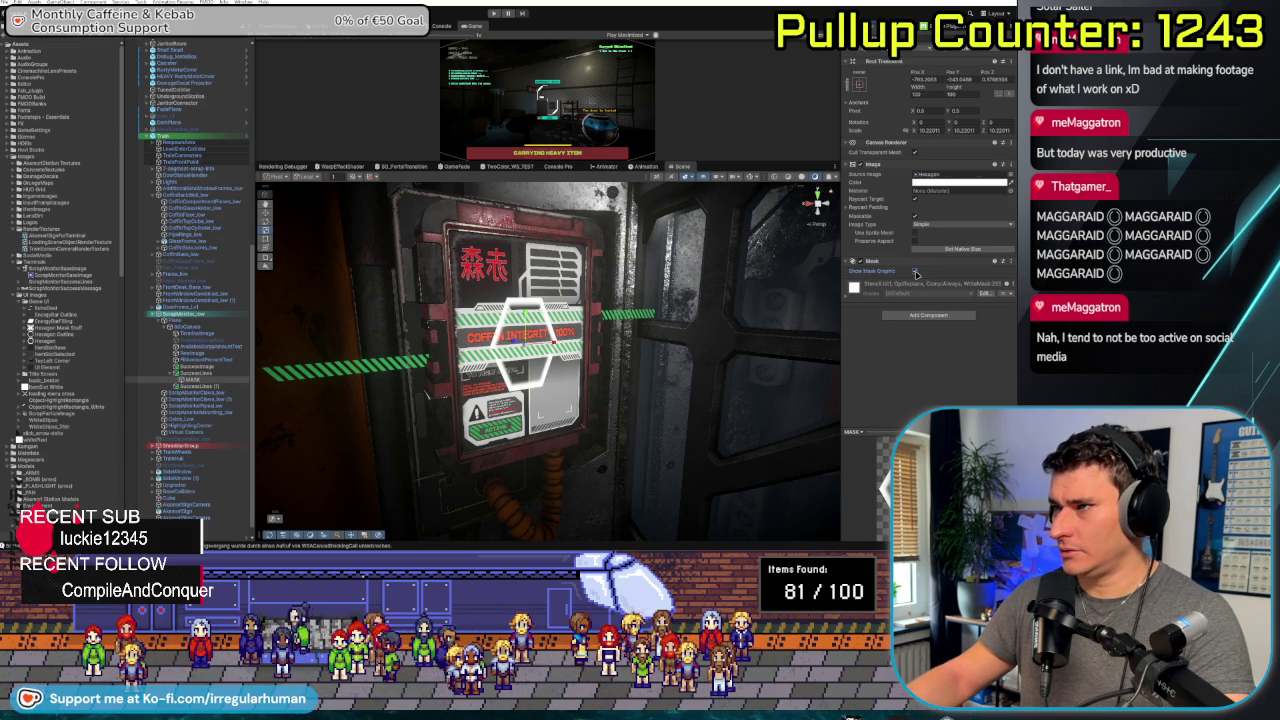
pyautogui.click(200, 373)
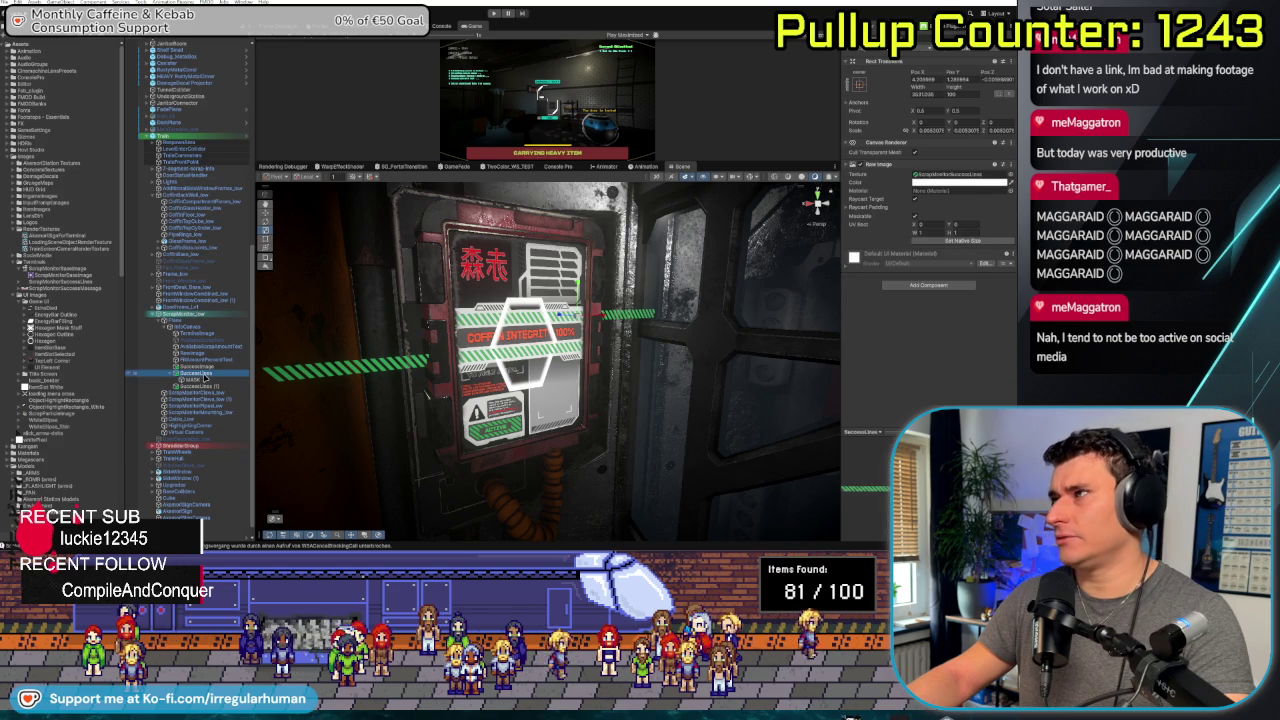
pyautogui.click(201, 380)
pyautogui.moveTo(203, 384); pyautogui.dragTo(193, 395)
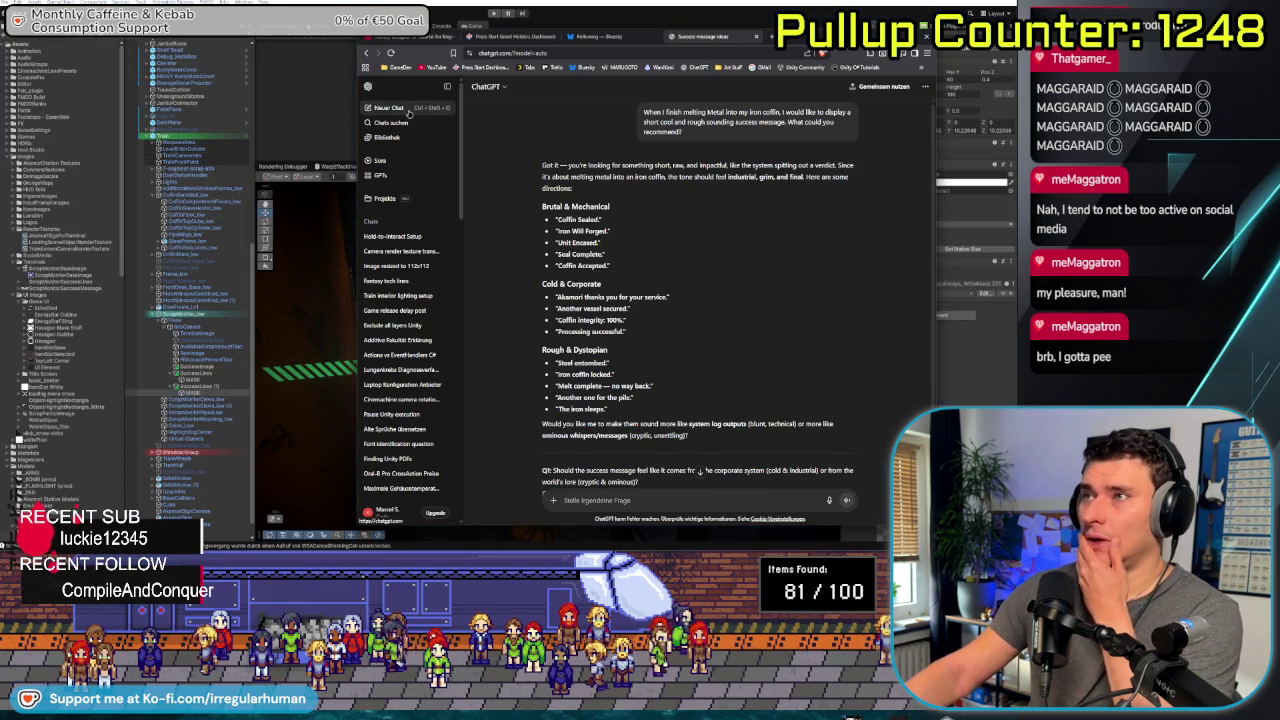
# Start a new, empty ChatGPT conversation with Neuer Chat
pyautogui.click(408, 112)
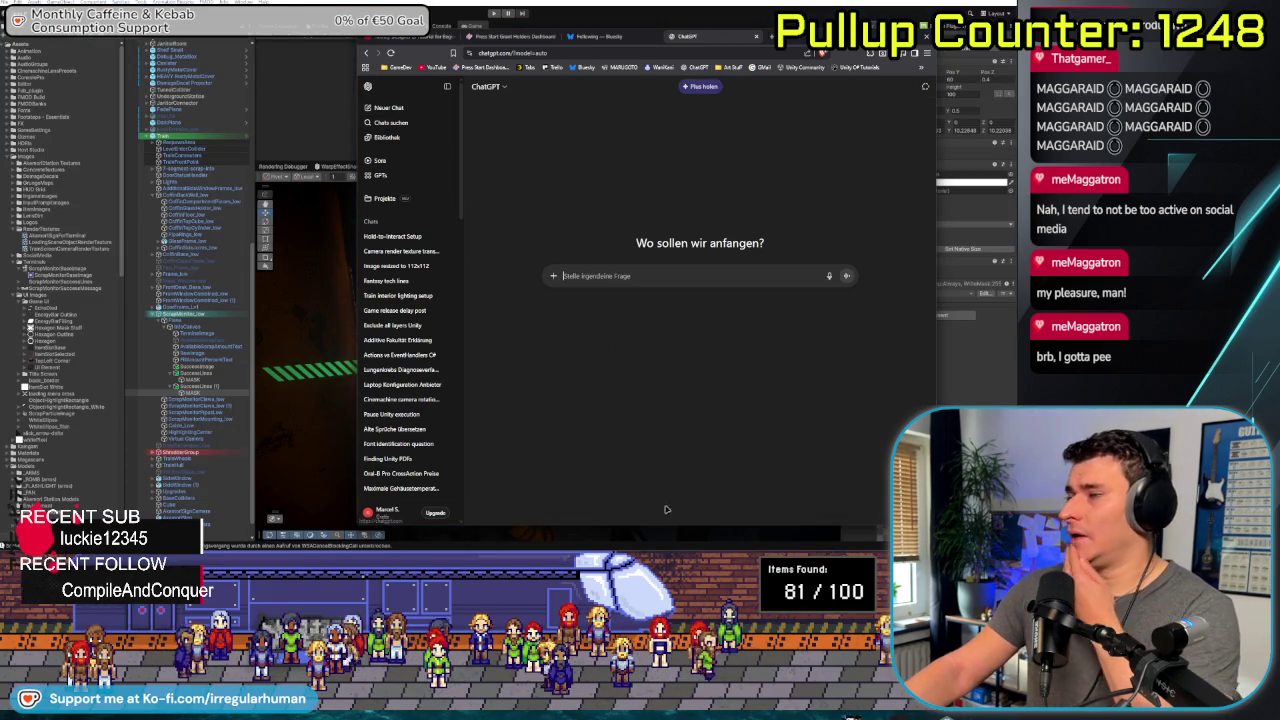
# Ask ChatGPT how to mask an image in Unity URP when post processing breaks the mask
pyautogui.write('I want tomask an image in')
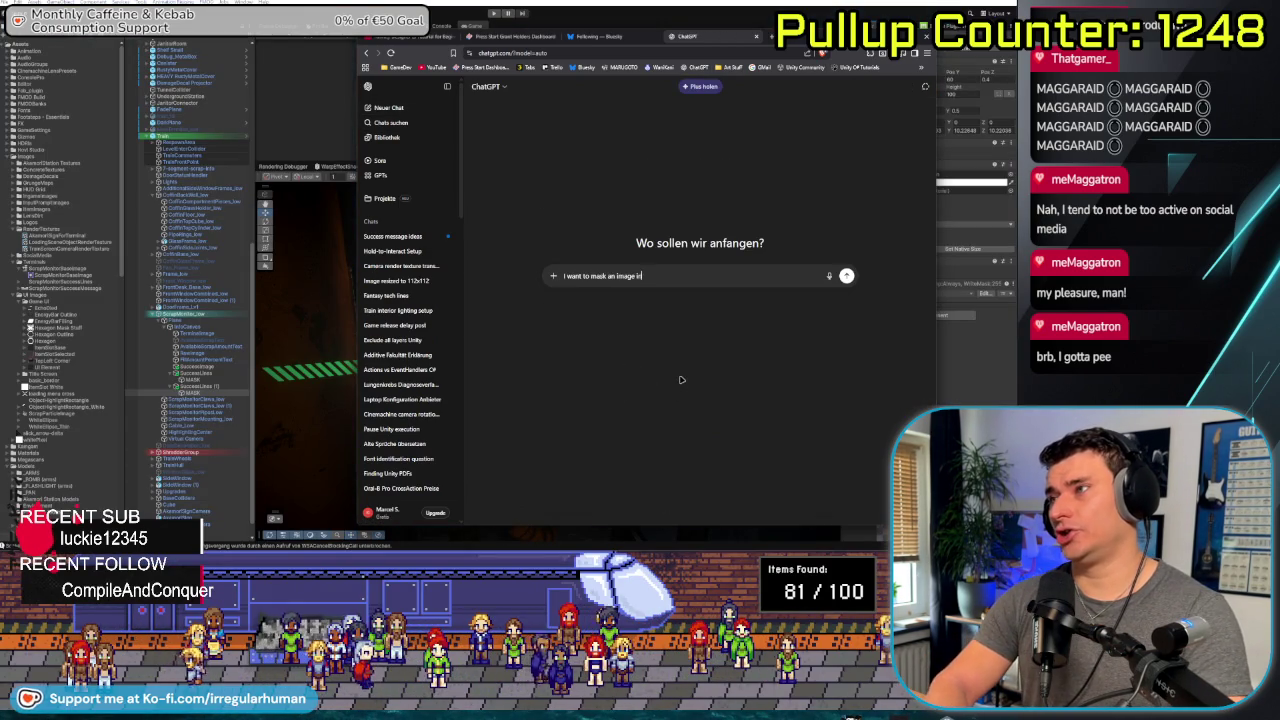
pyautogui.write(' unity URP')
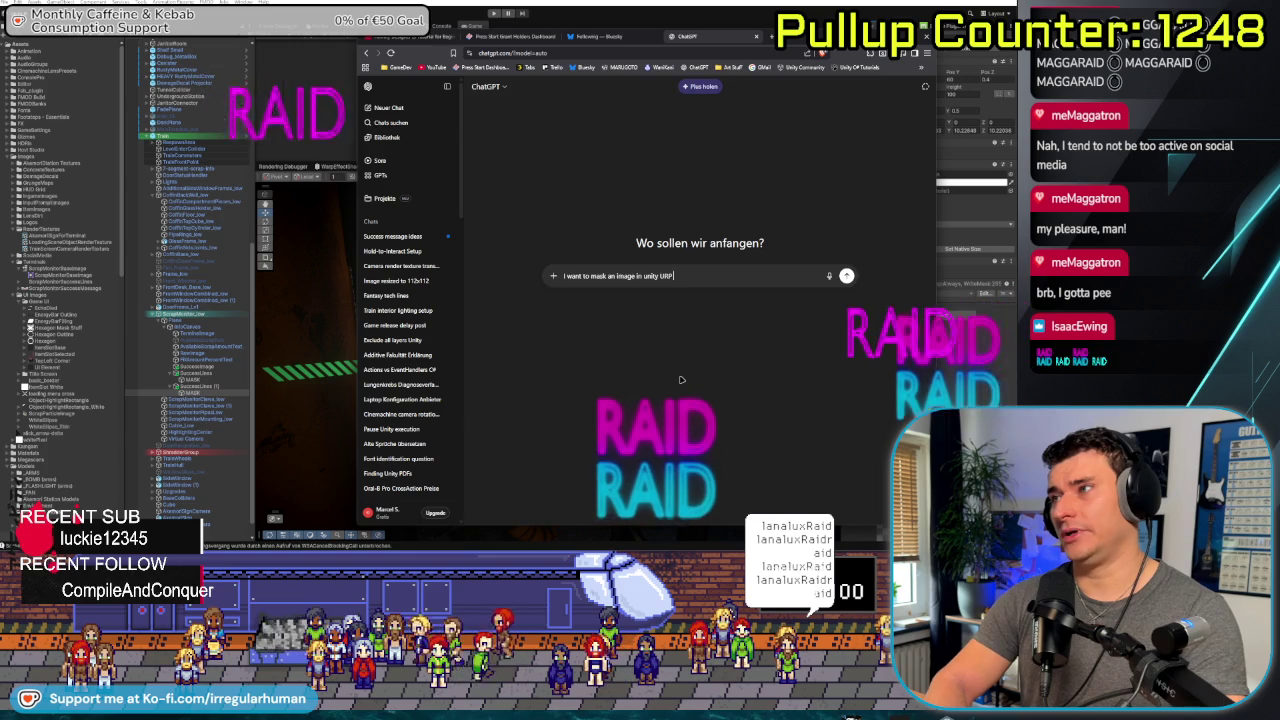
pyautogui.write(' while I am')
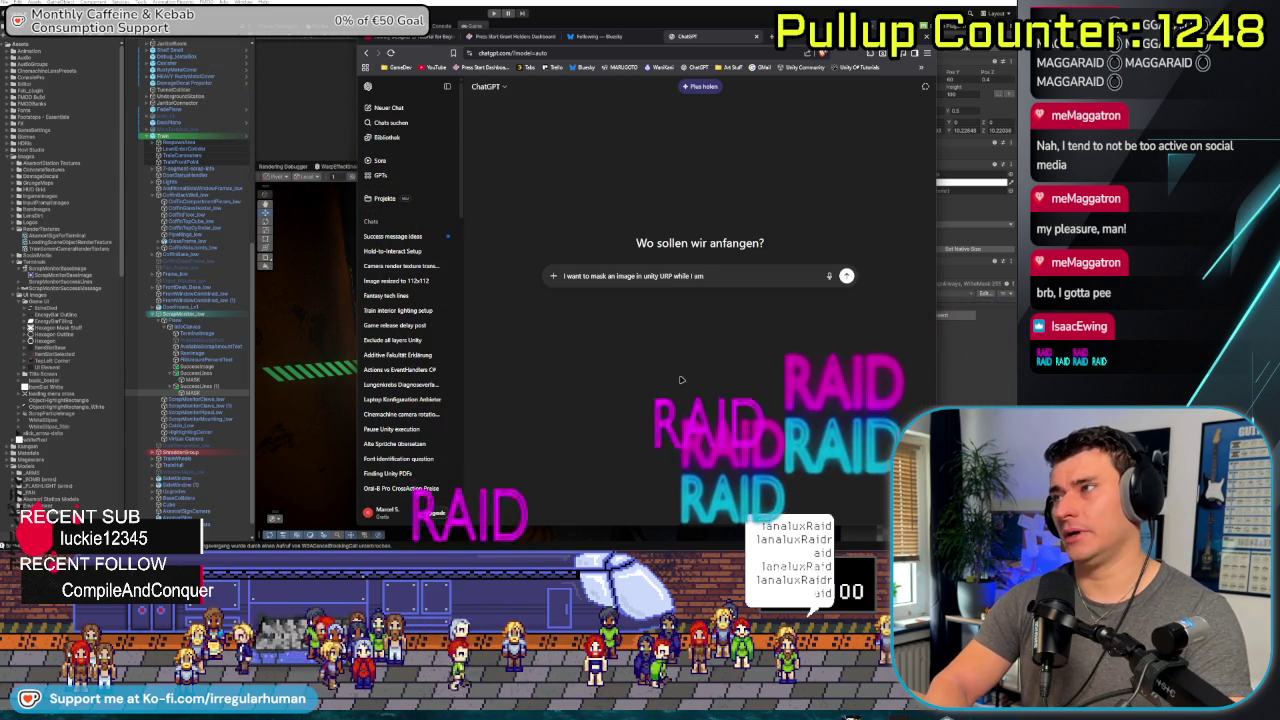
pyautogui.write(' using po')
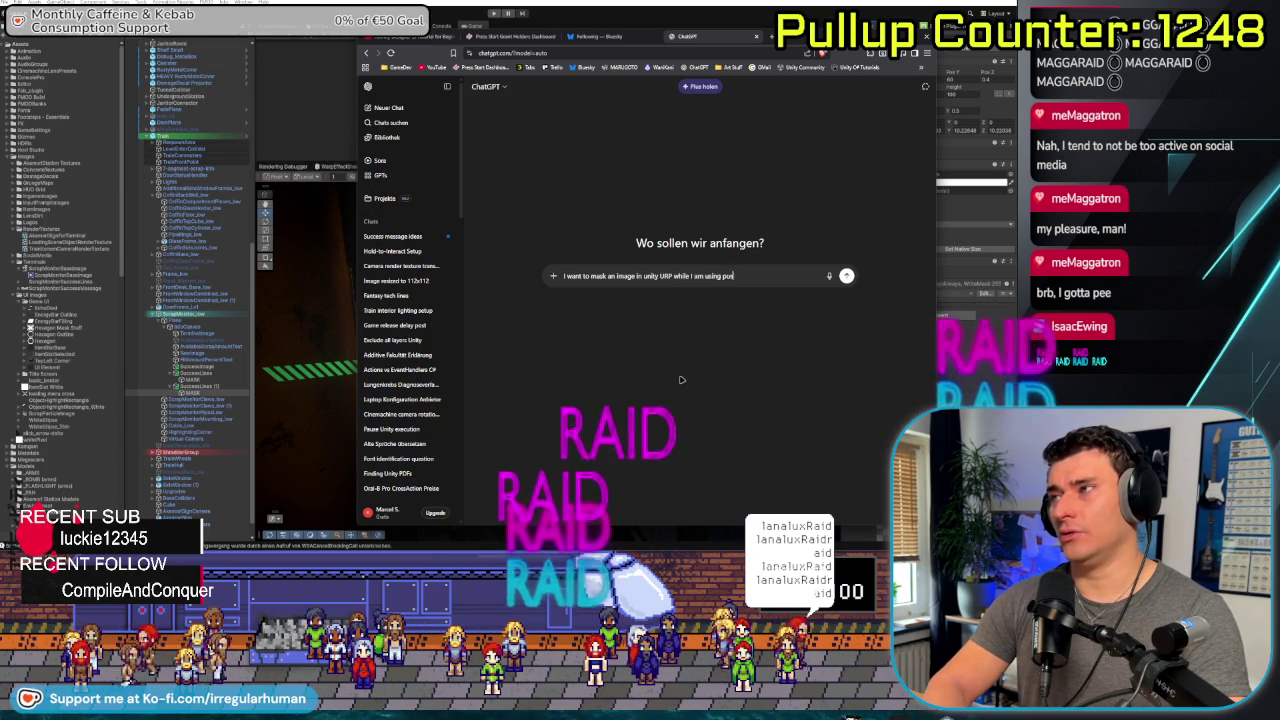
pyautogui.write('st processing. For')
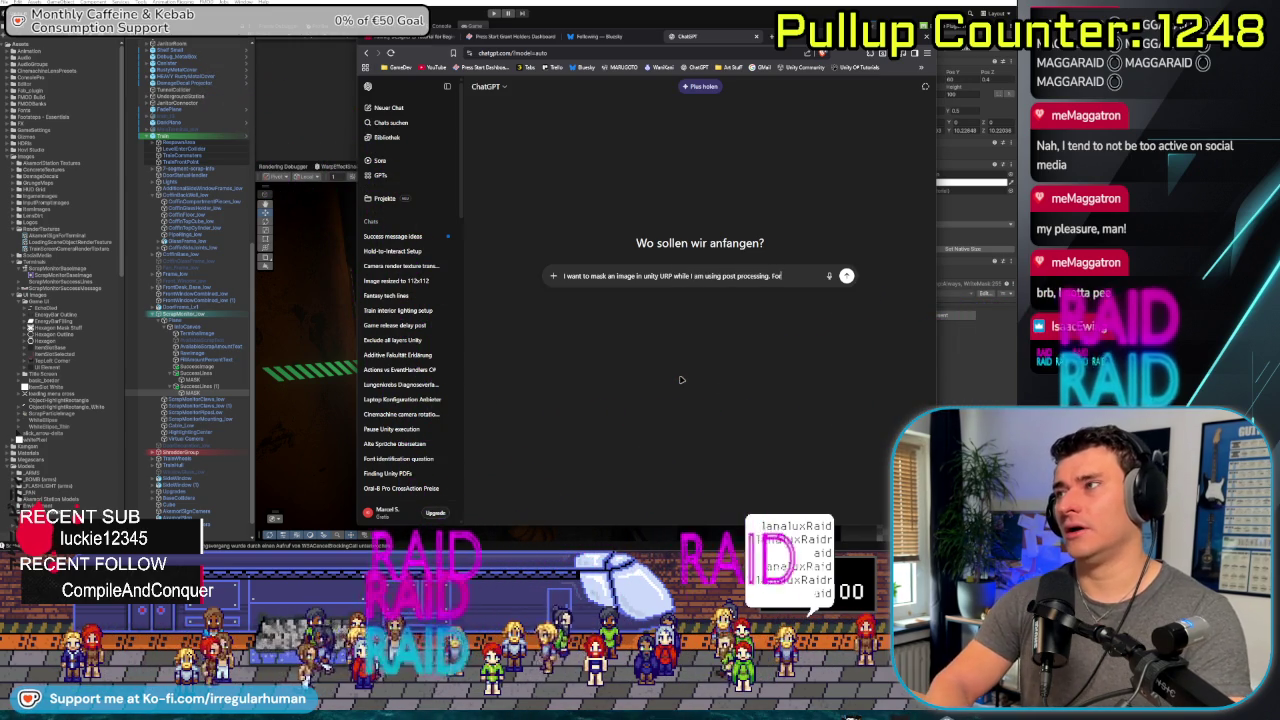
pyautogui.write(' some reason the mas')
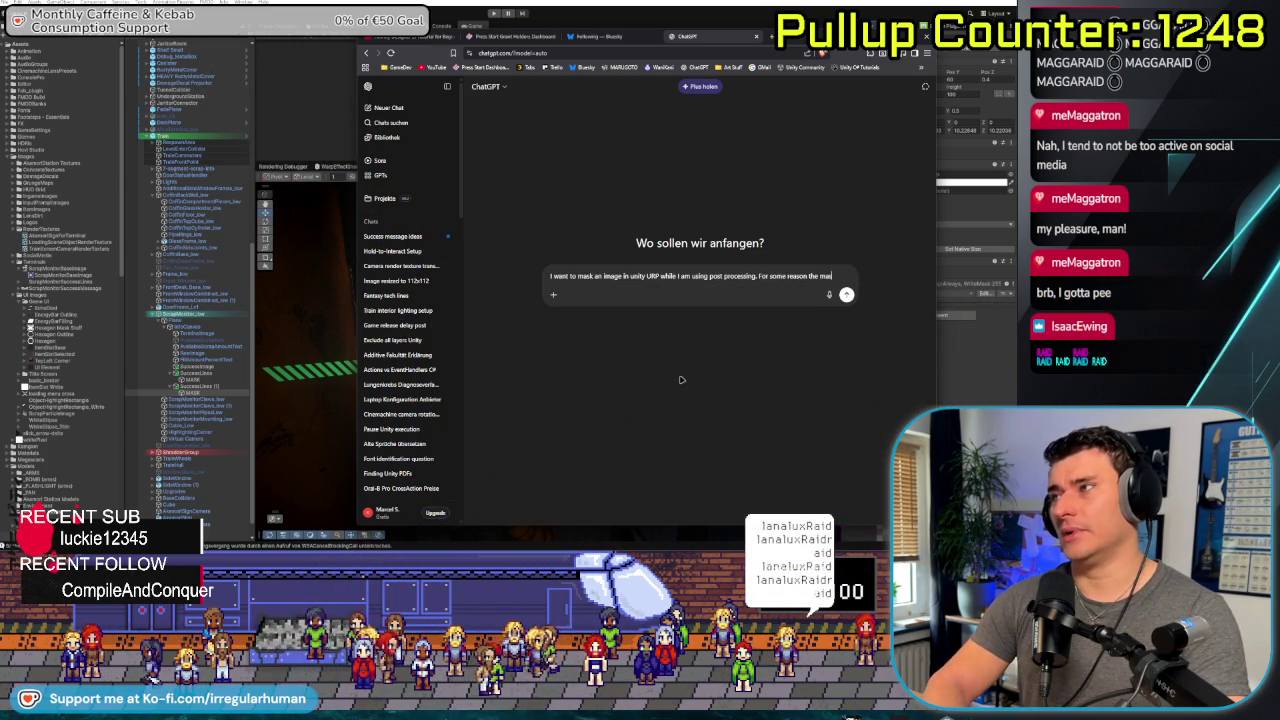
pyautogui.write('king is not work')
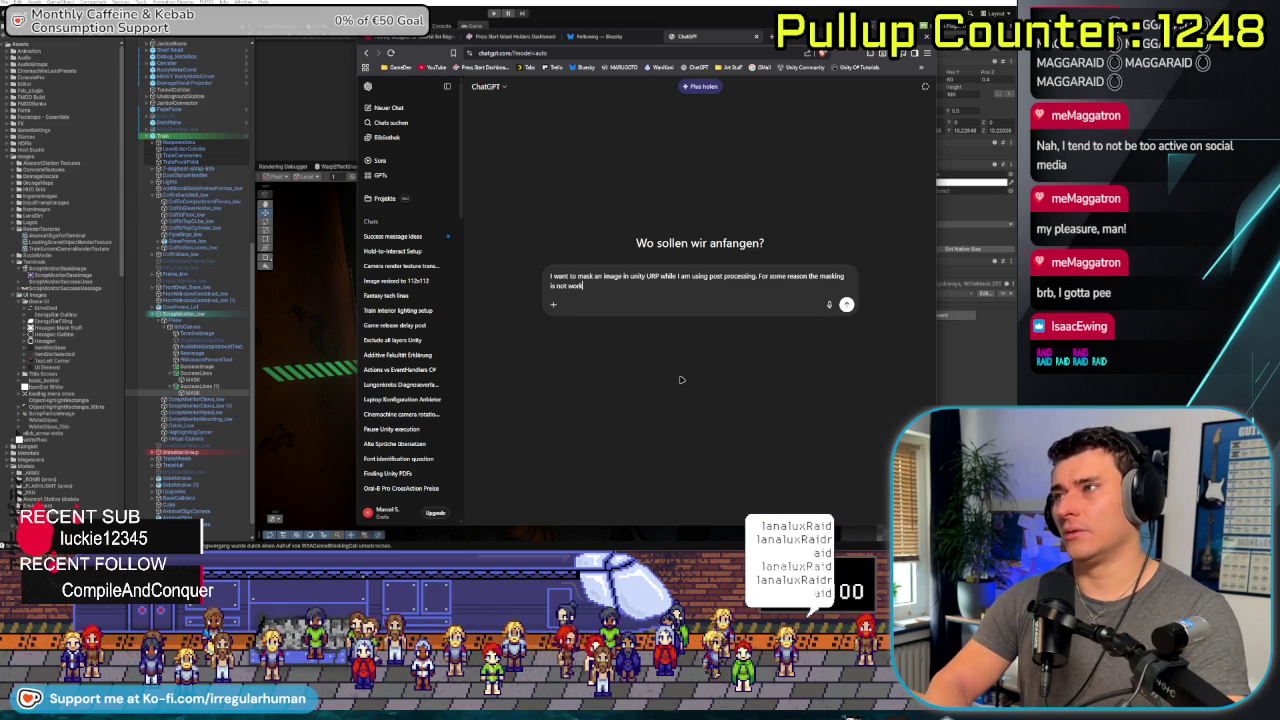
pyautogui.write("ing or I'm")
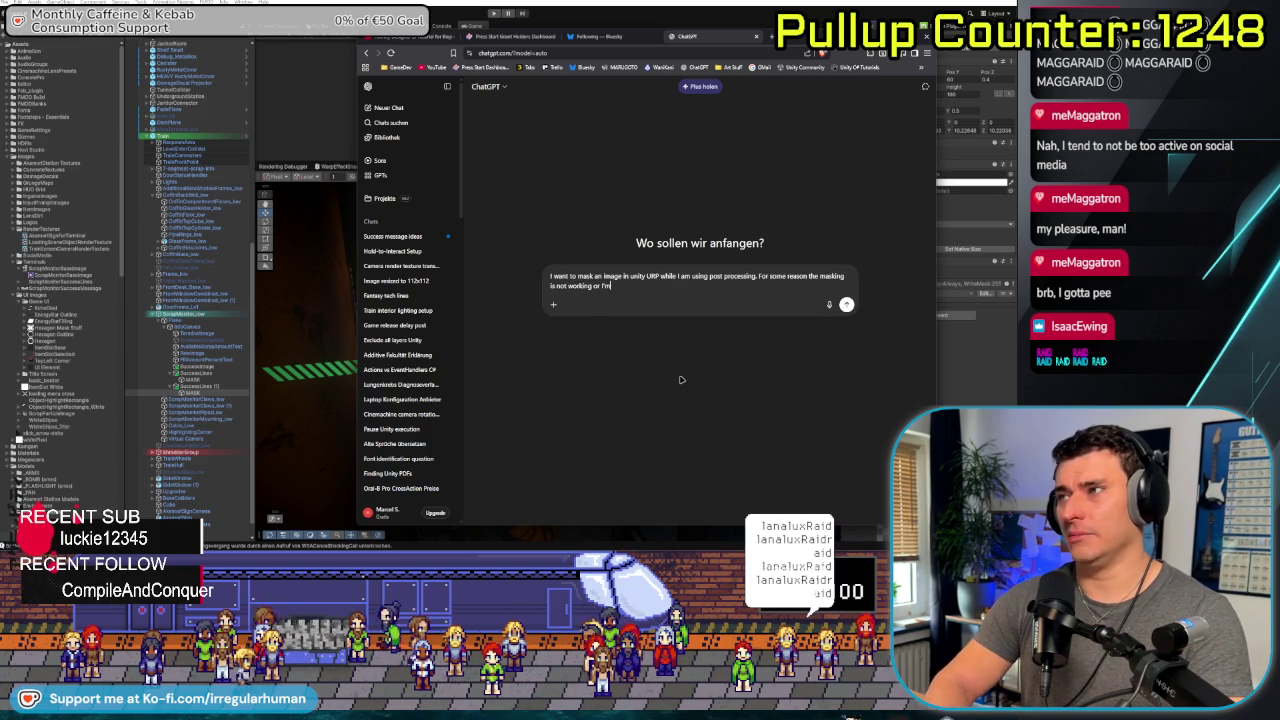
pyautogui.write(' just messing things up. How')
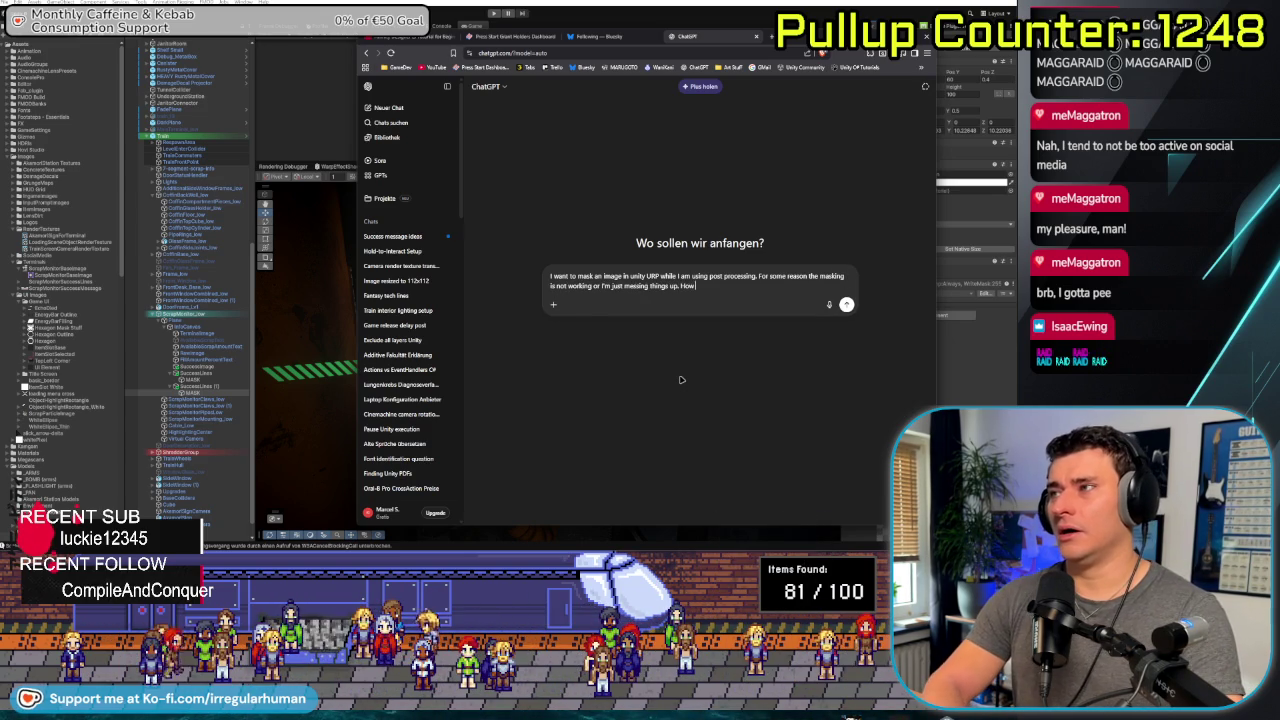
pyautogui.write(' do I do that')
pyautogui.press('Return')
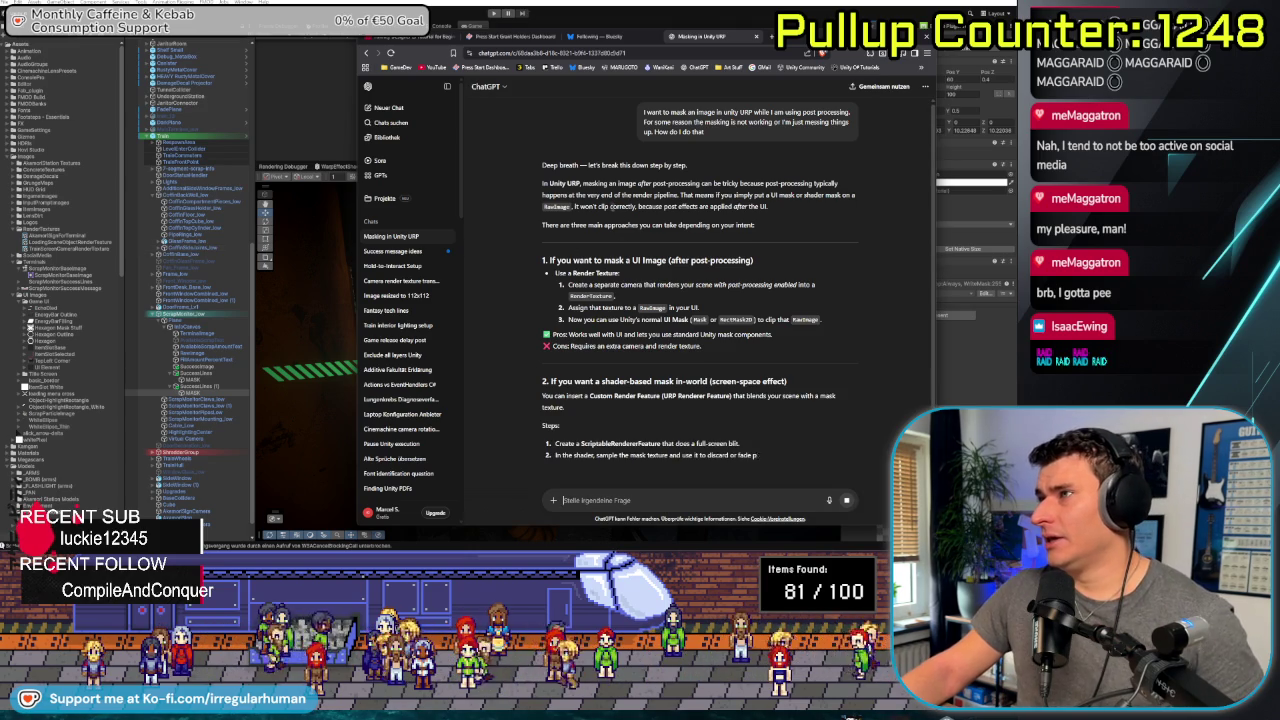
pyautogui.moveTo(543, 165)
pyautogui.mouseDown()
pyautogui.moveTo(688, 167)
pyautogui.moveTo(643, 171)
pyautogui.mouseUp()
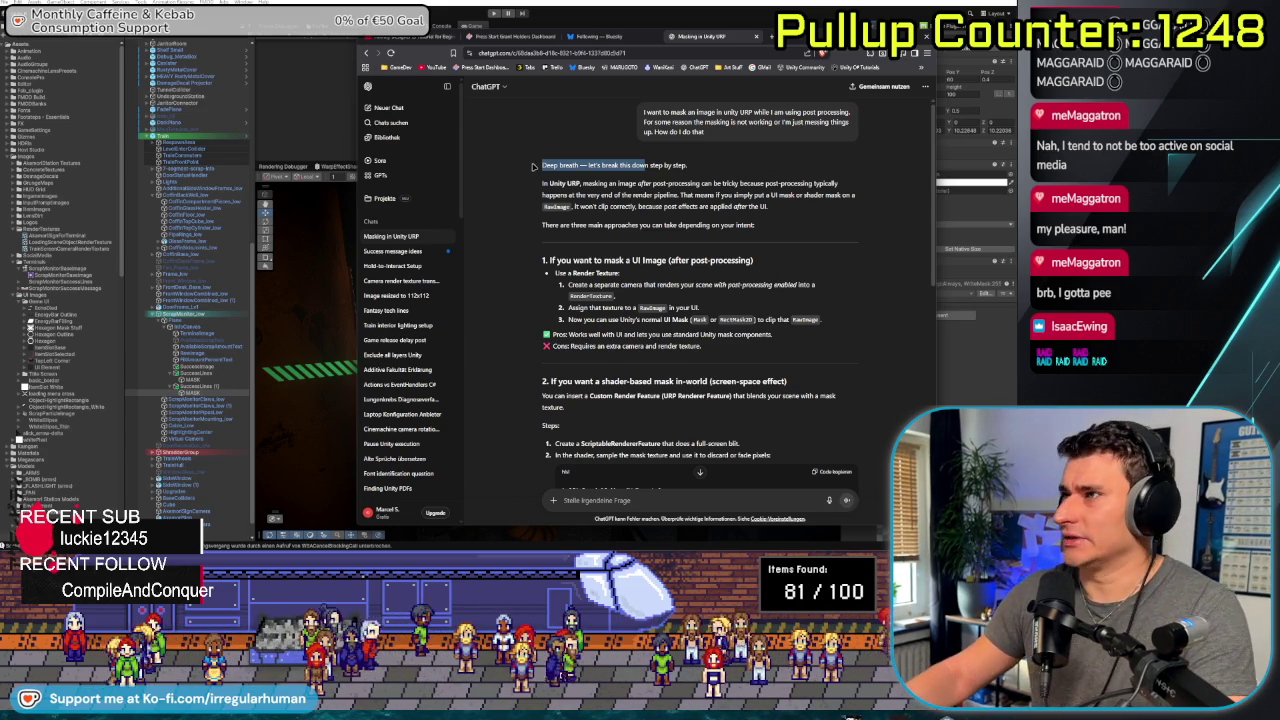
pyautogui.click(537, 169)
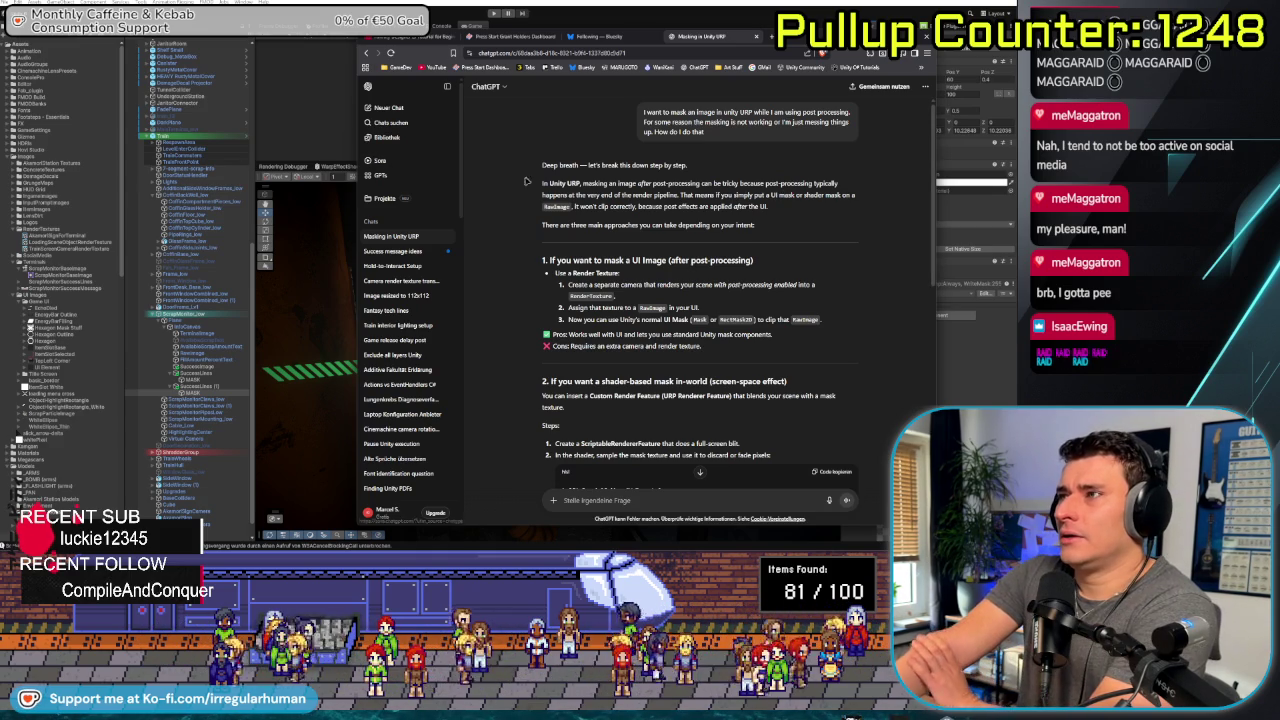
pyautogui.scroll(-1, 528, 196)
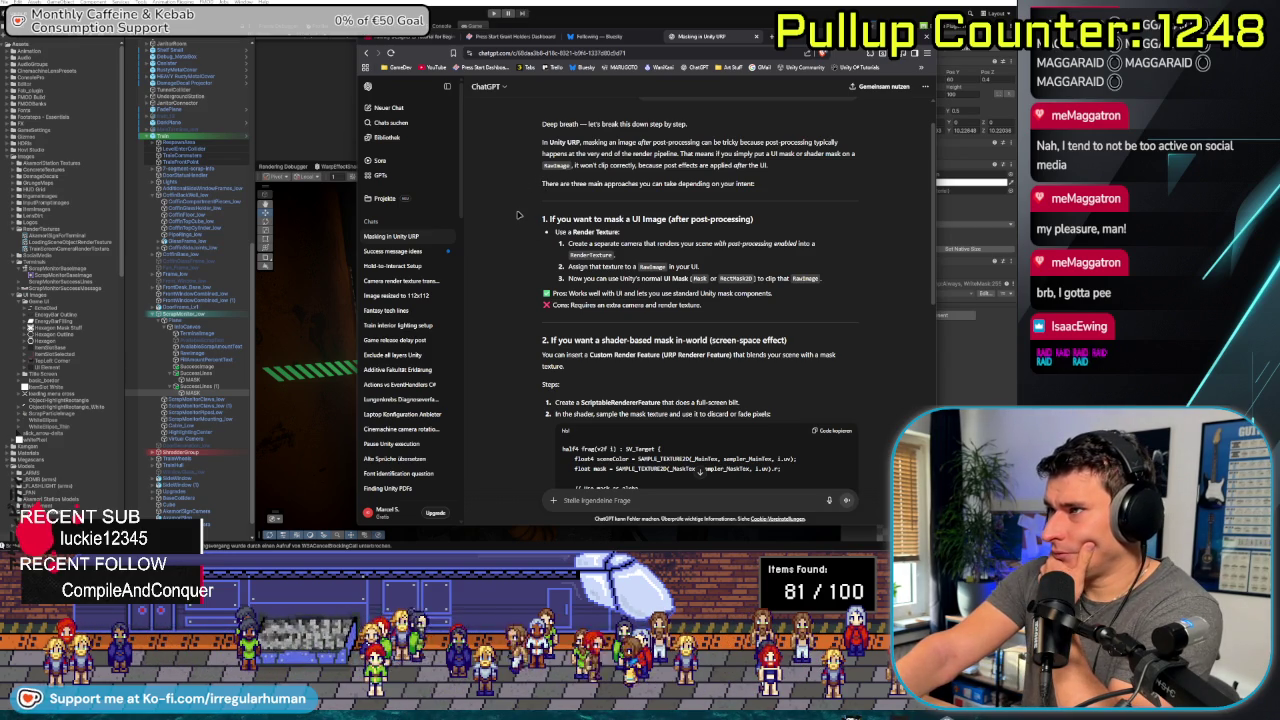
pyautogui.scroll(-1, 518, 214)
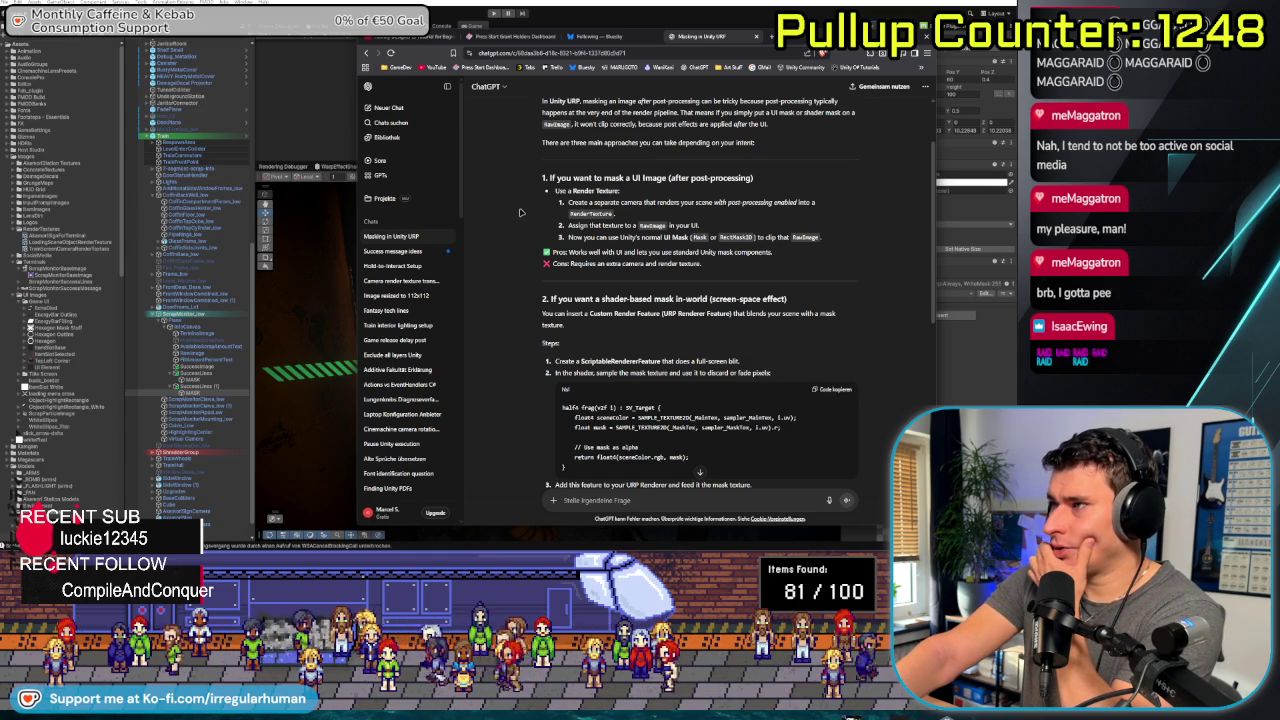
pyautogui.scroll(-3, 520, 212)
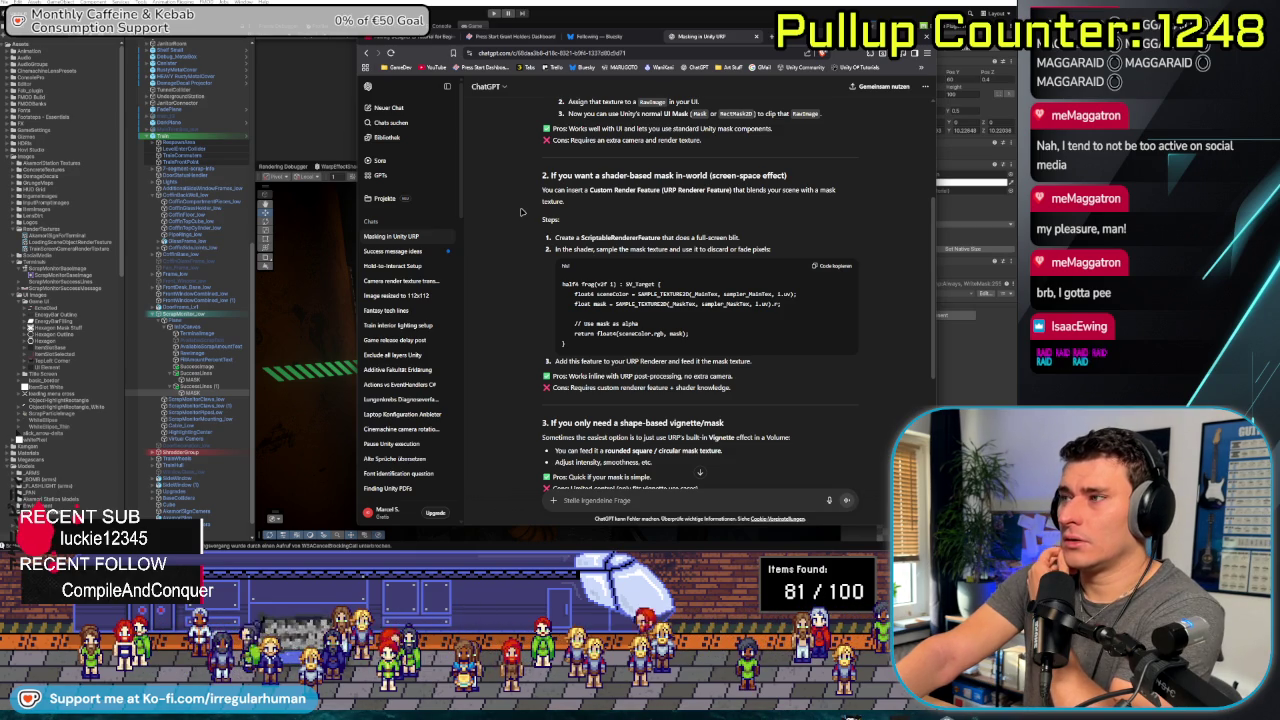
pyautogui.scroll(-2, 521, 212)
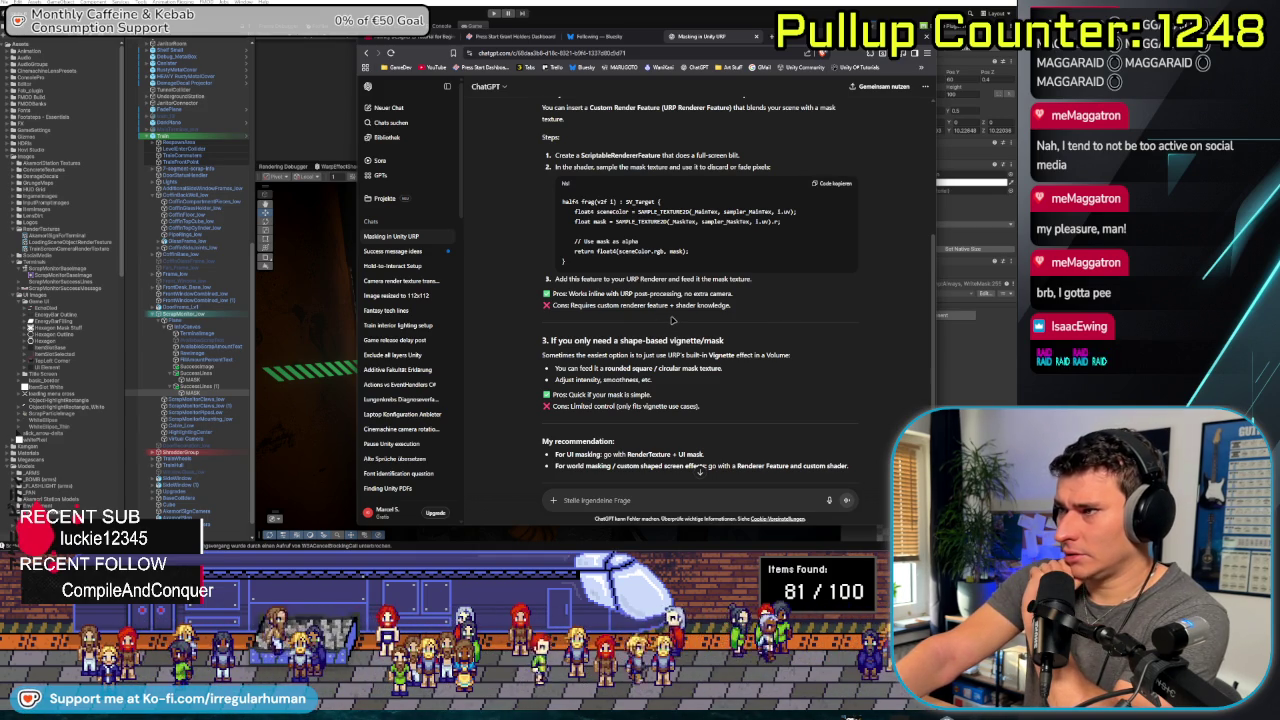
pyautogui.scroll(-2, 708, 332)
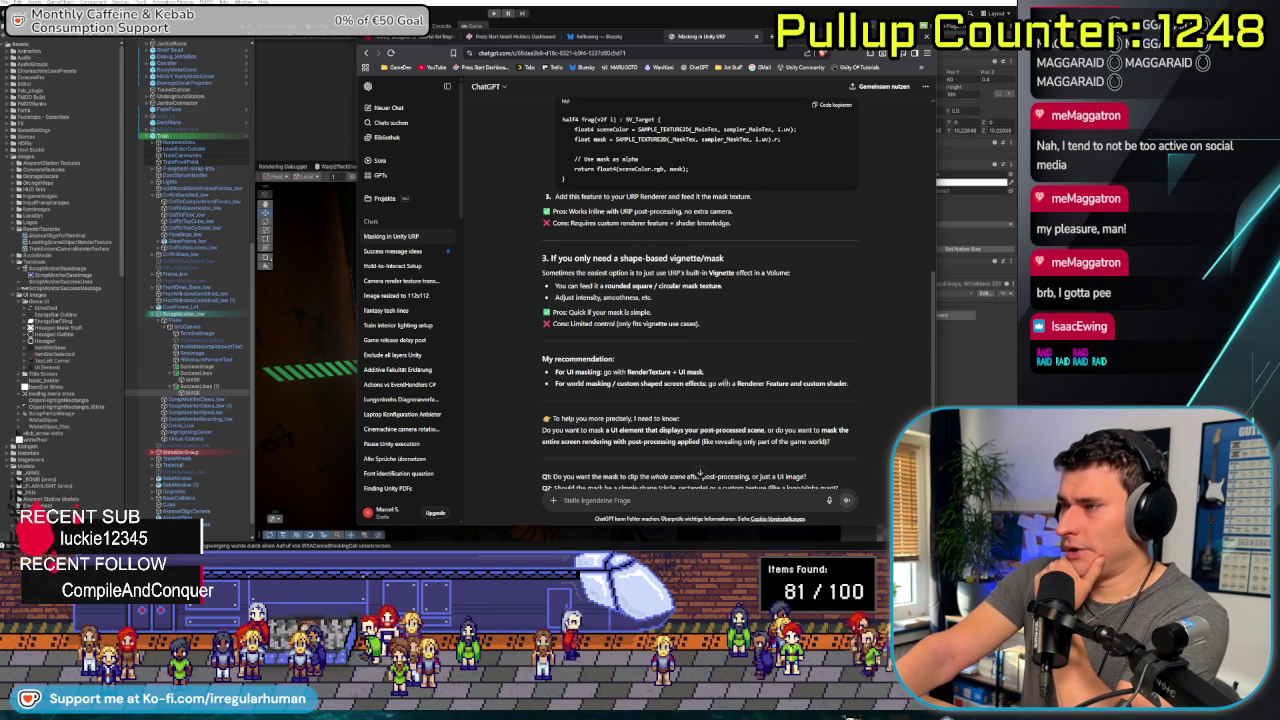
pyautogui.scroll(10, 700, 474)
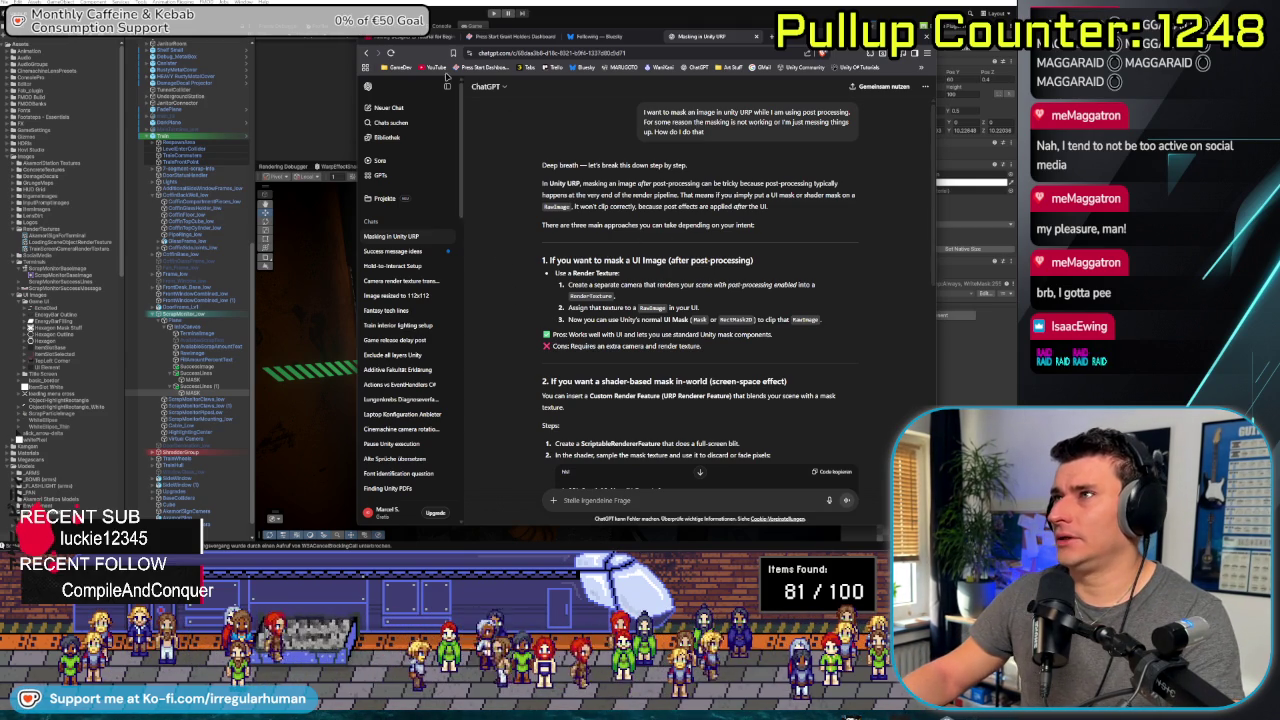
pyautogui.moveTo(432, 56); pyautogui.dragTo(375, 45)
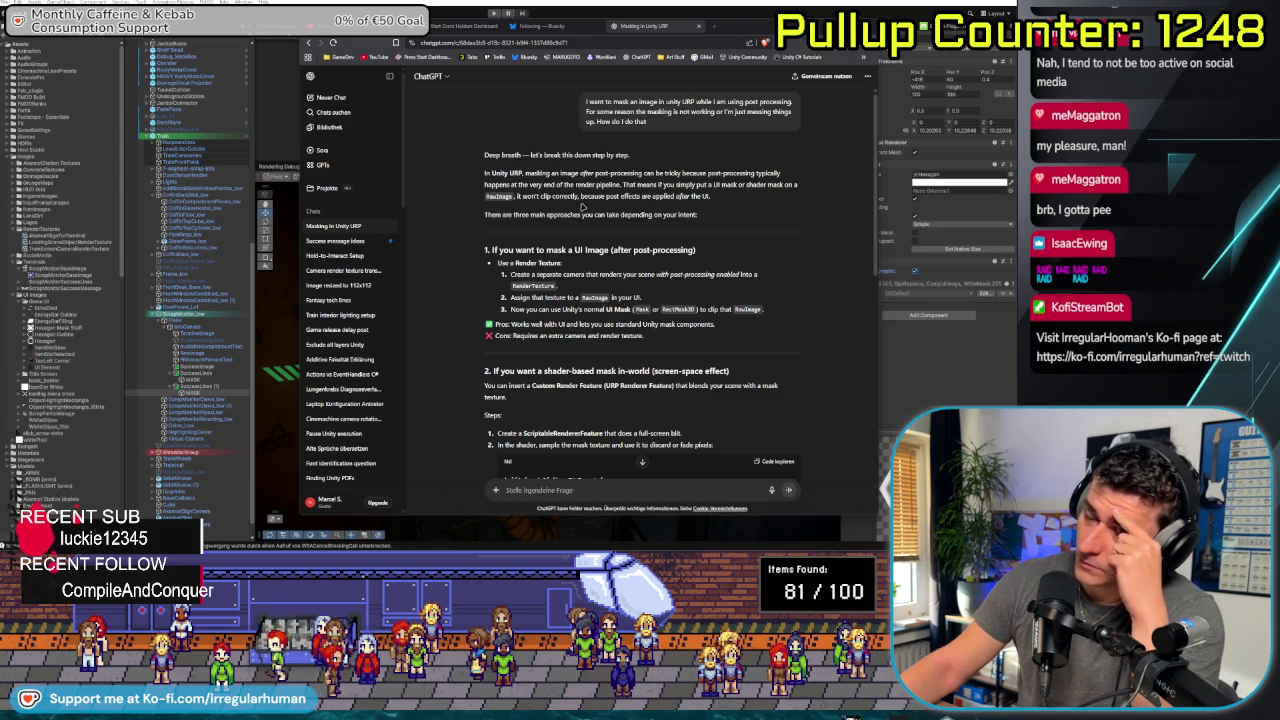
# Google 'Unity URP image masks with post processing' in a new tab, skim the results, then return to the chat
pyautogui.click(715, 30)
pyautogui.write('Unity U')
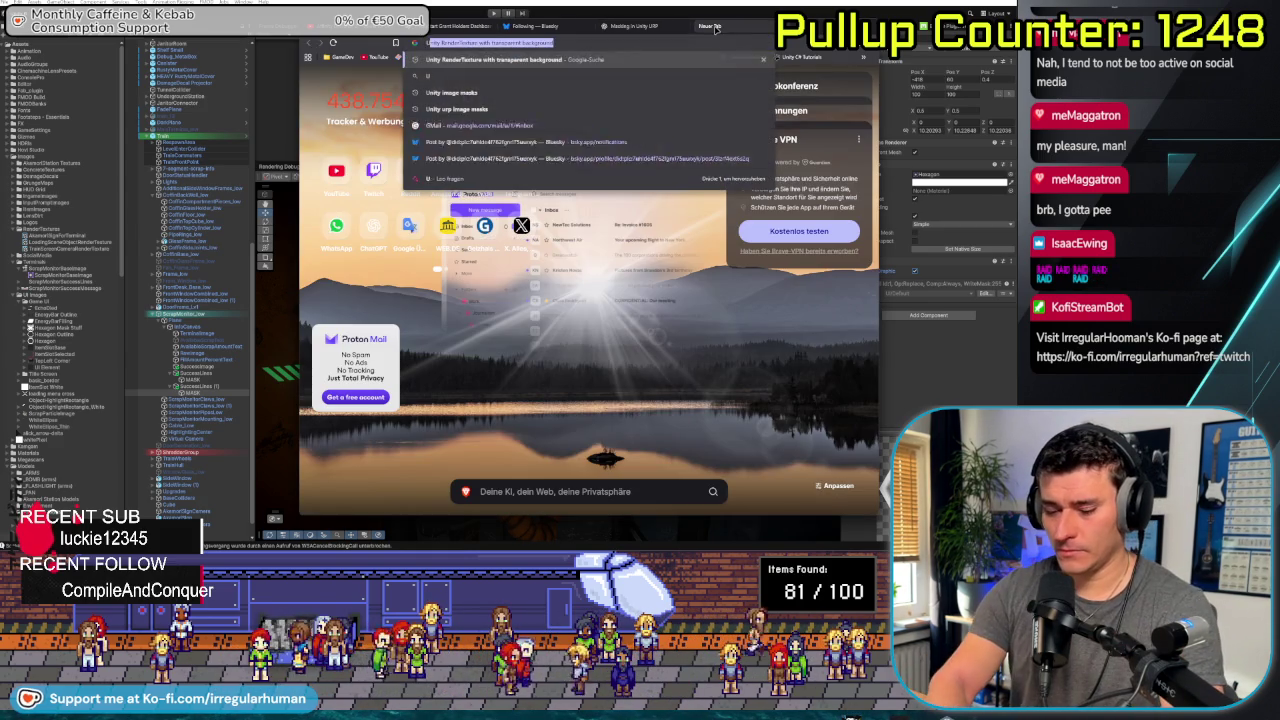
pyautogui.write('RP image ma')
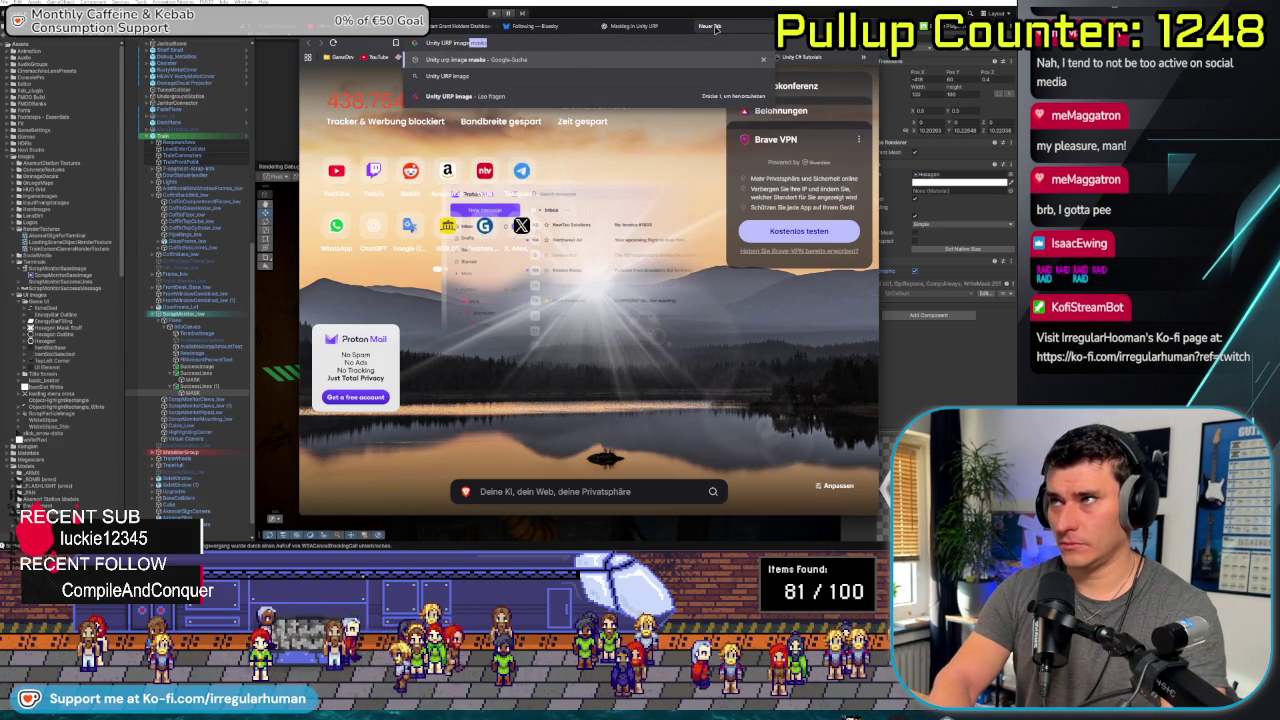
pyautogui.write('sks with post processin')
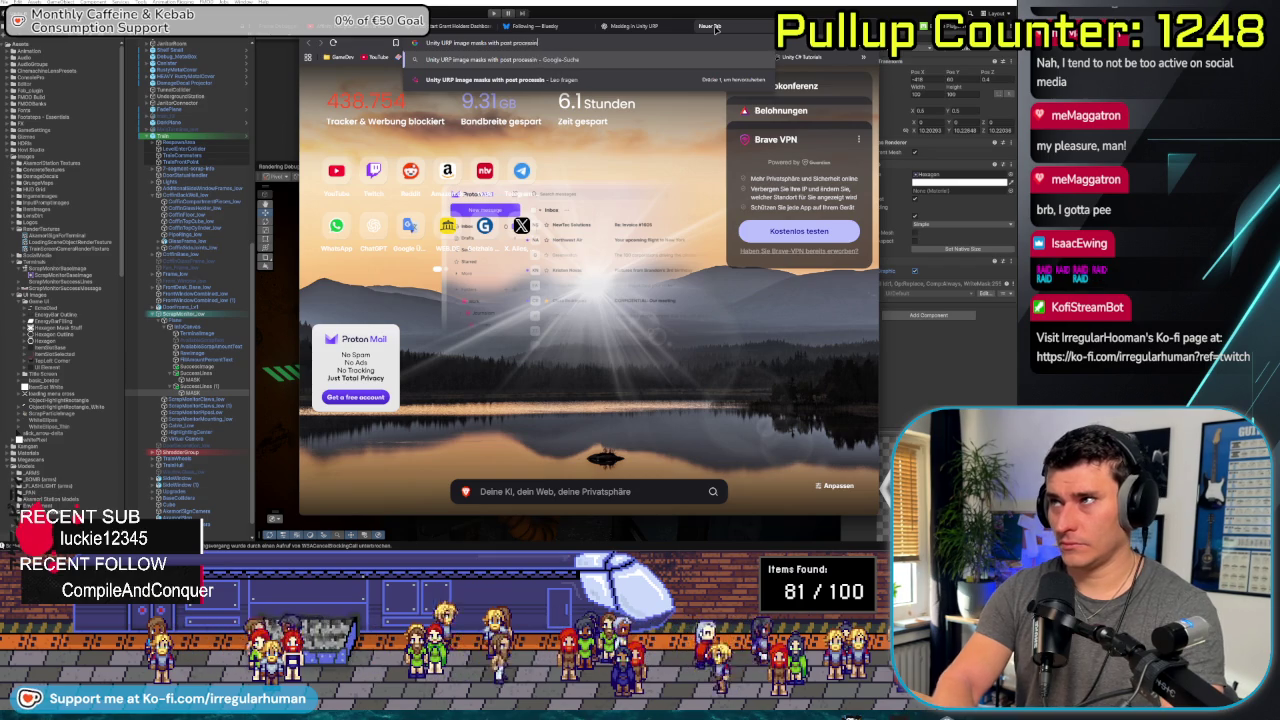
pyautogui.write('g')
pyautogui.press('Return')
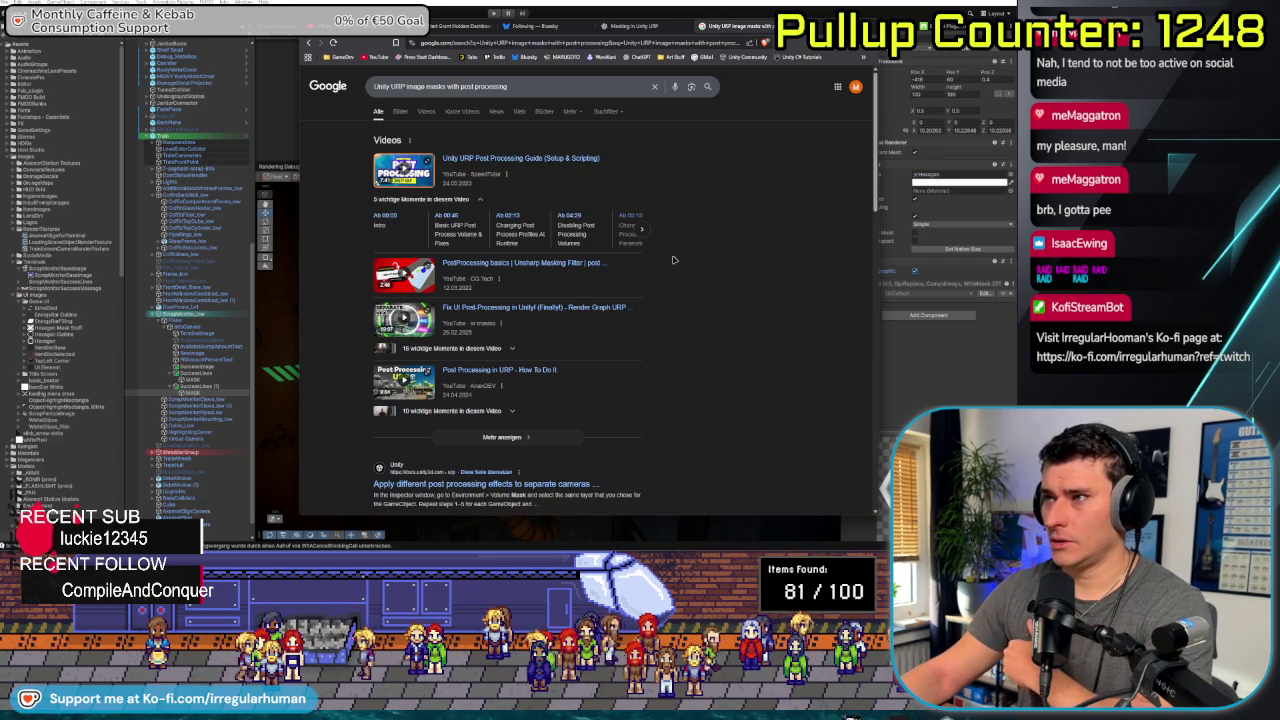
pyautogui.scroll(-2, 650, 318)
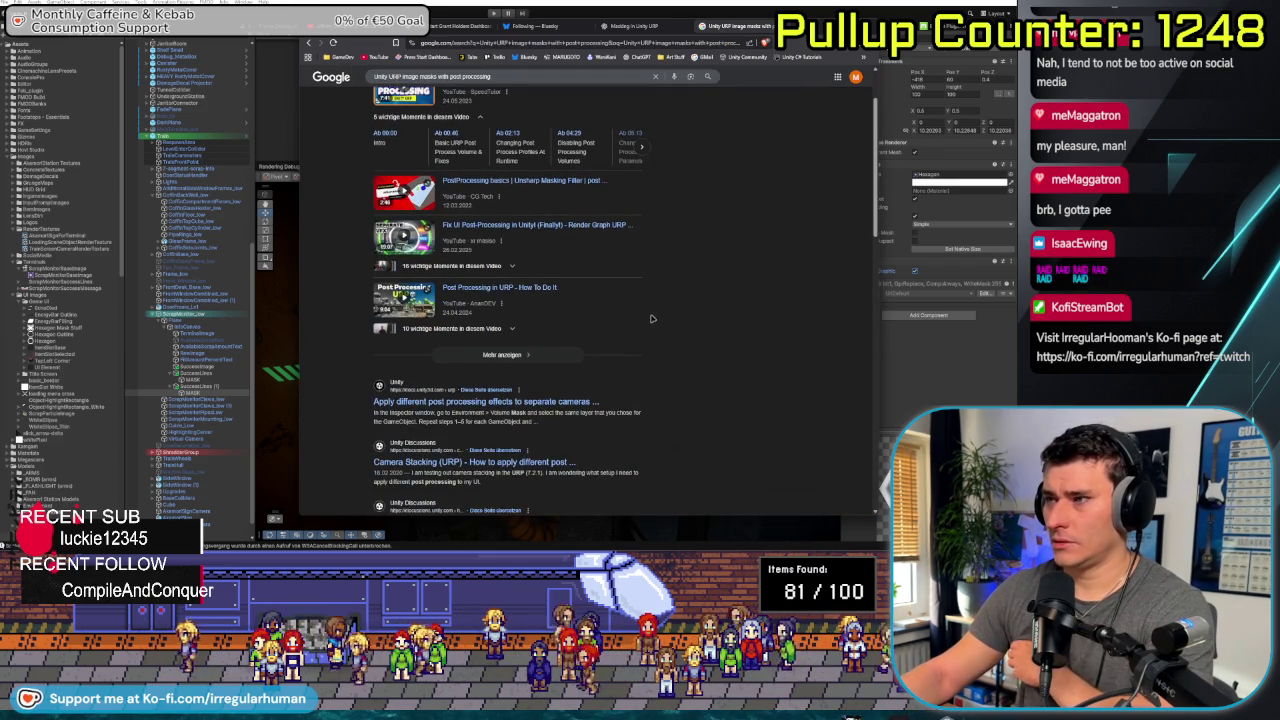
pyautogui.scroll(-3, 650, 320)
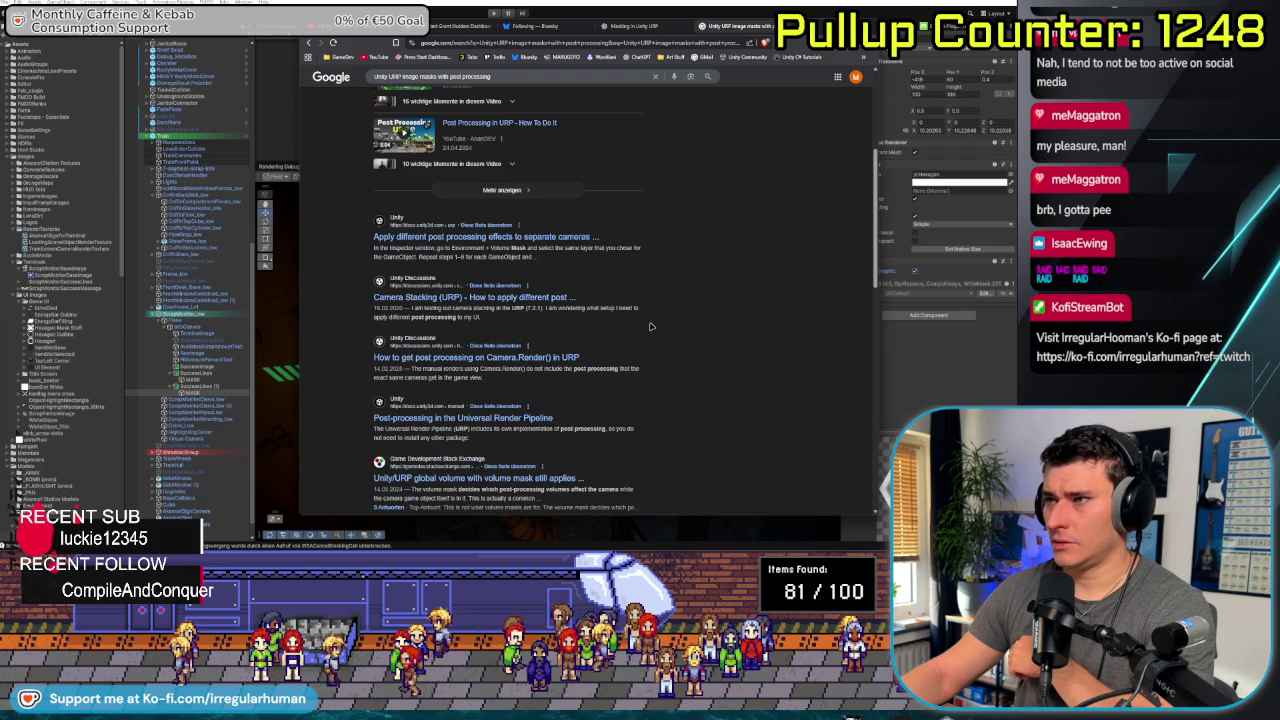
pyautogui.scroll(-2, 650, 327)
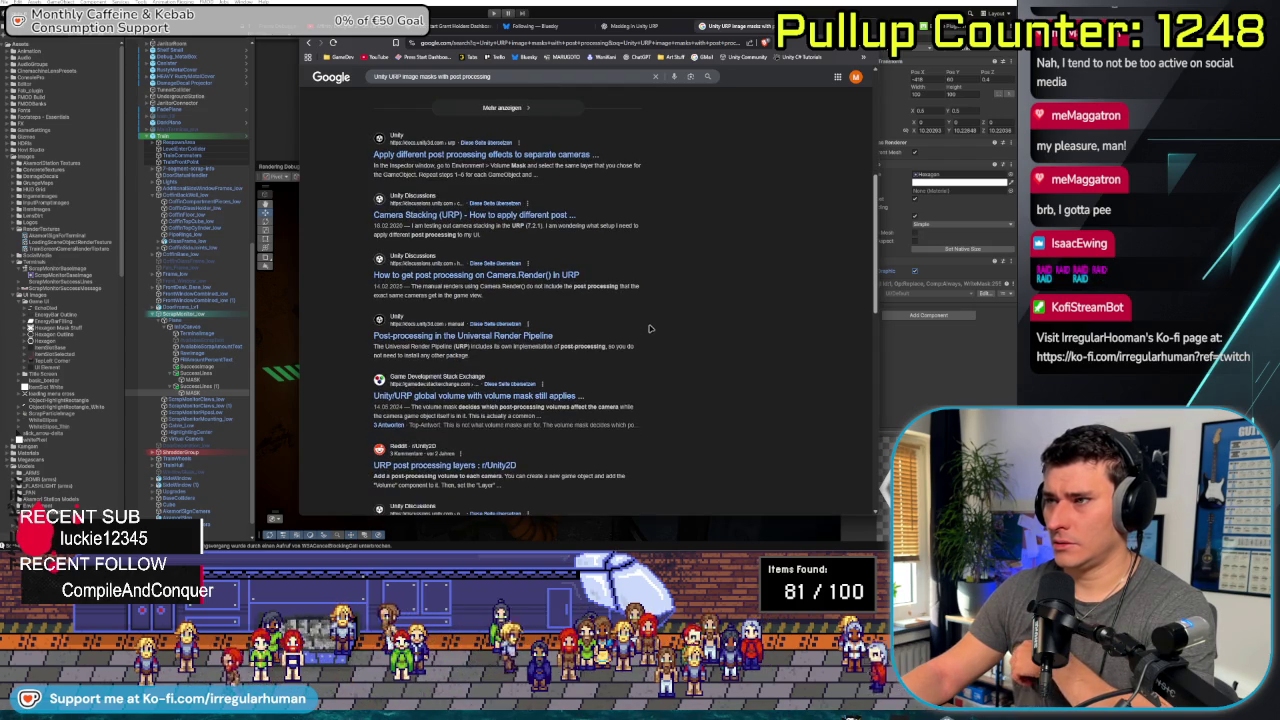
pyautogui.scroll(-3, 650, 328)
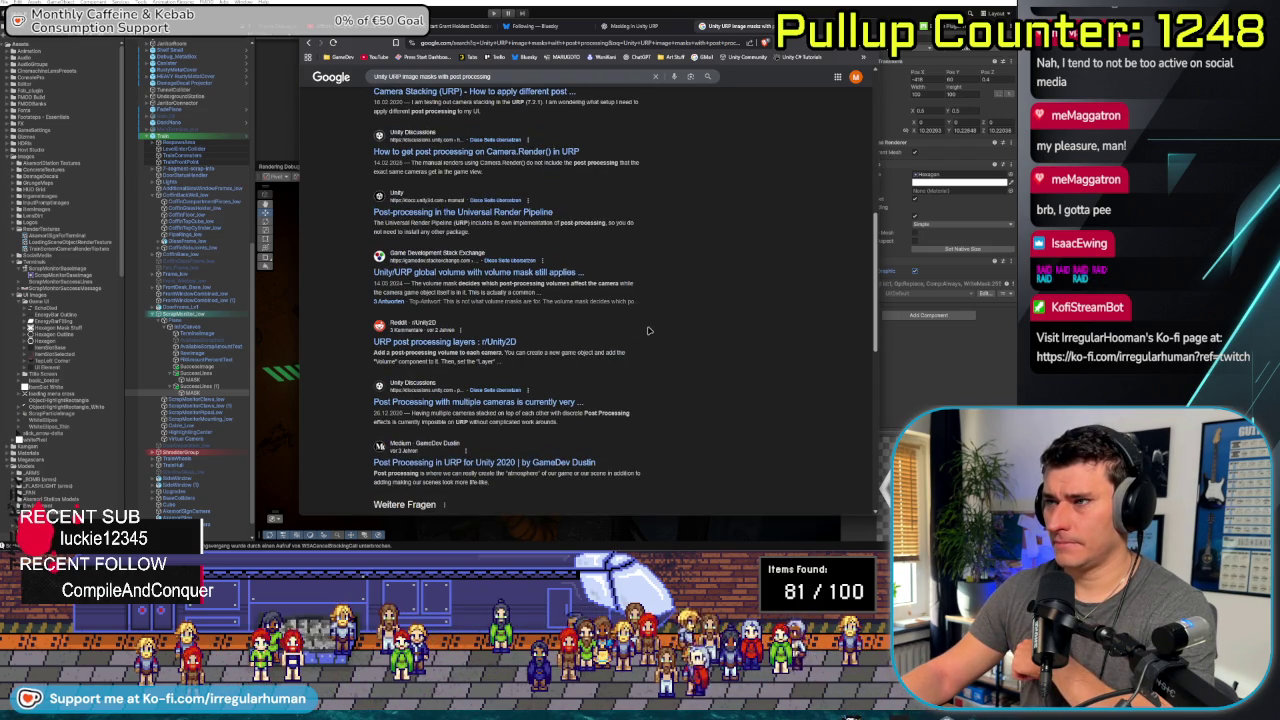
pyautogui.scroll(-3, 648, 330)
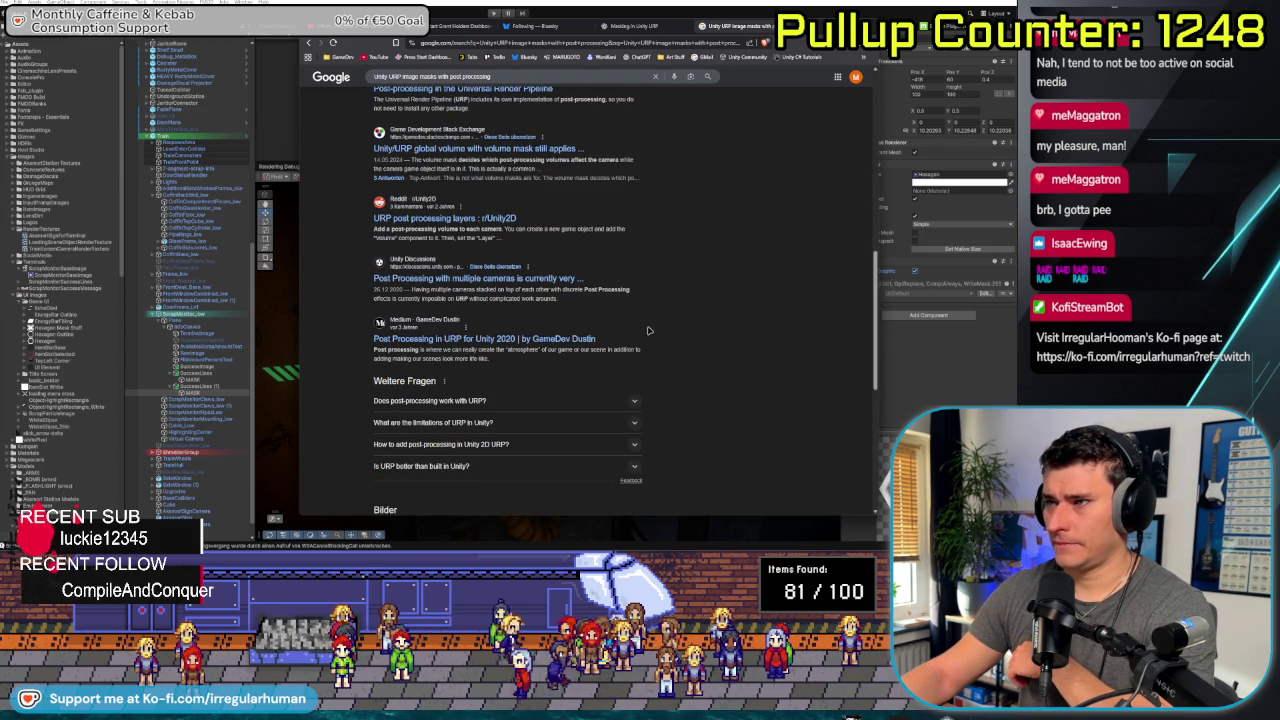
pyautogui.scroll(10, 648, 330)
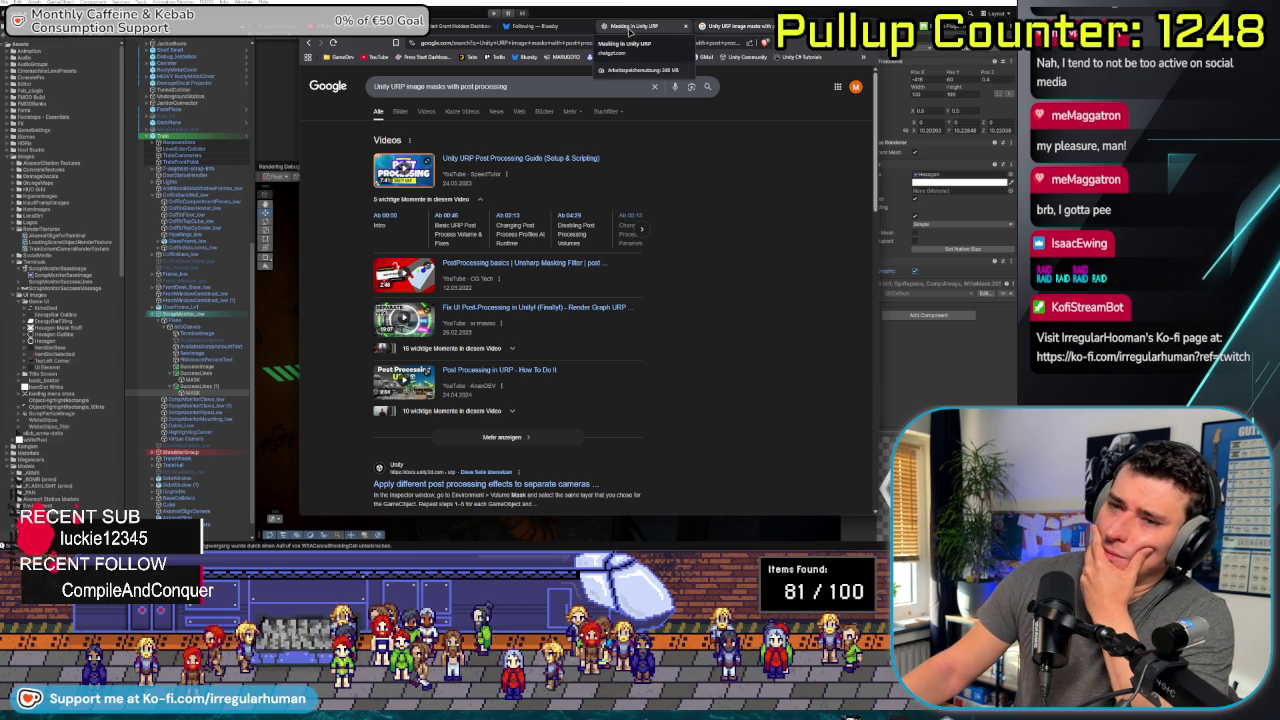
pyautogui.click(629, 28)
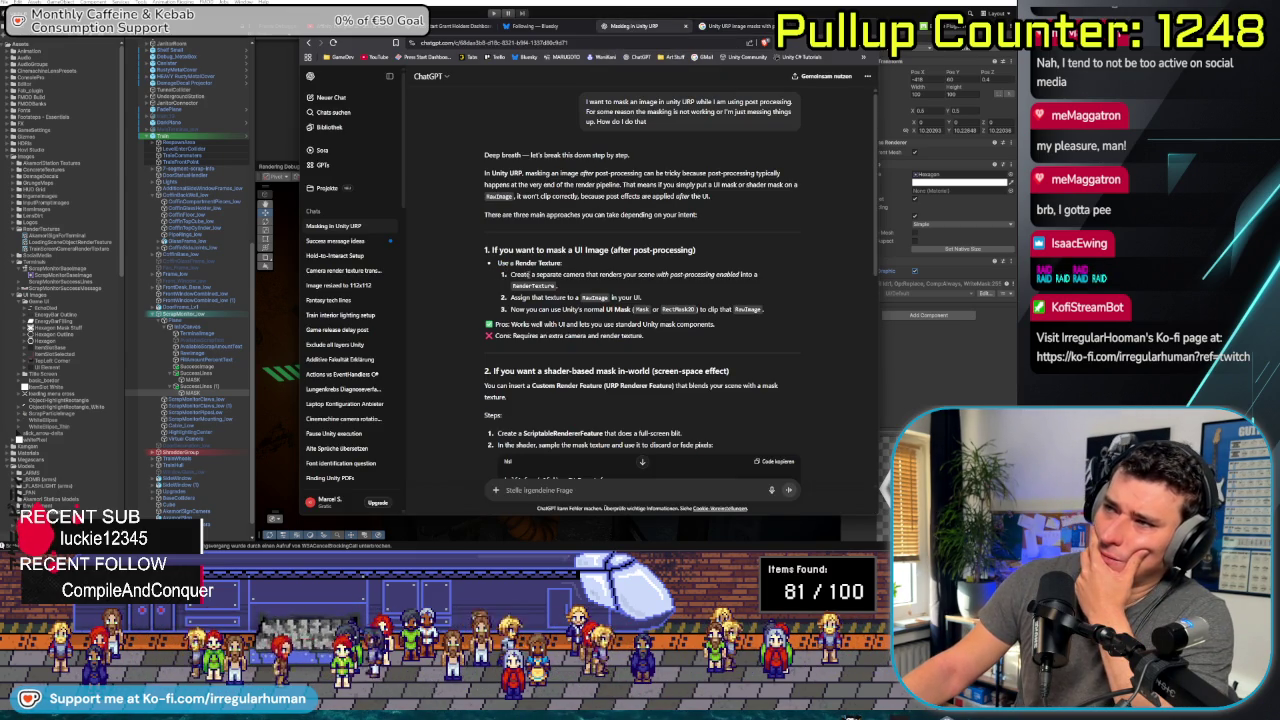
# Send a follow-up: the WorldCanvas terminal's UI elements move out of bounds; which masking approach fits?
pyautogui.tripleClick(515, 275)
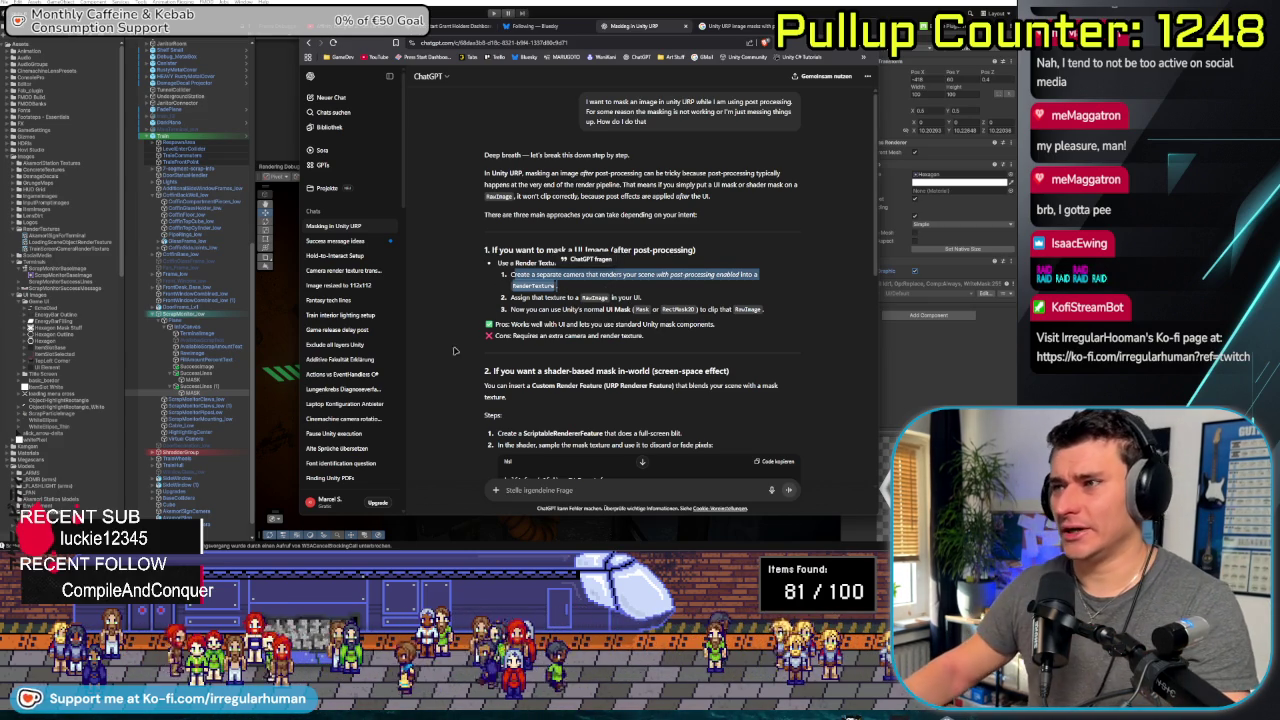
pyautogui.scroll(-3, 488, 336)
pyautogui.scroll(3, 478, 360)
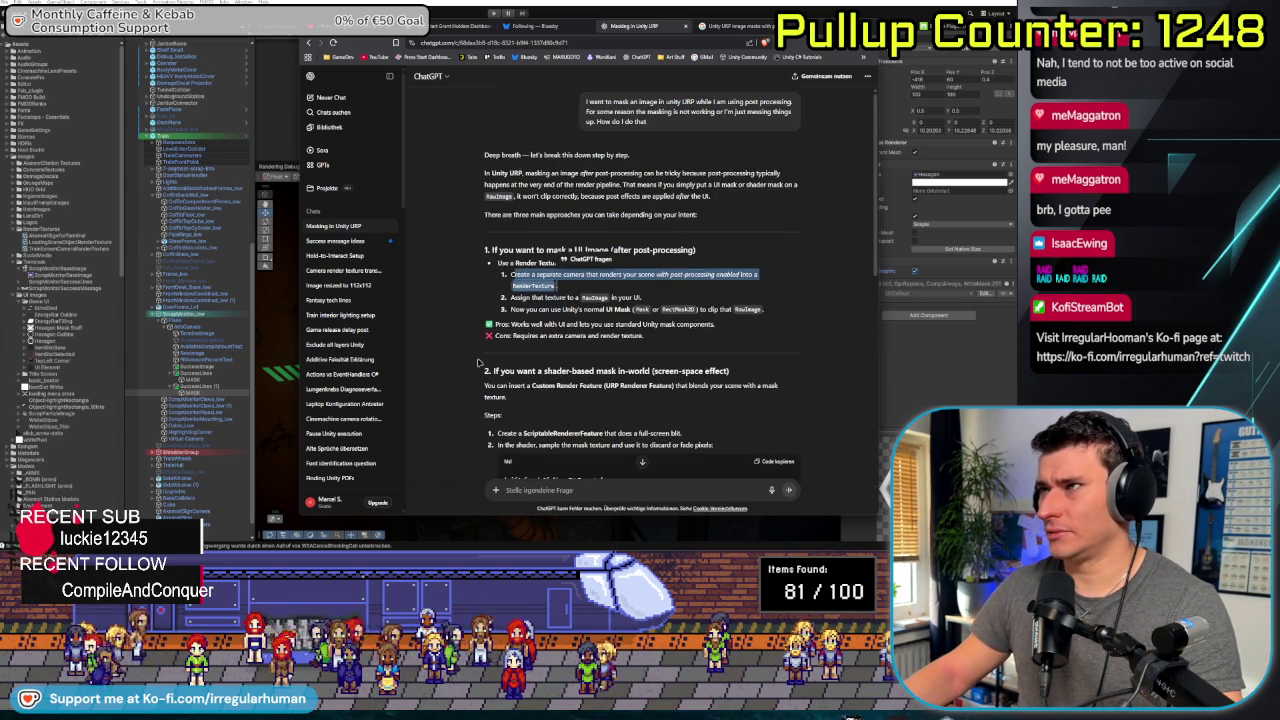
pyautogui.click(619, 490)
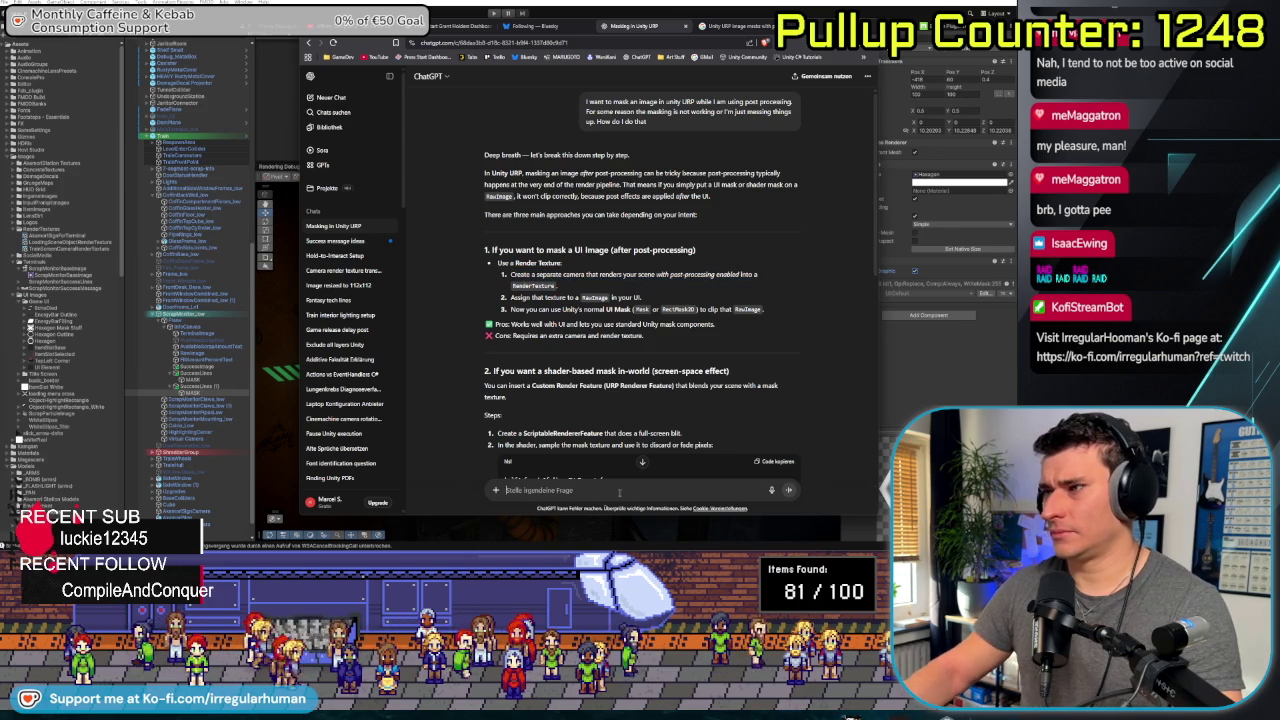
pyautogui.write('I have a')
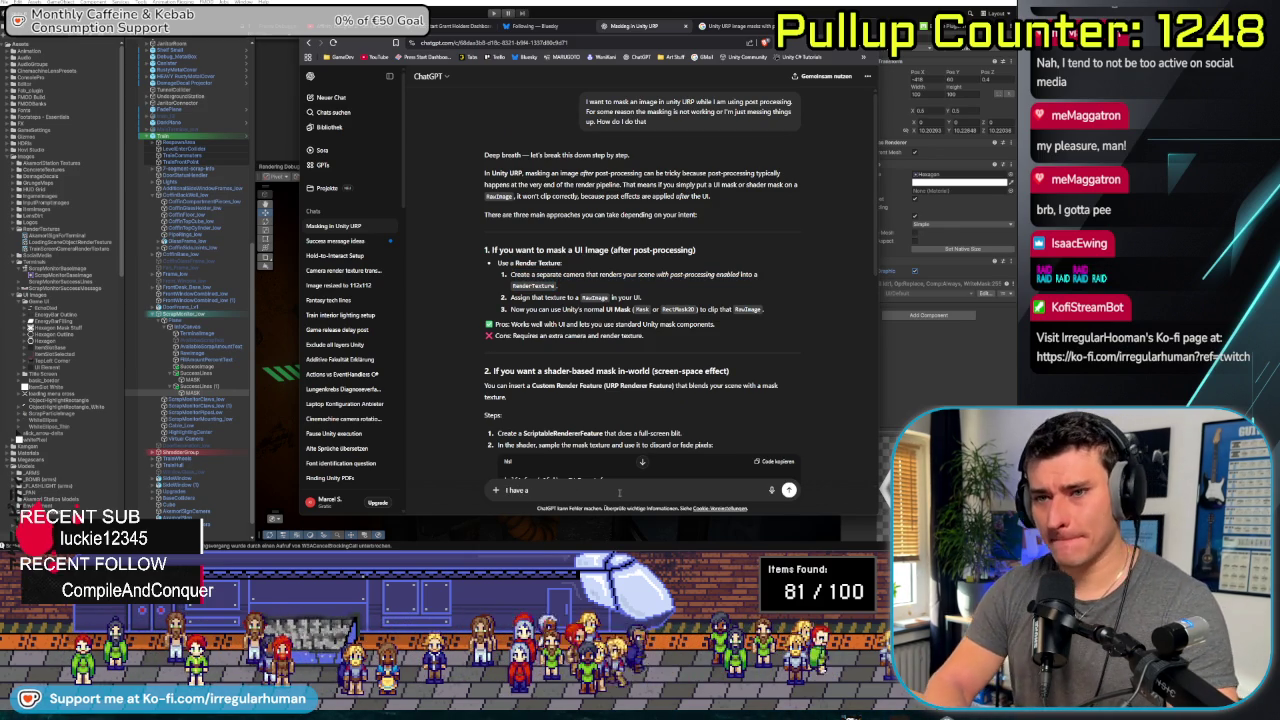
pyautogui.write(' WorldCanvas set up ')
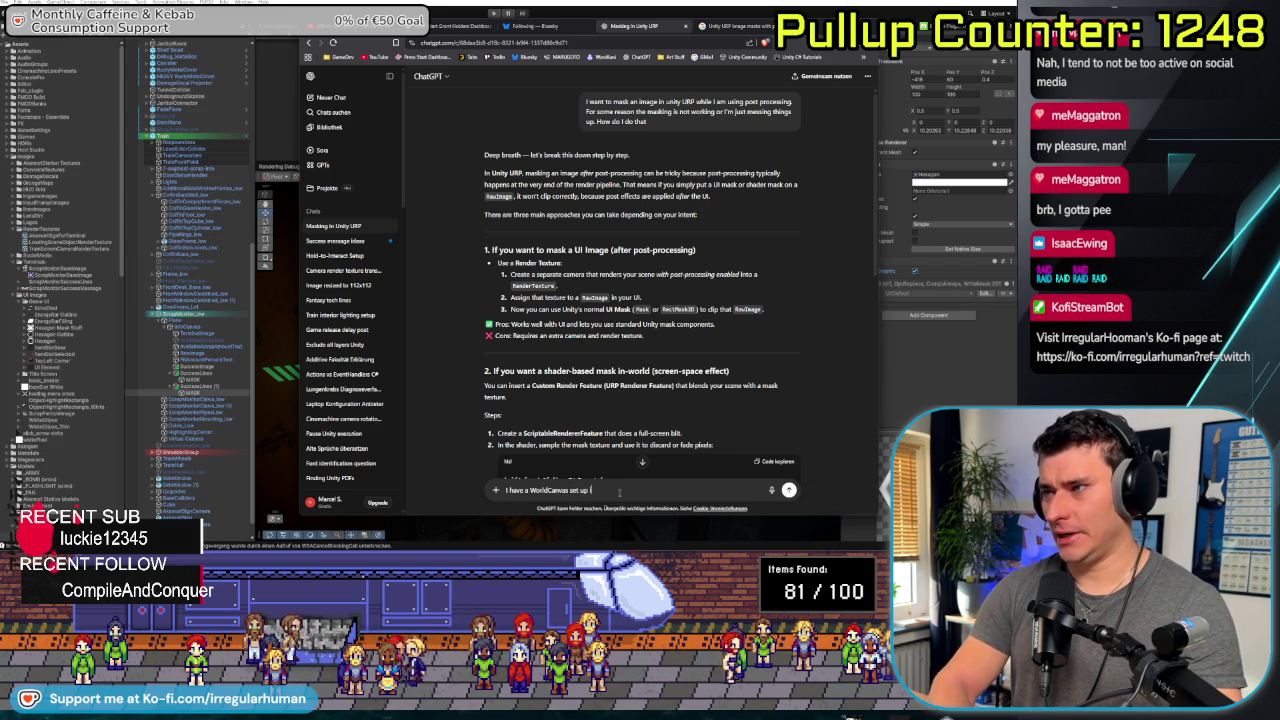
pyautogui.write('in my game world to make')
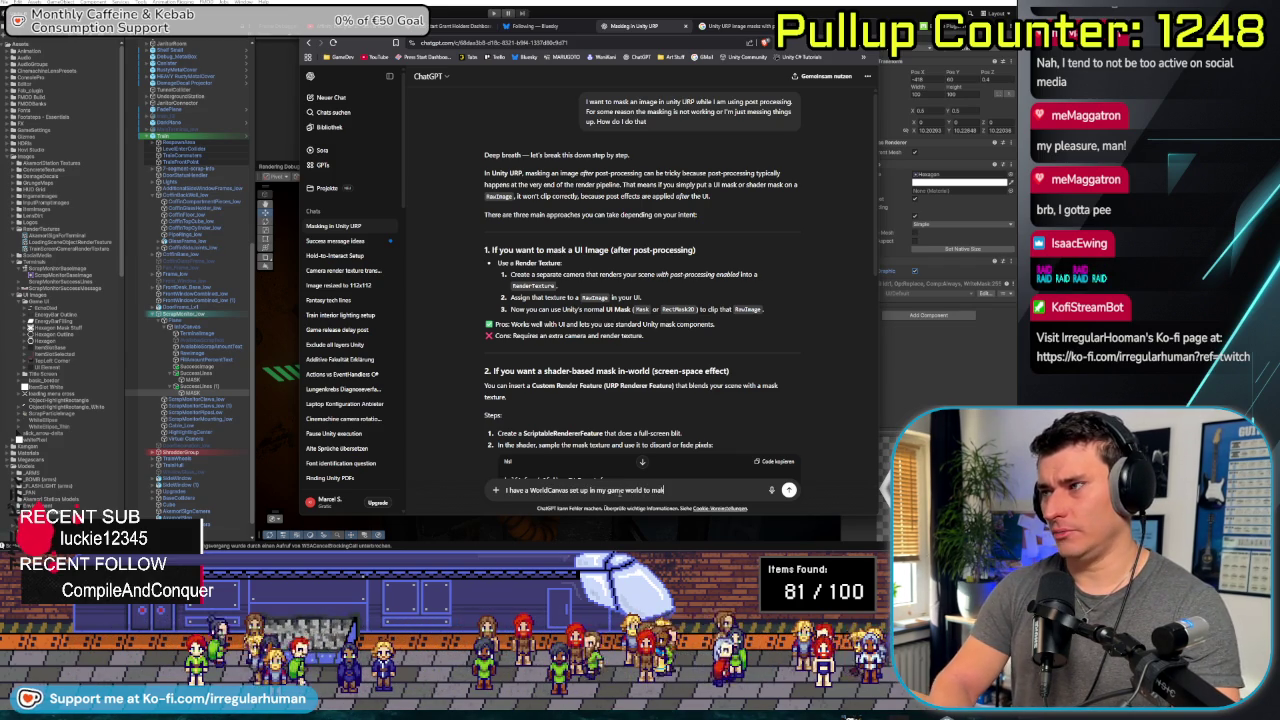
pyautogui.press('BackSpace')
pyautogui.press('BackSpace')
pyautogui.press('BackSpace')
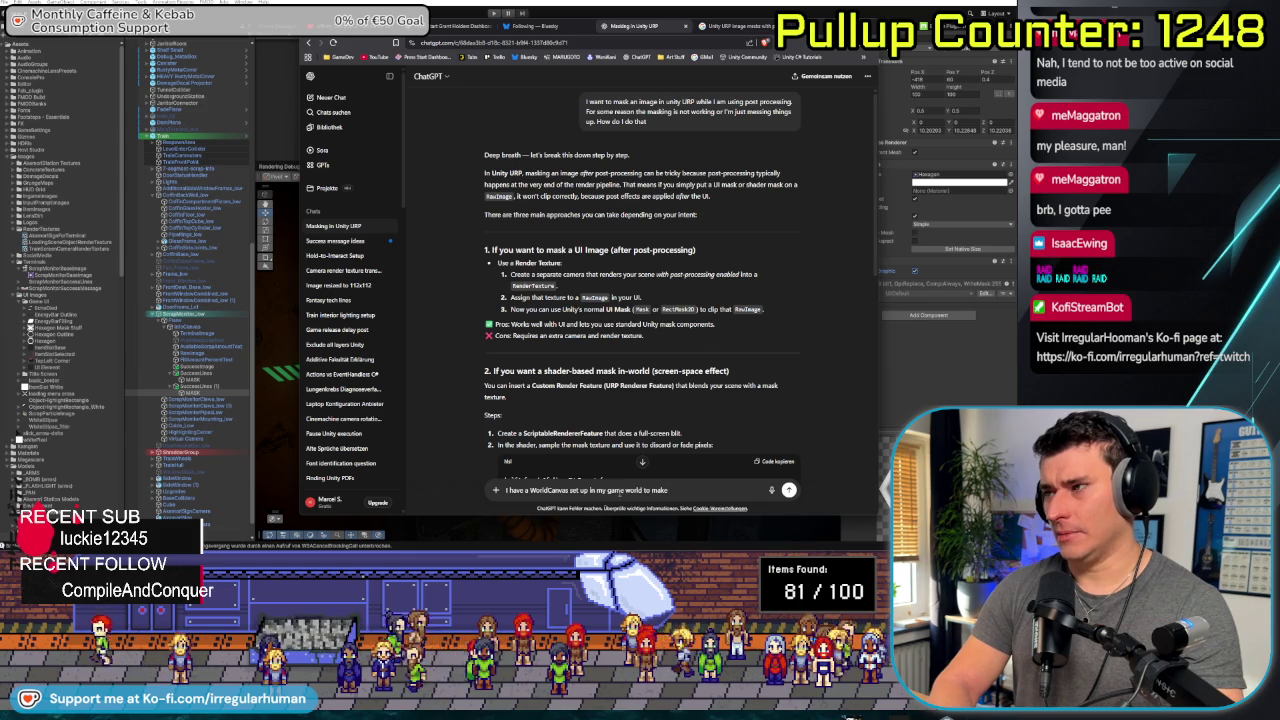
pyautogui.write('.')
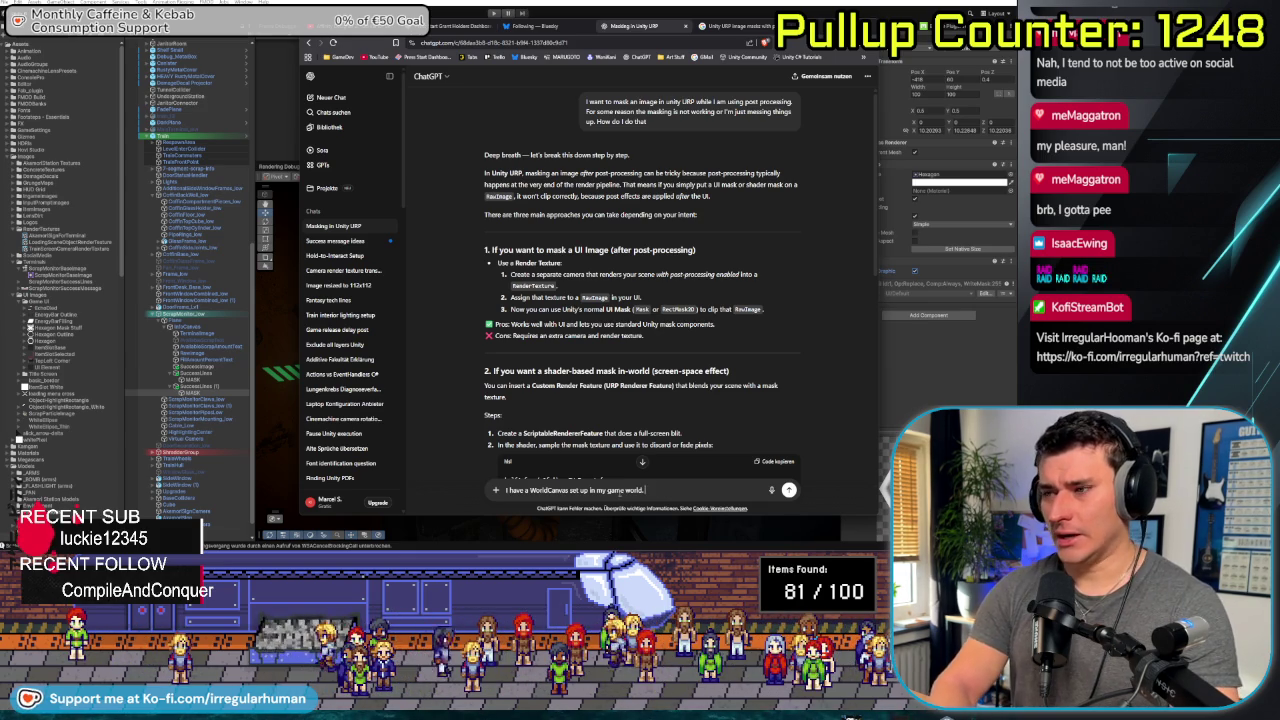
pyautogui.press('BackSpace')
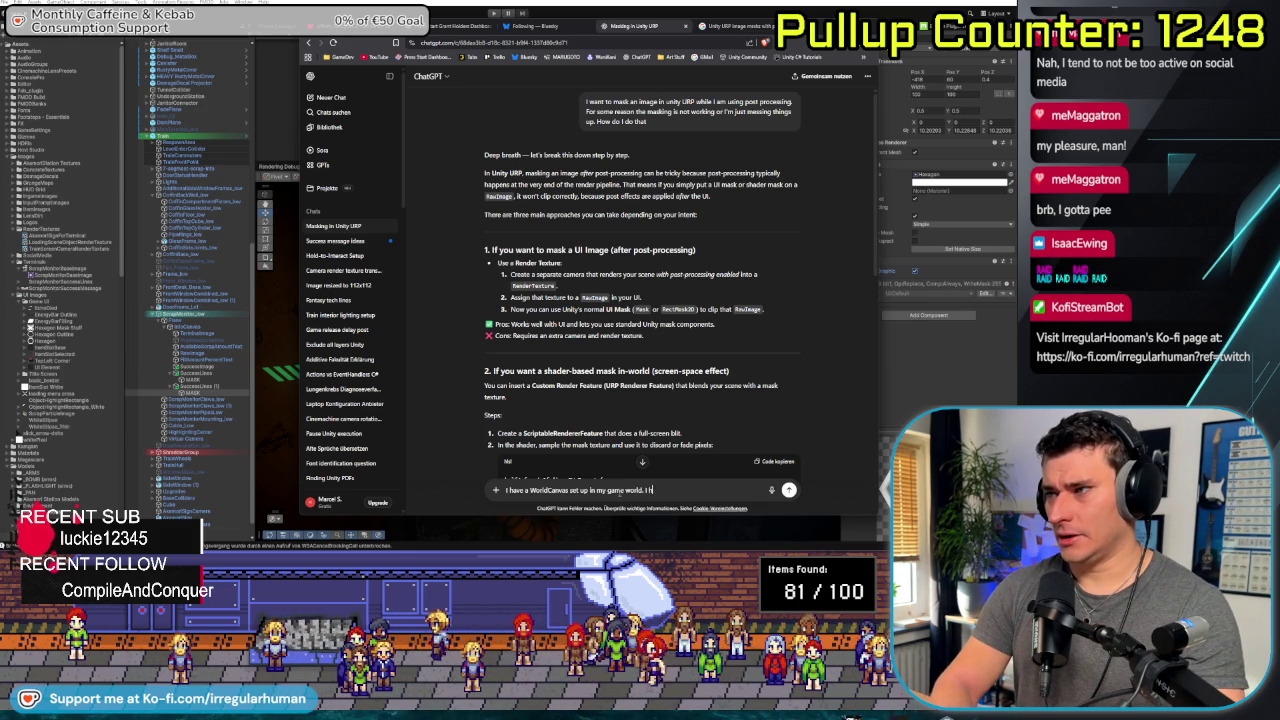
pyautogui.write('n the world th')
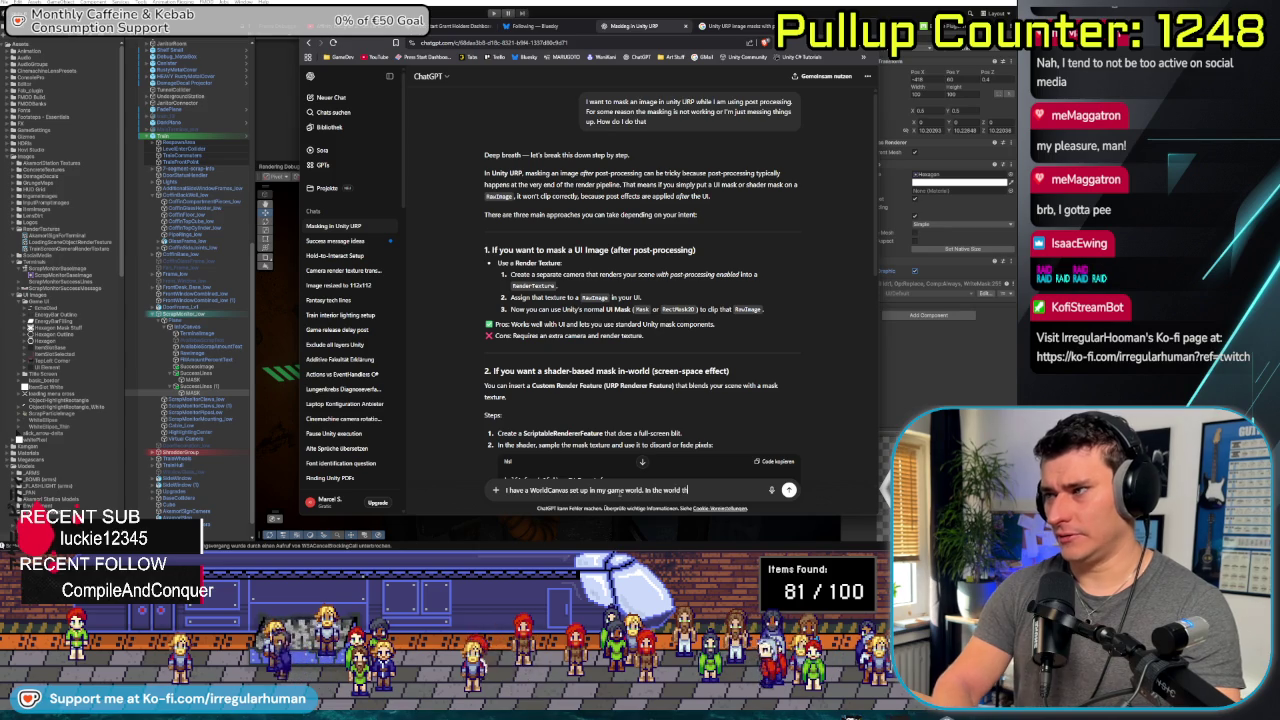
pyautogui.write('ere is a termin')
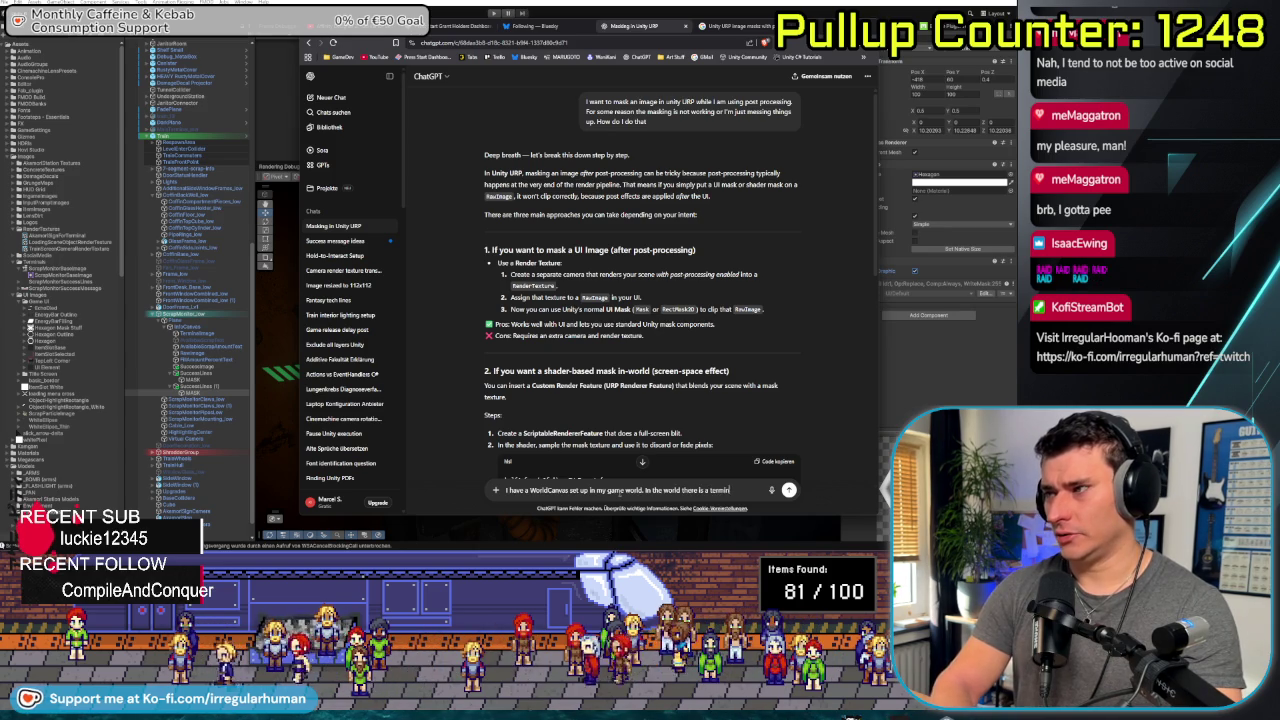
pyautogui.write("al-type of object and I'd l")
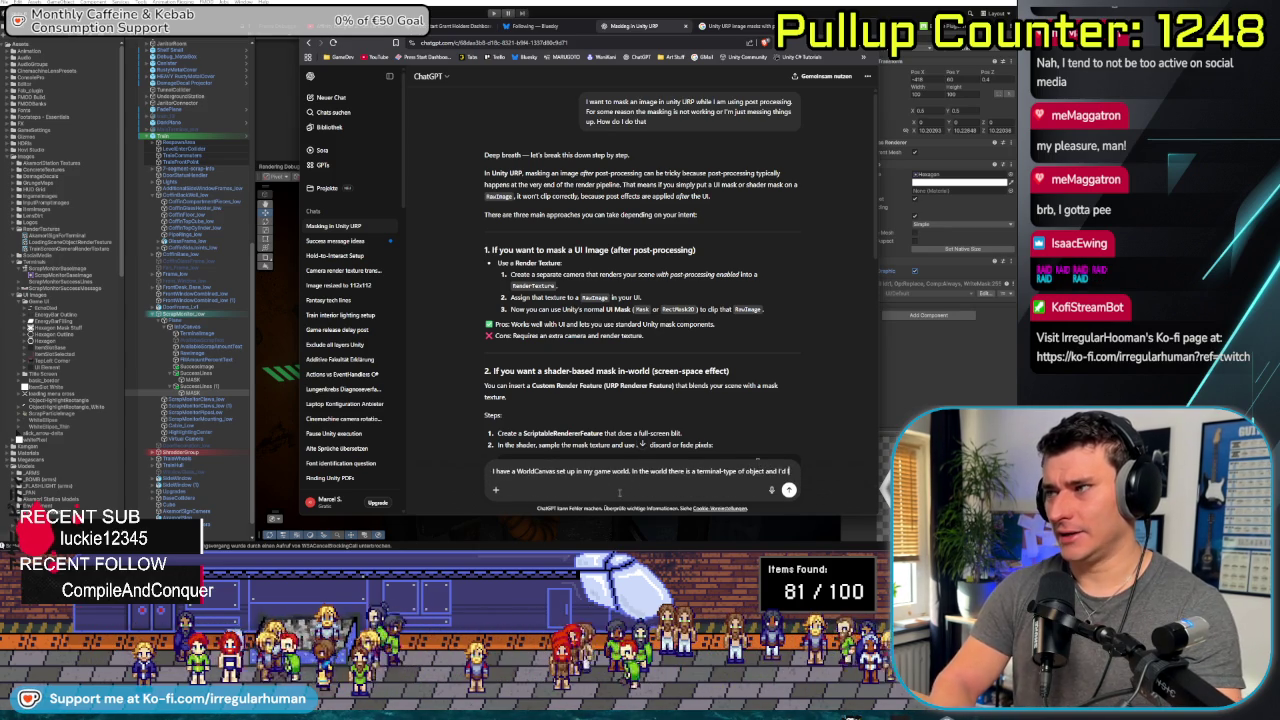
pyautogui.write('ike to display UI elements on that. So')
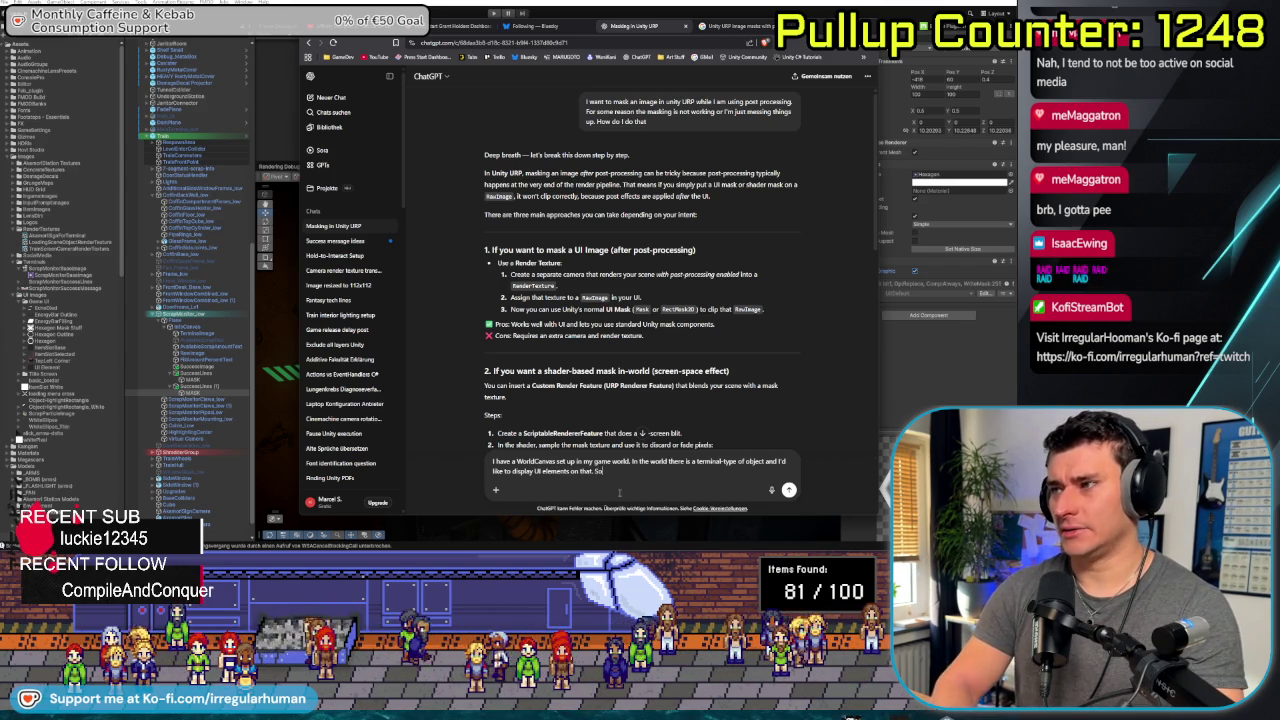
pyautogui.write('me of those elements')
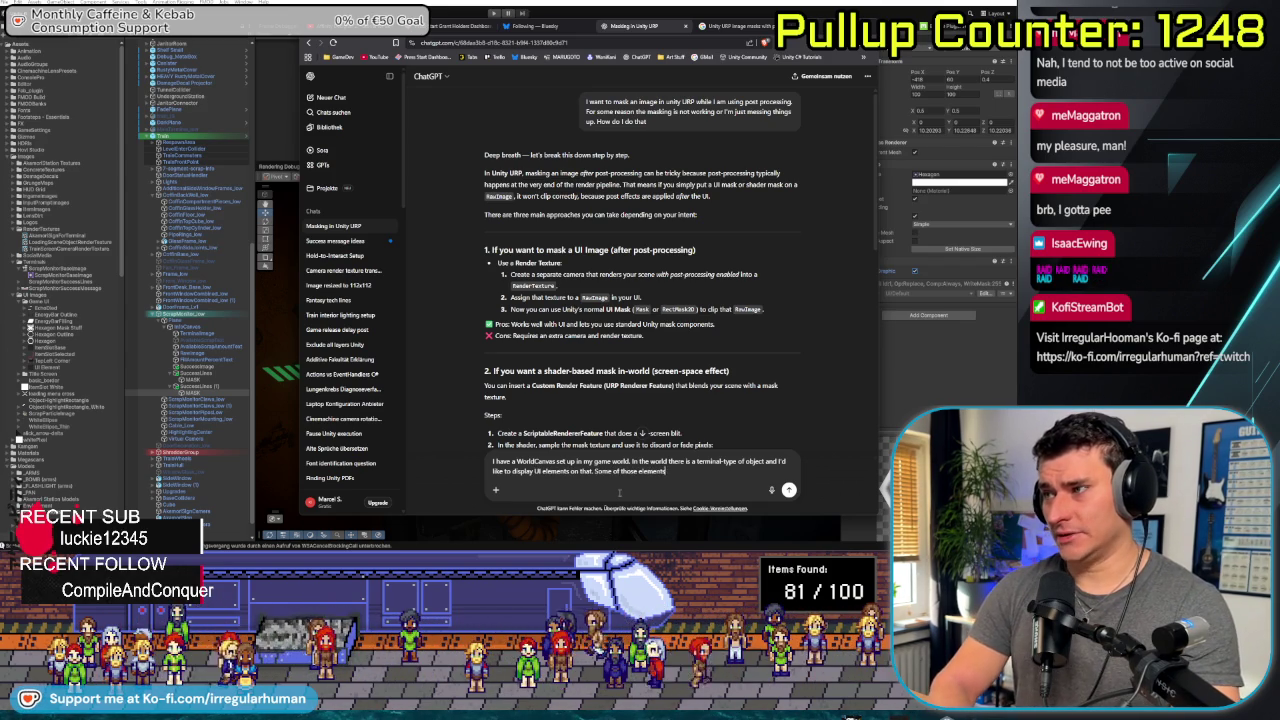
pyautogui.write(' are mov')
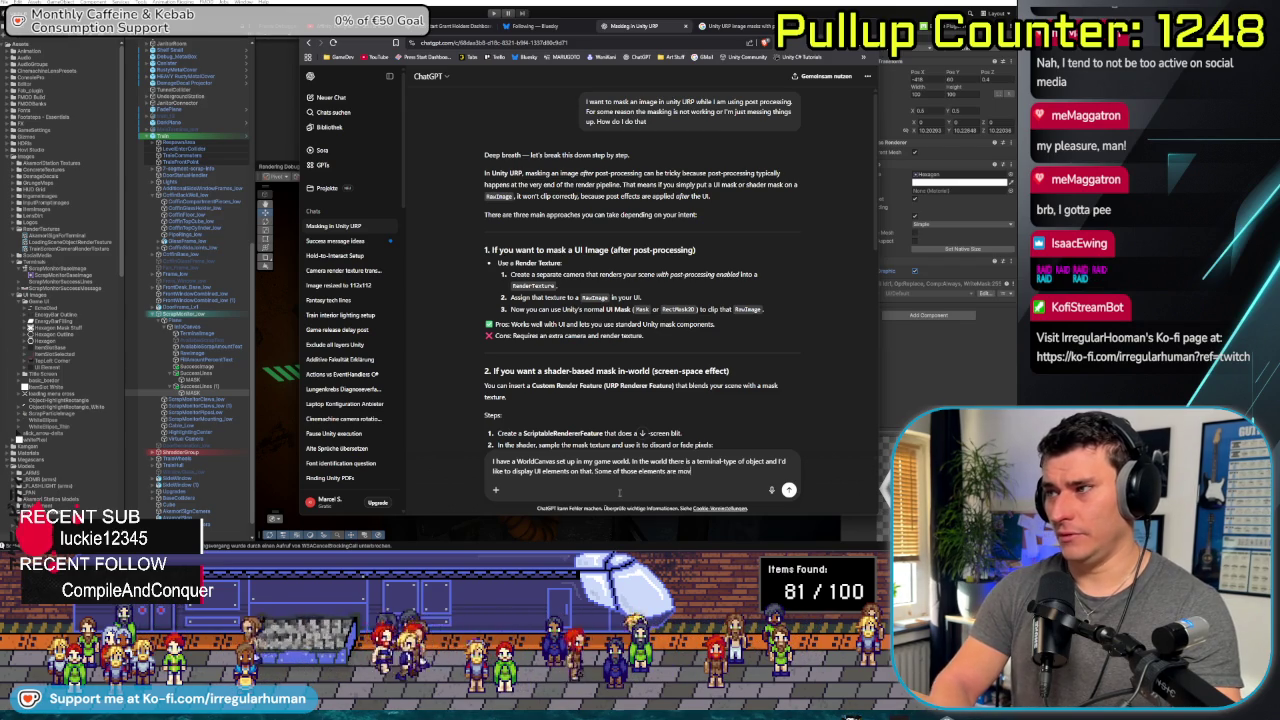
pyautogui.write('ing out of the "boun')
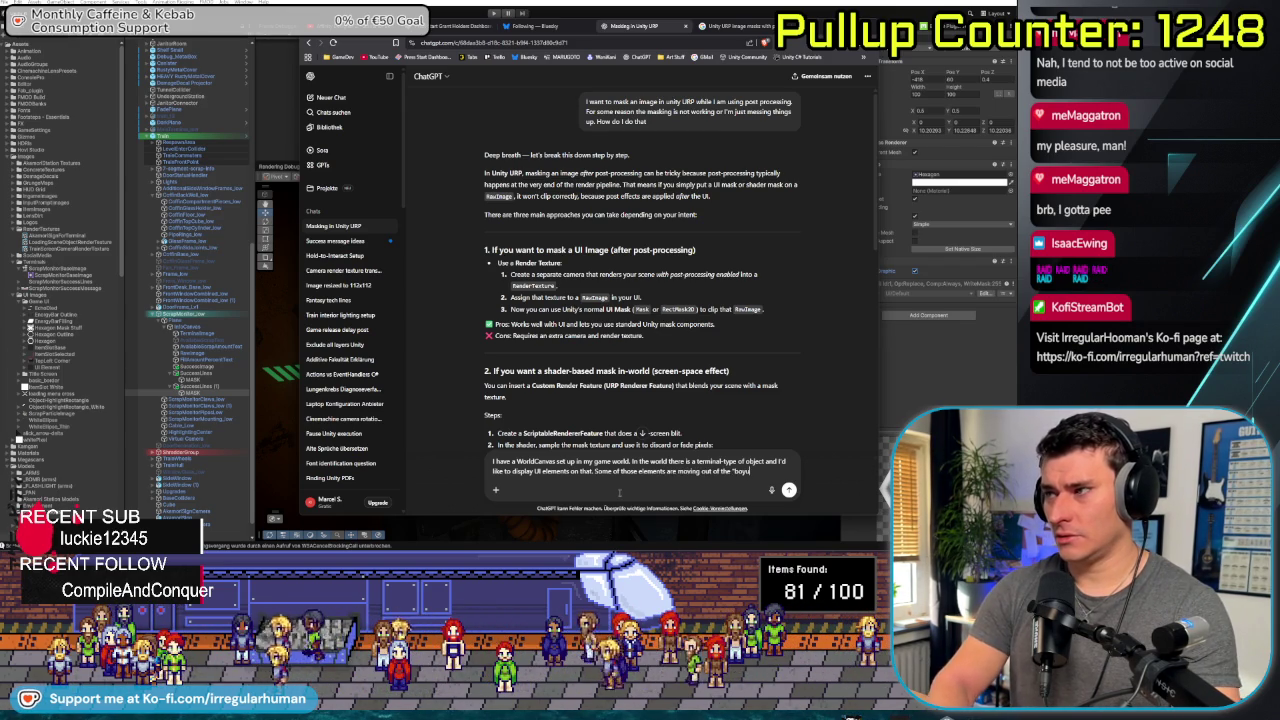
pyautogui.write('ds" of th')
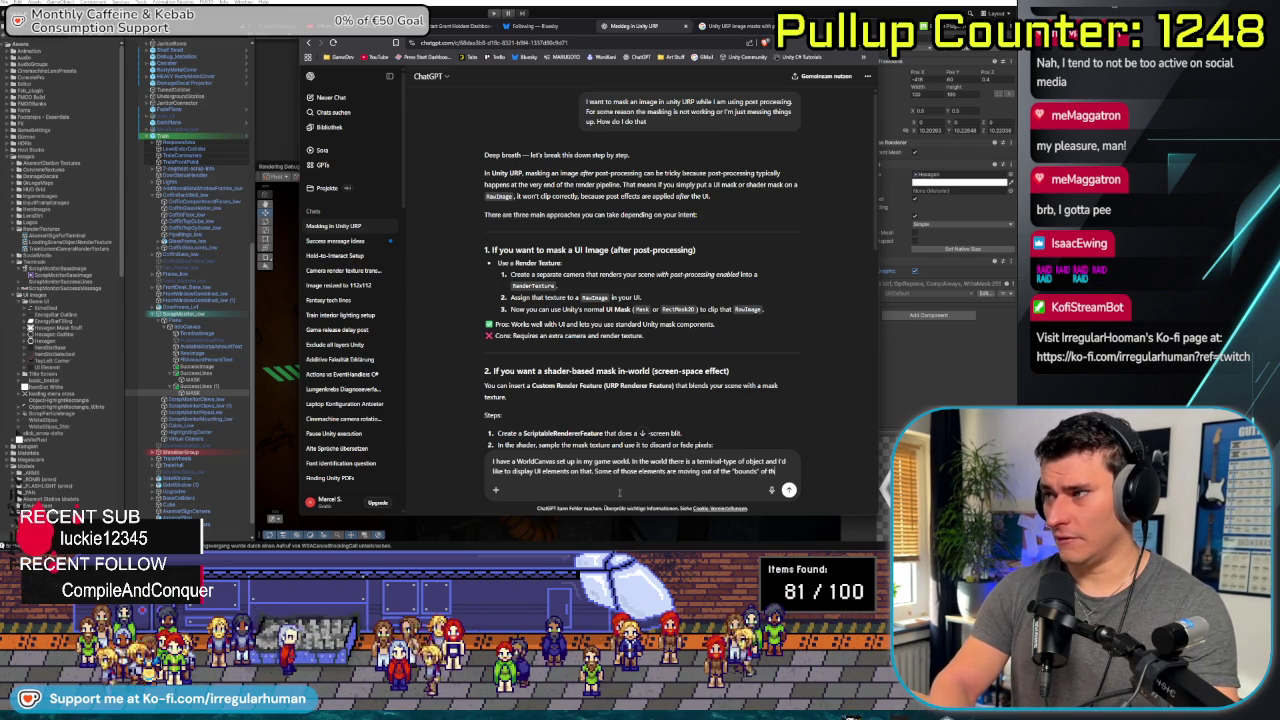
pyautogui.write('at terminal')
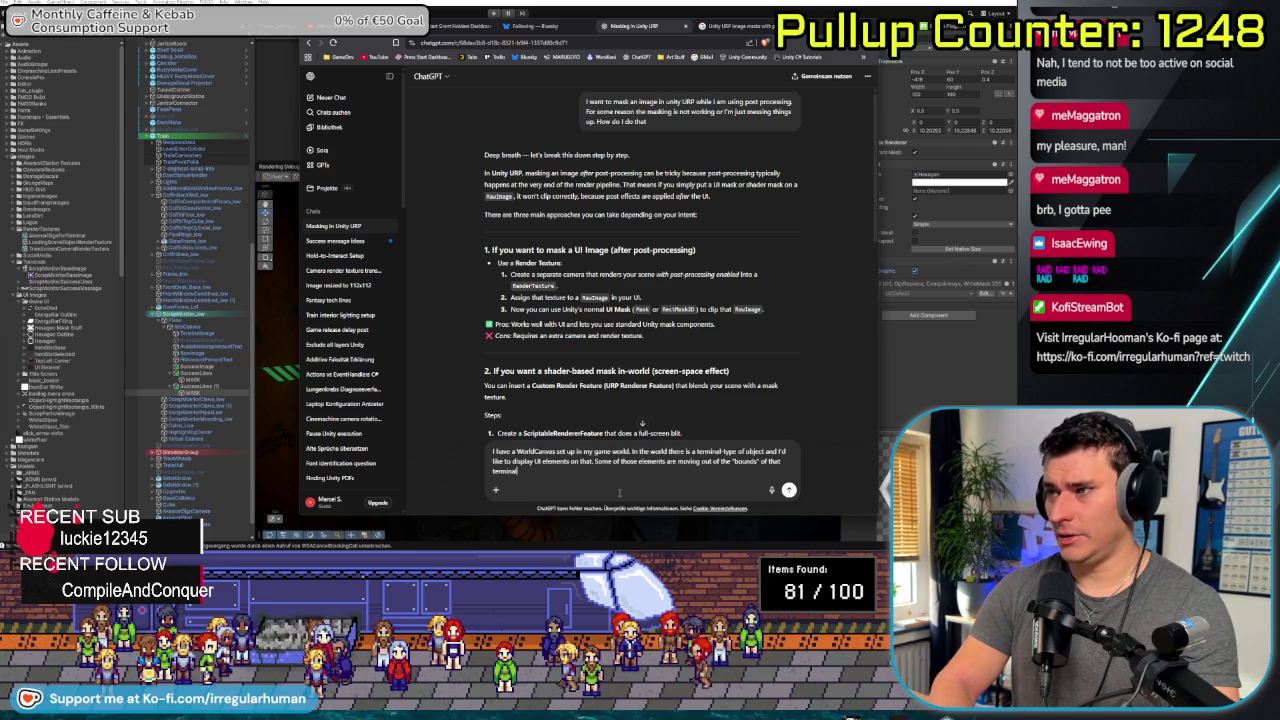
pyautogui.write(" - I'd")
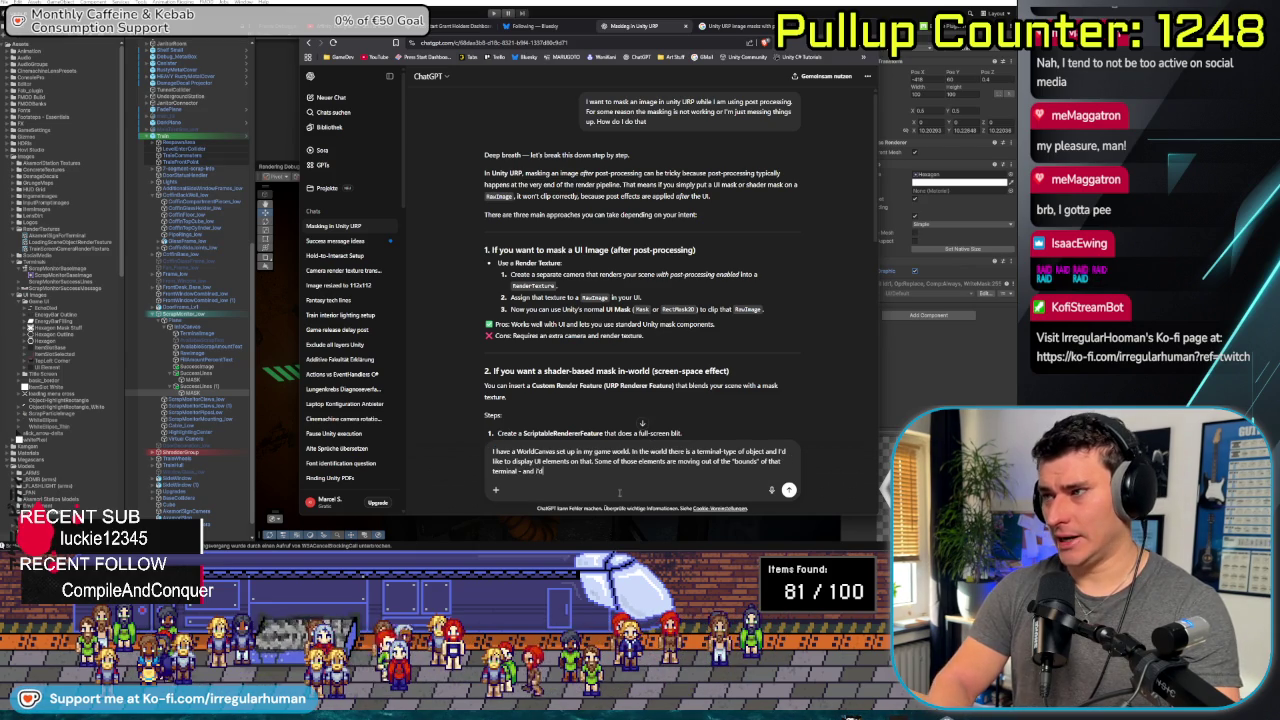
pyautogui.write(' like to mas them')
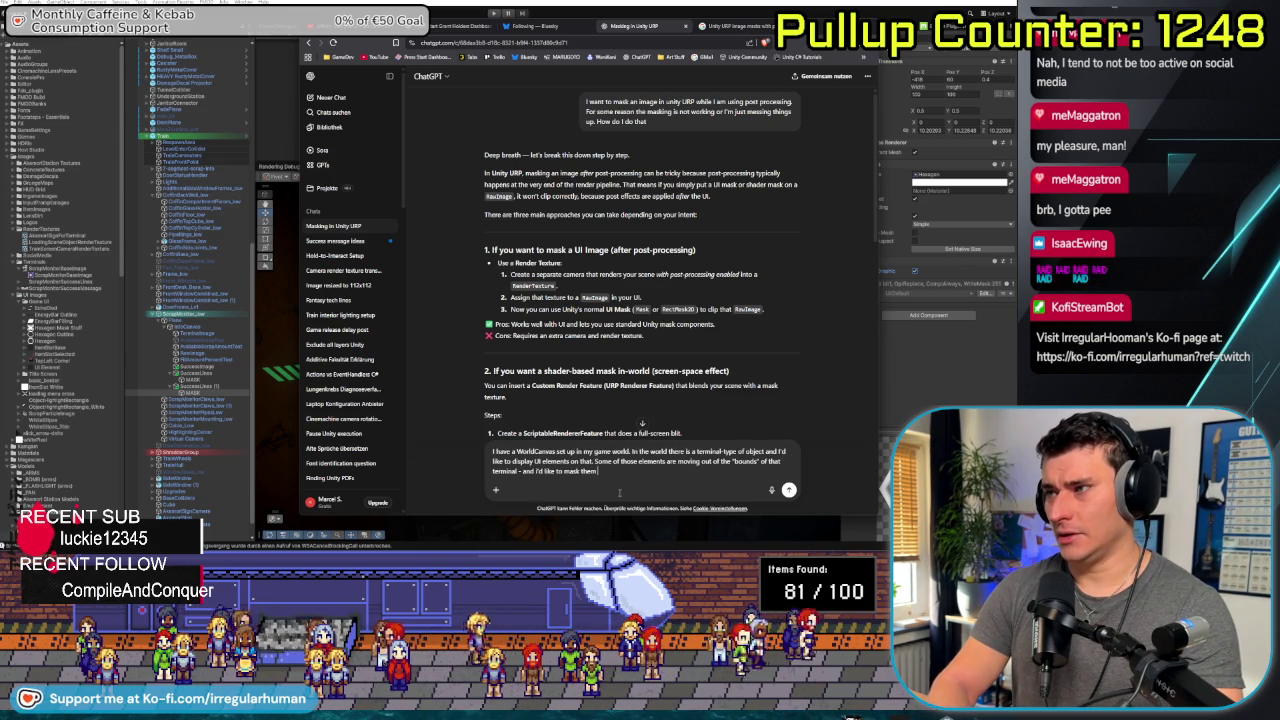
pyautogui.write(' o')
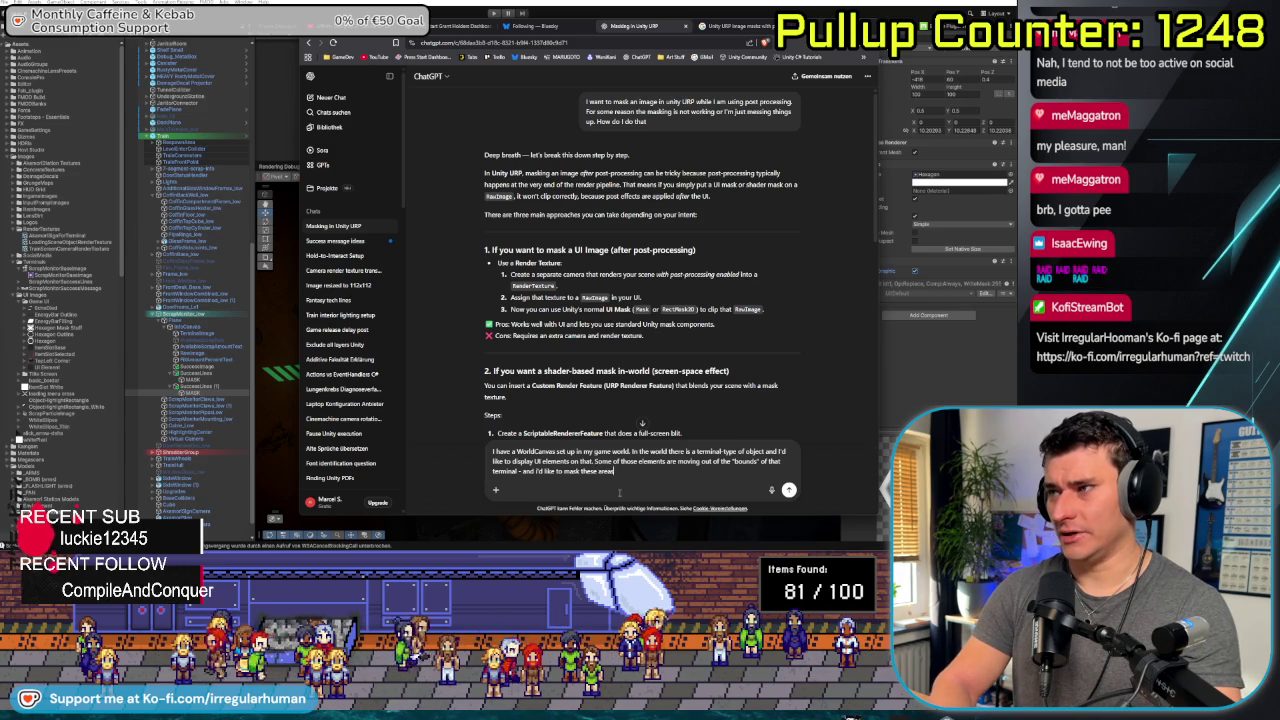
pyautogui.write('s away.')
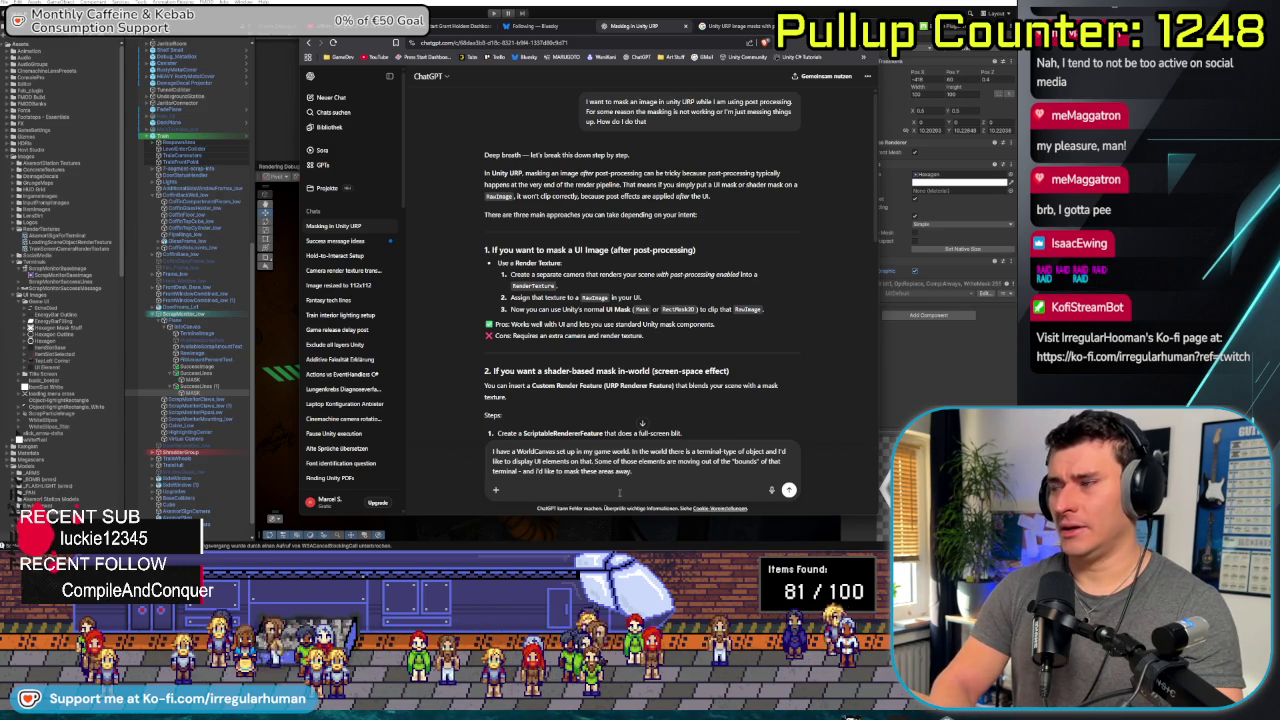
pyautogui.write(' Are those approach')
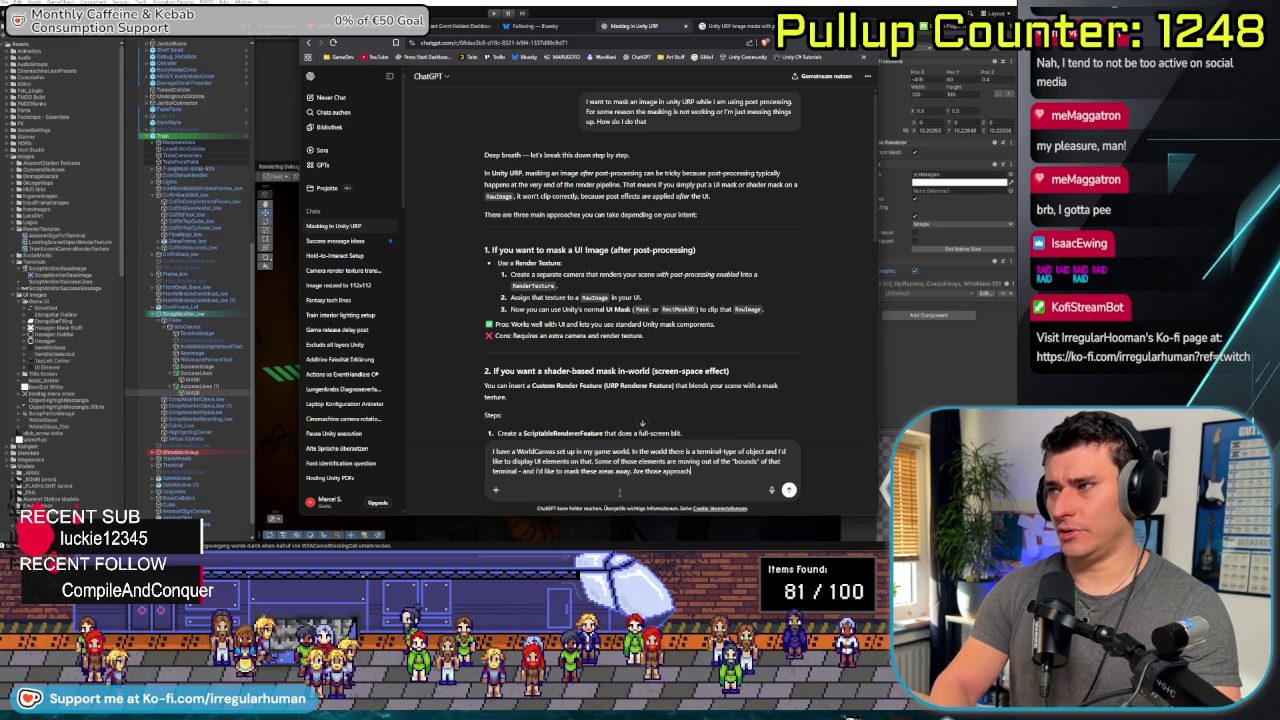
pyautogui.write('es really ')
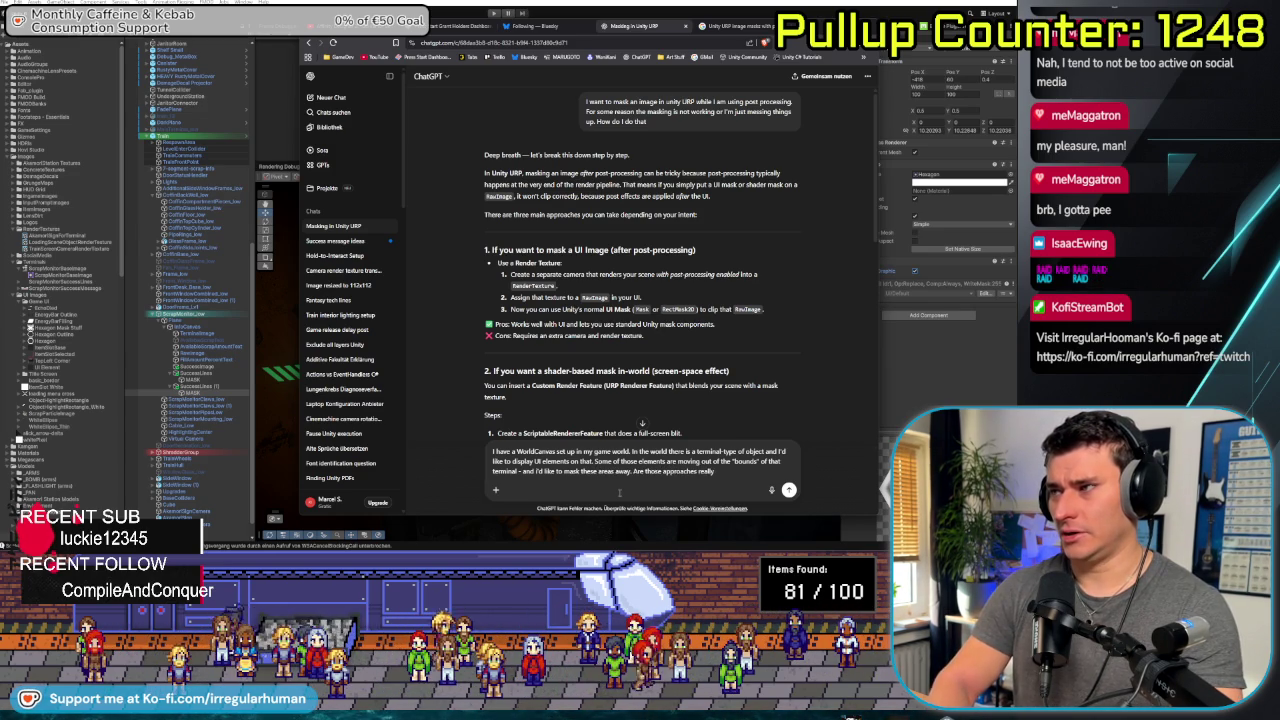
pyautogui.write('uited for that?')
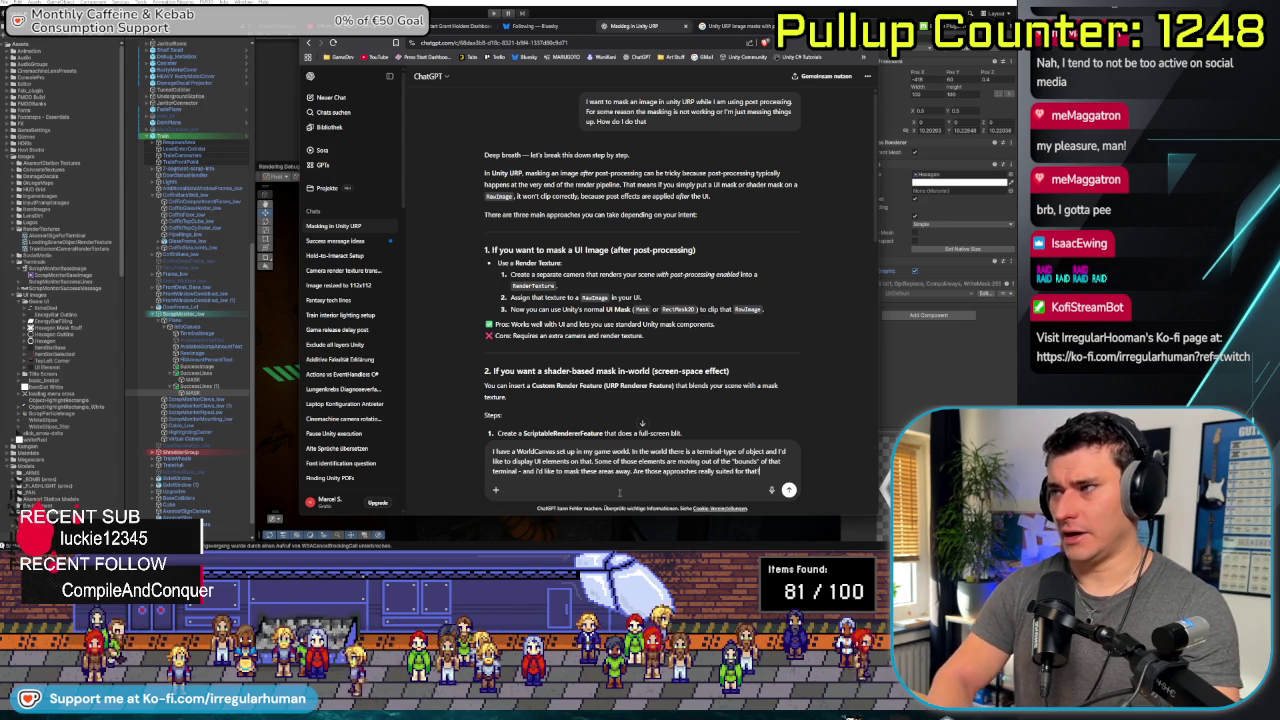
pyautogui.press('Return')
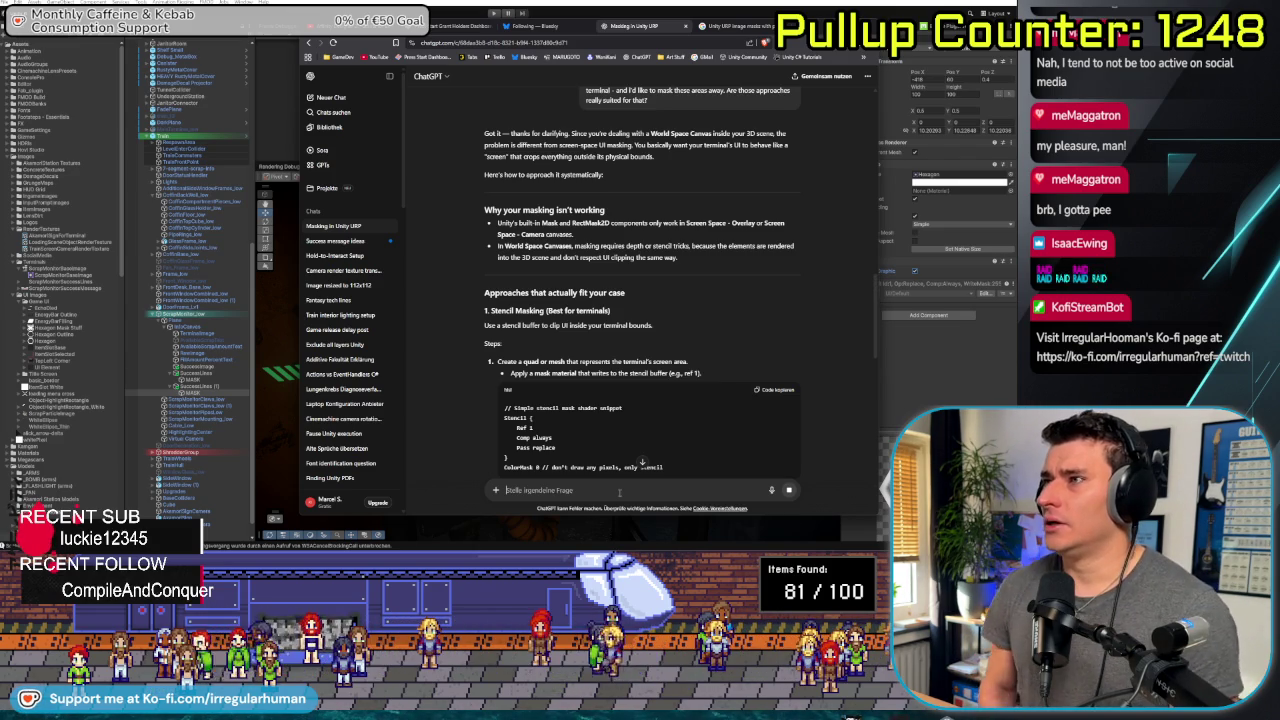
# Read ChatGPT's reply covering stencil masking and the Render Texture on RawImage approach
pyautogui.click(619, 491)
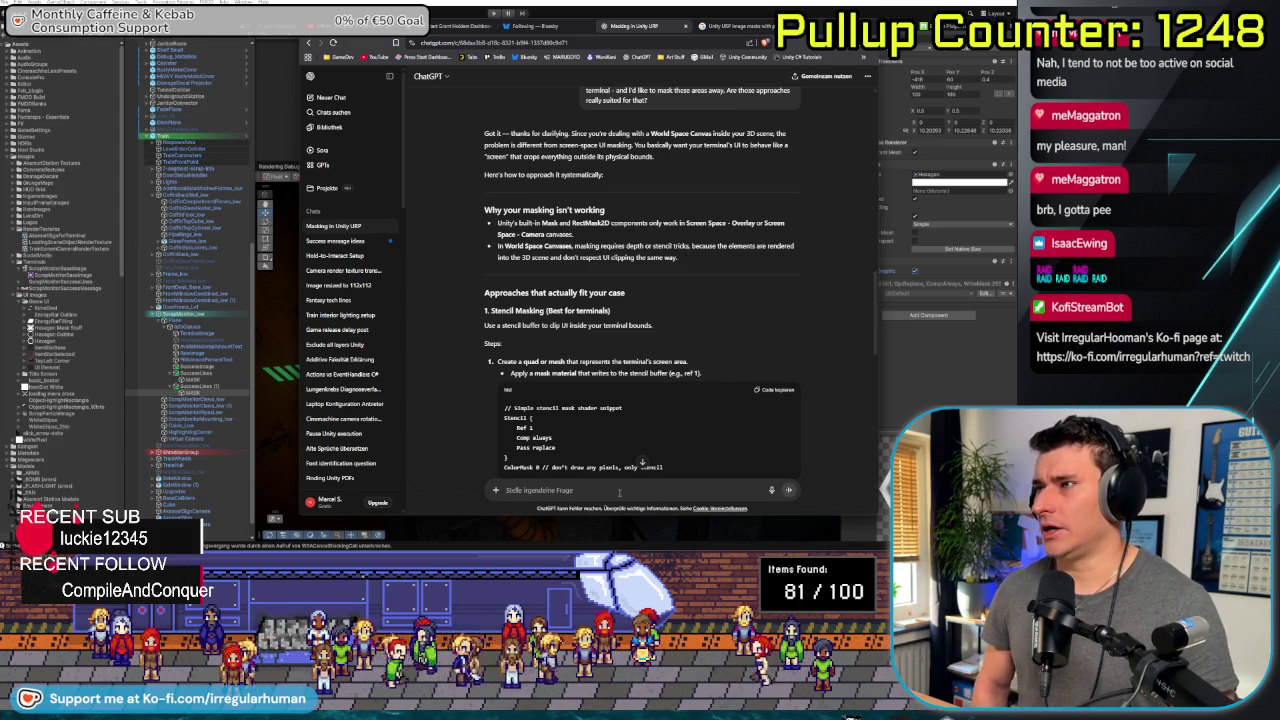
pyautogui.click(619, 491)
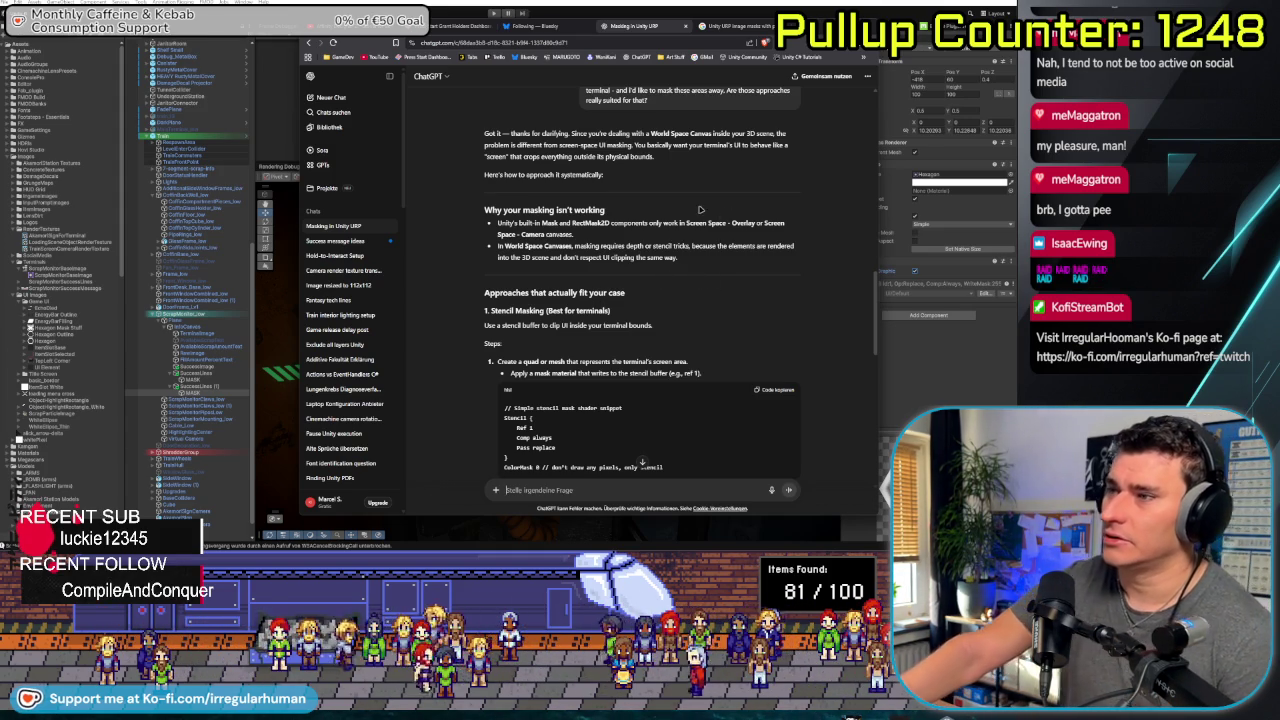
pyautogui.scroll(-2, 642, 462)
pyautogui.scroll(-2, 663, 236)
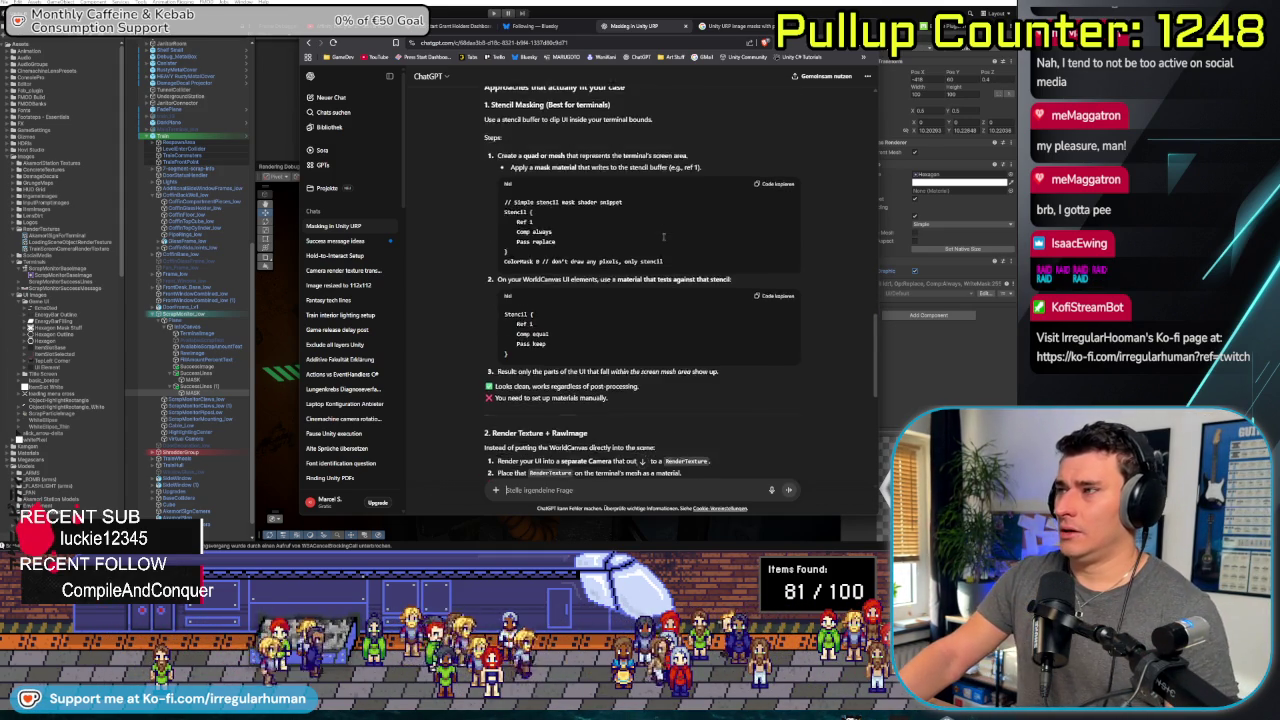
pyautogui.scroll(-4, 663, 240)
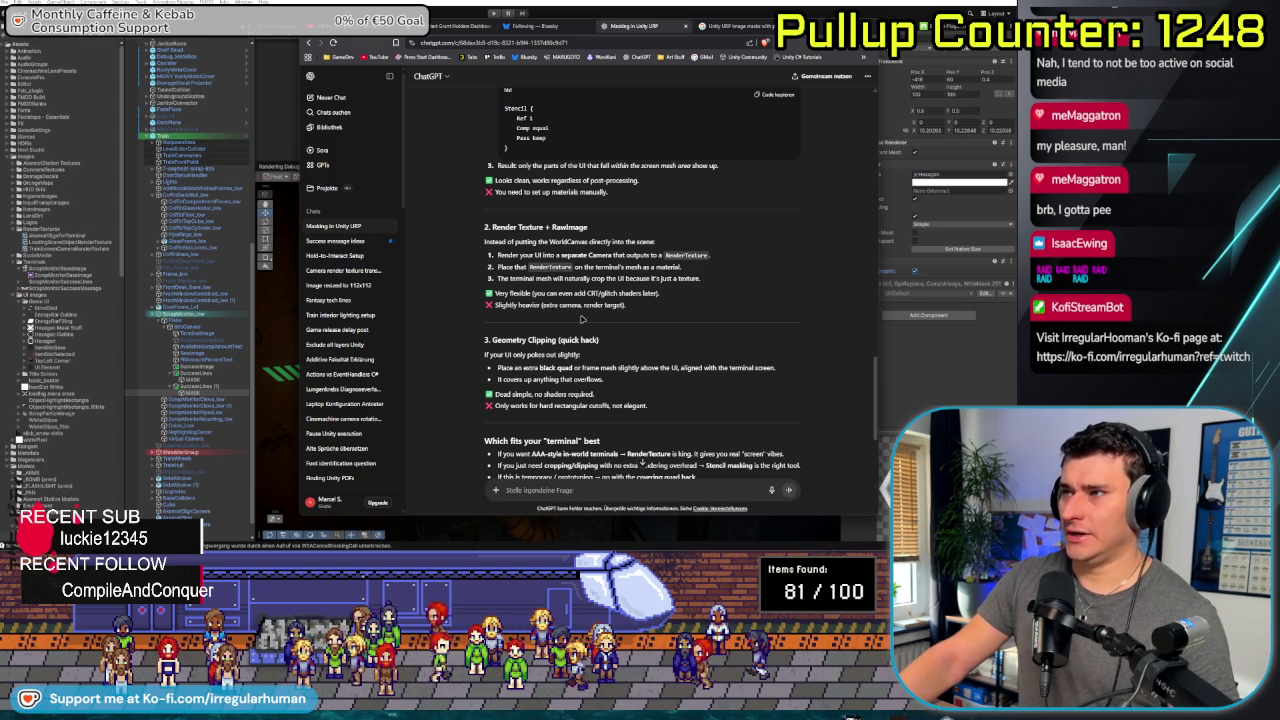
pyautogui.scroll(3, 586, 314)
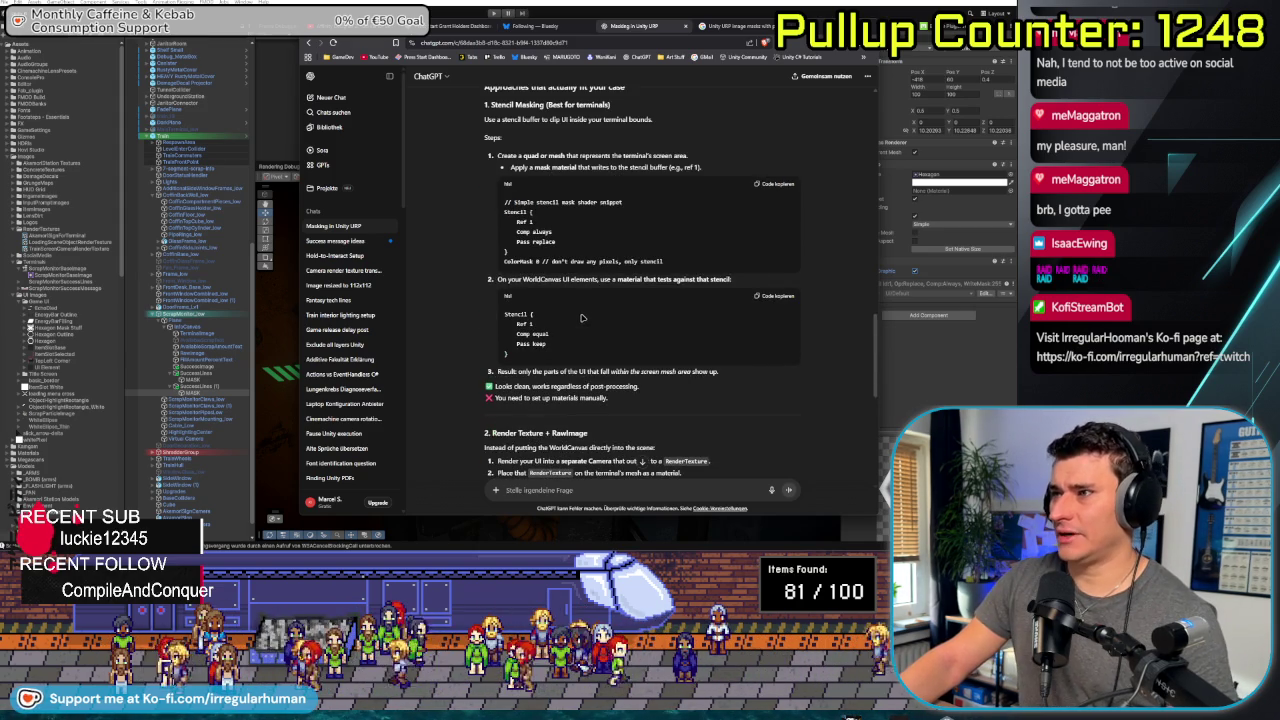
pyautogui.scroll(1, 581, 318)
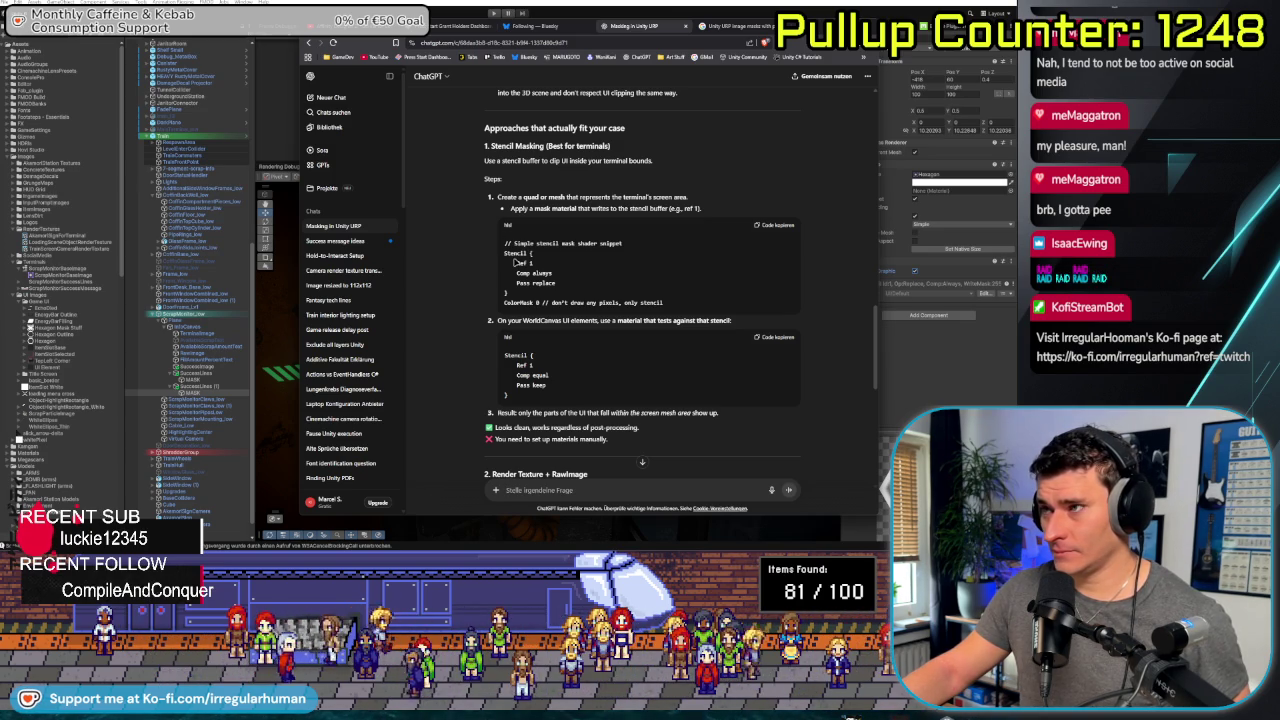
pyautogui.click(578, 491)
pyautogui.write('Lets go with')
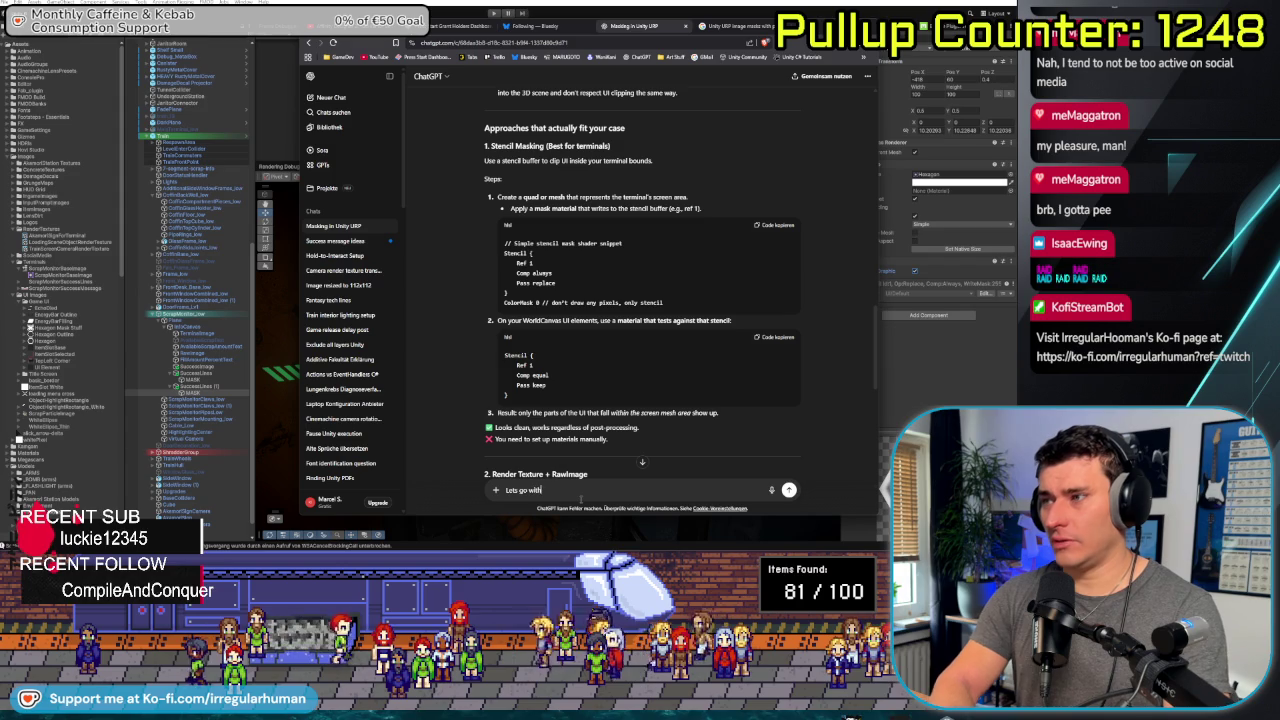
# Ask ChatGPT 'Lets go with approach 1 in some more detail', then switch back to Unity
pyautogui.write('appro')
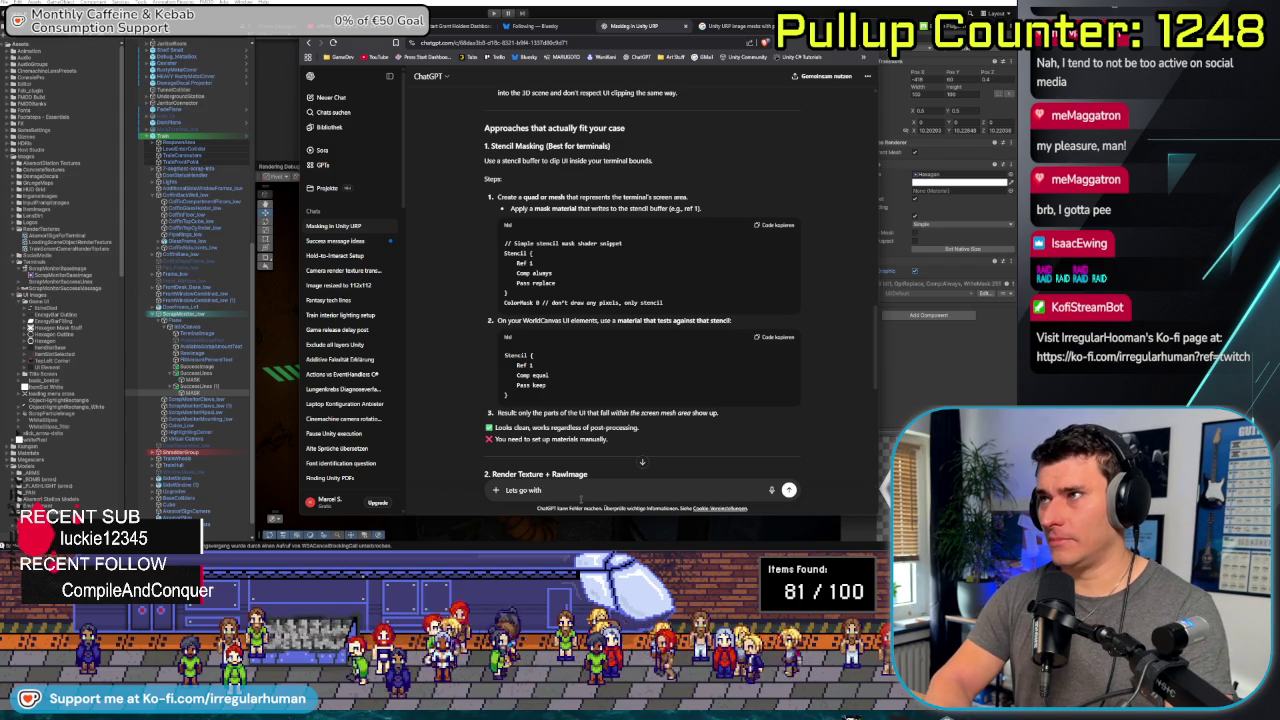
pyautogui.press('BackSpace')
pyautogui.press('BackSpace')
pyautogui.press('BackSpace')
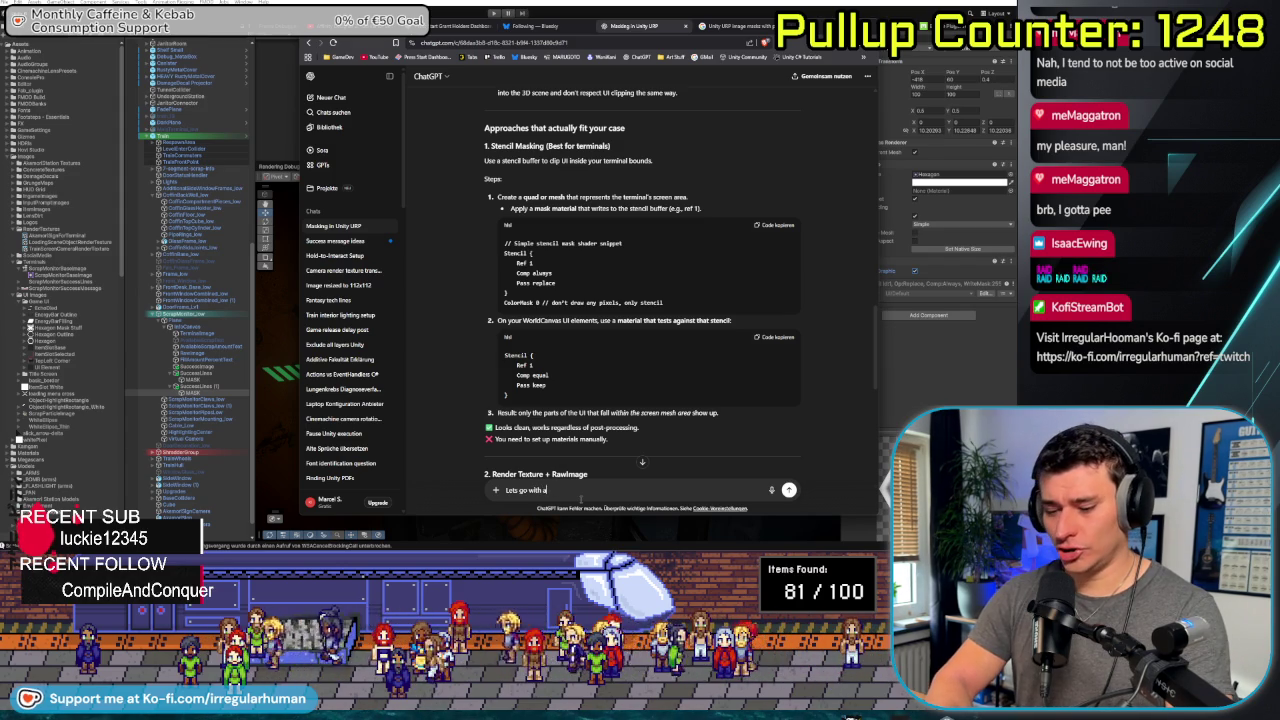
pyautogui.write('pproach 1 in')
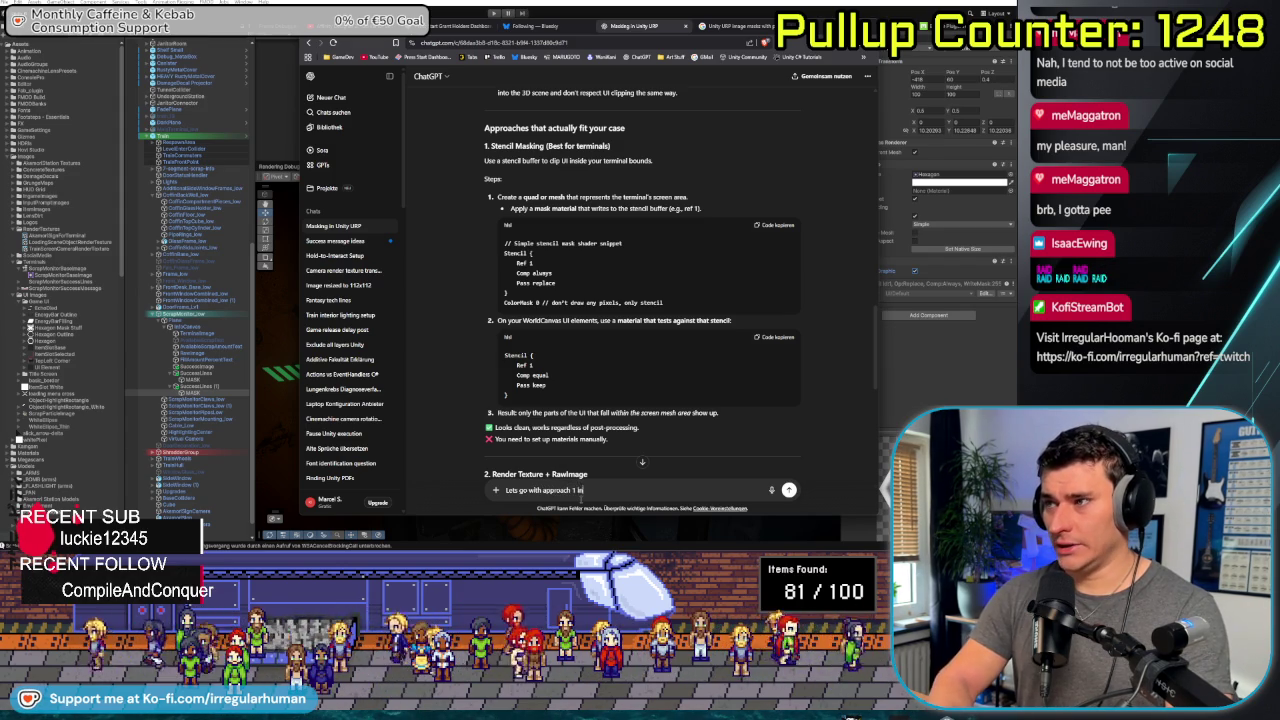
pyautogui.write(' some more detail')
pyautogui.press('Return')
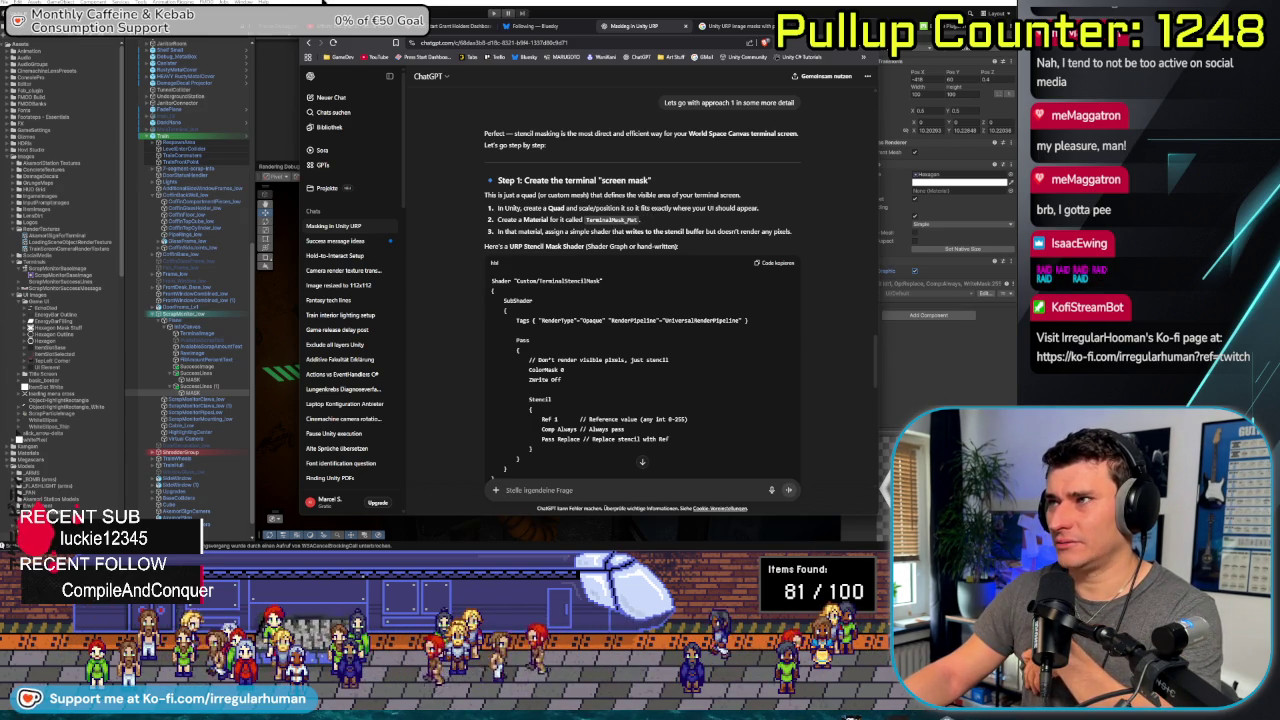
pyautogui.hotkey('alt', 'Tab')
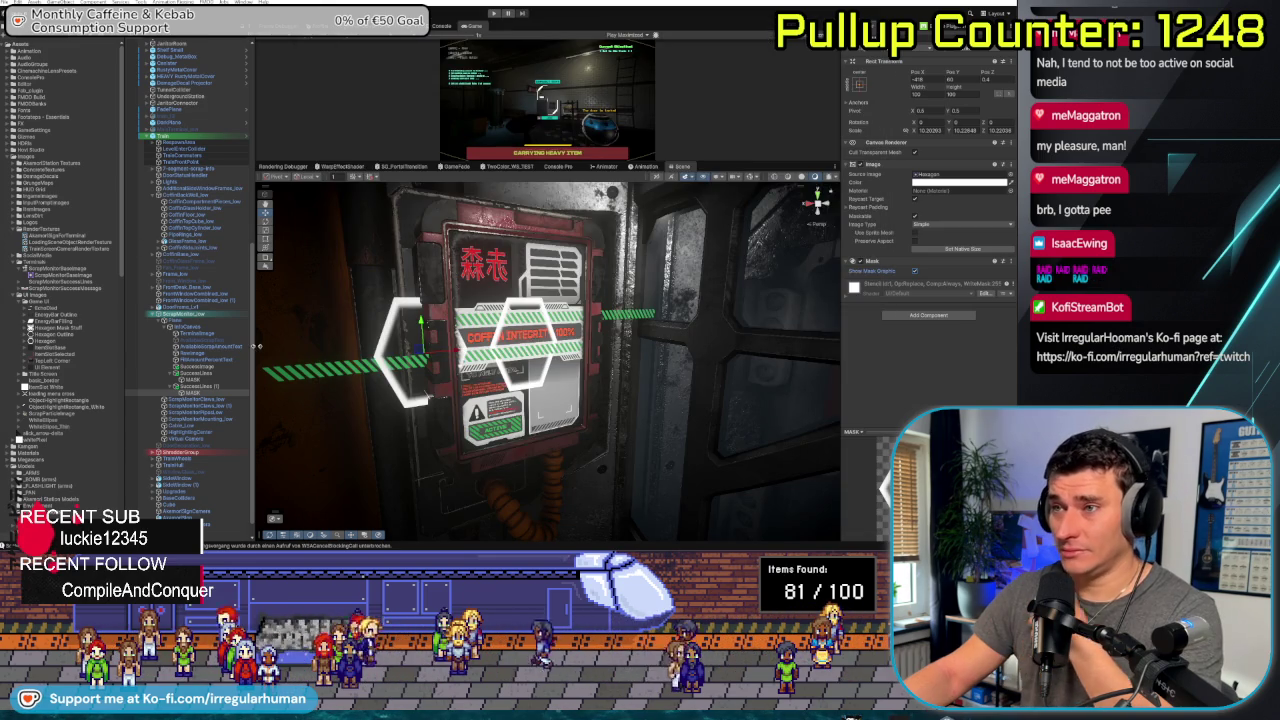
# Delete the MASK object from under the terminal Canvas
pyautogui.click(185, 327)
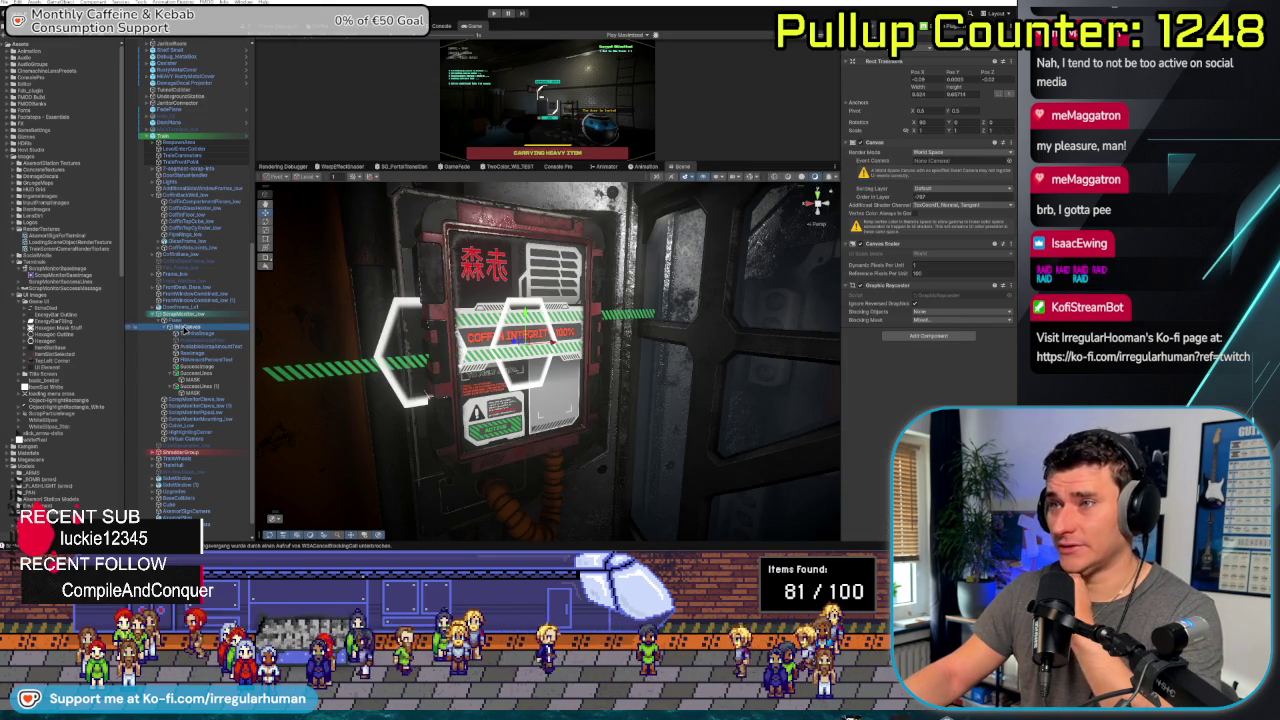
pyautogui.click(200, 392)
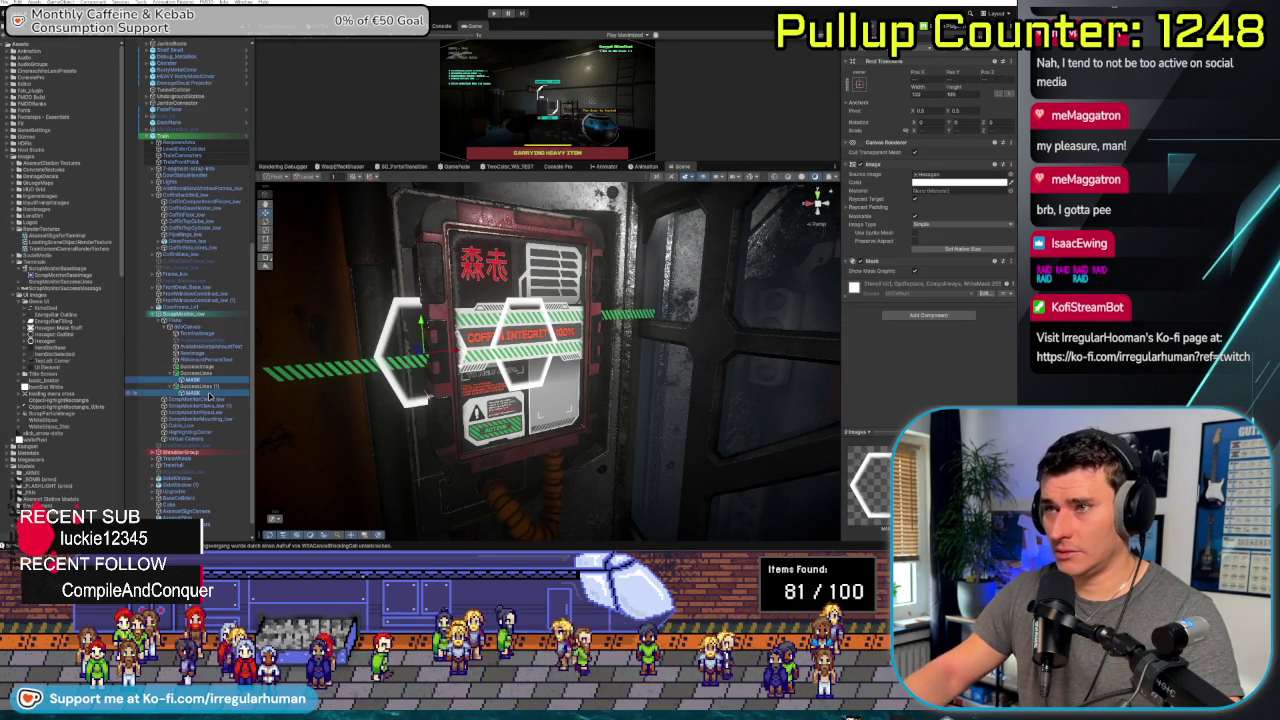
pyautogui.press('Delete')
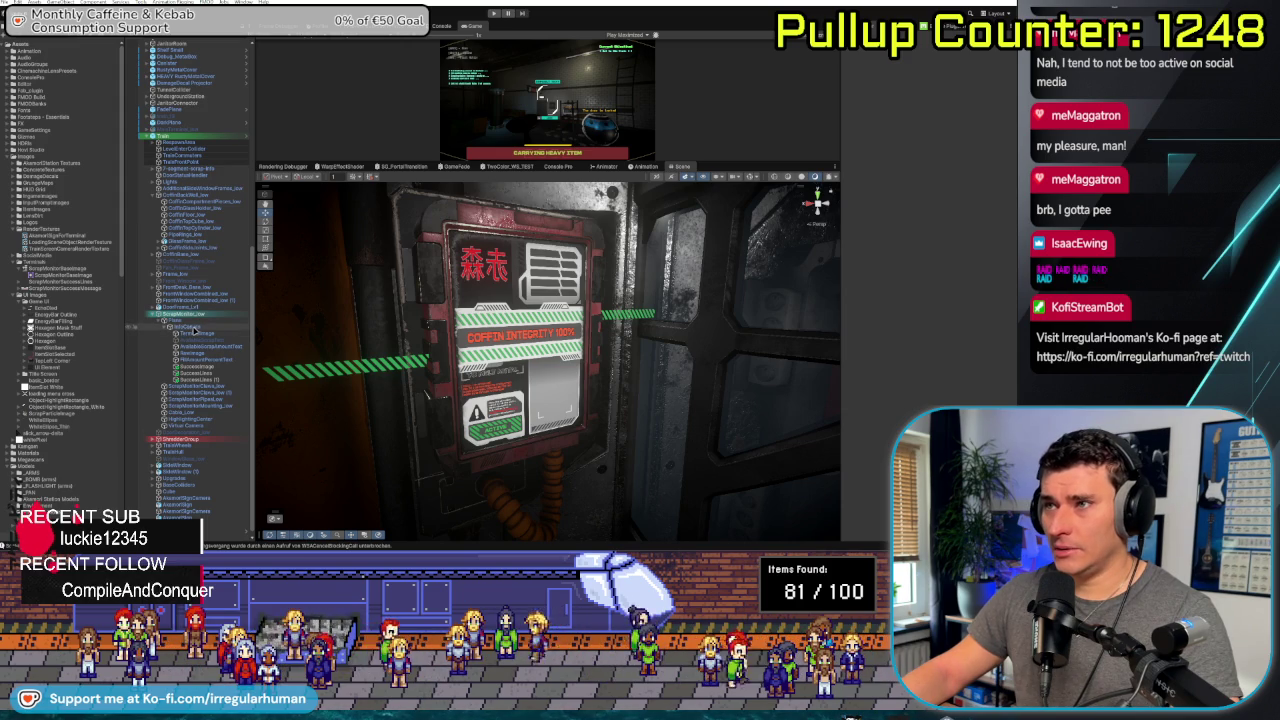
# Deactivate the terminal's Canvas with Alt+Shift+A to hide its UI
pyautogui.click(182, 322)
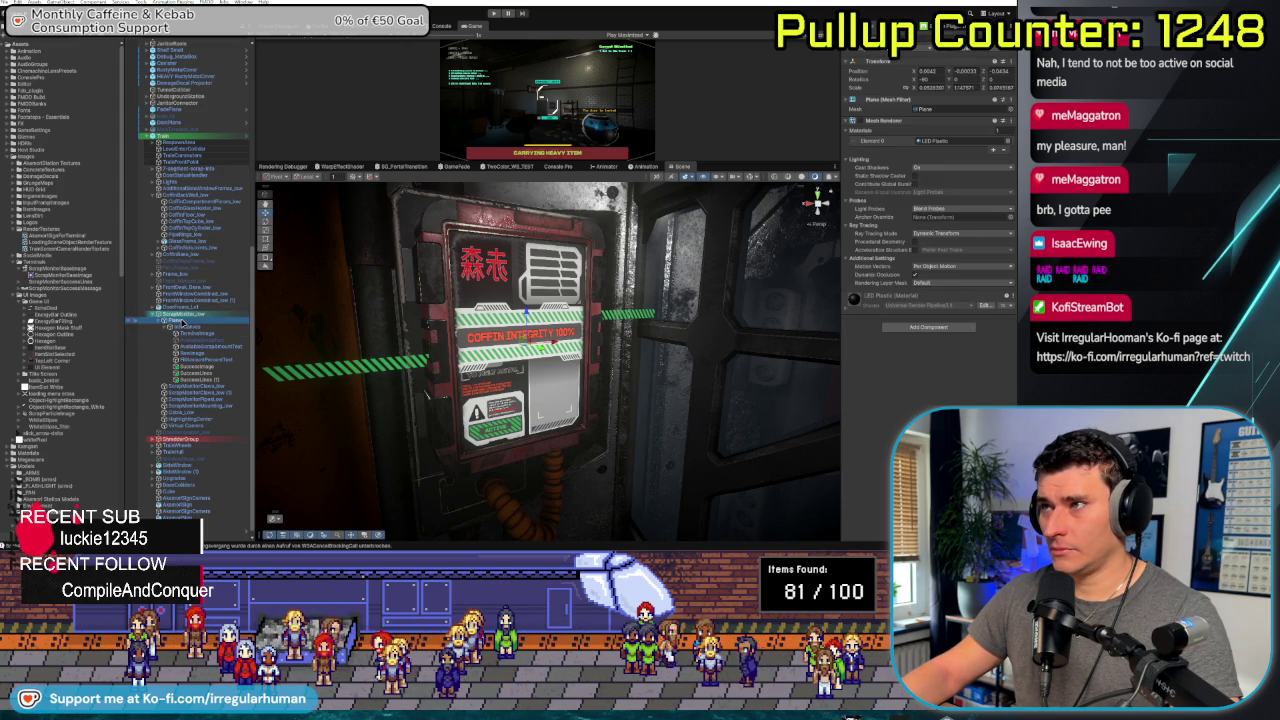
pyautogui.rightClick(182, 323)
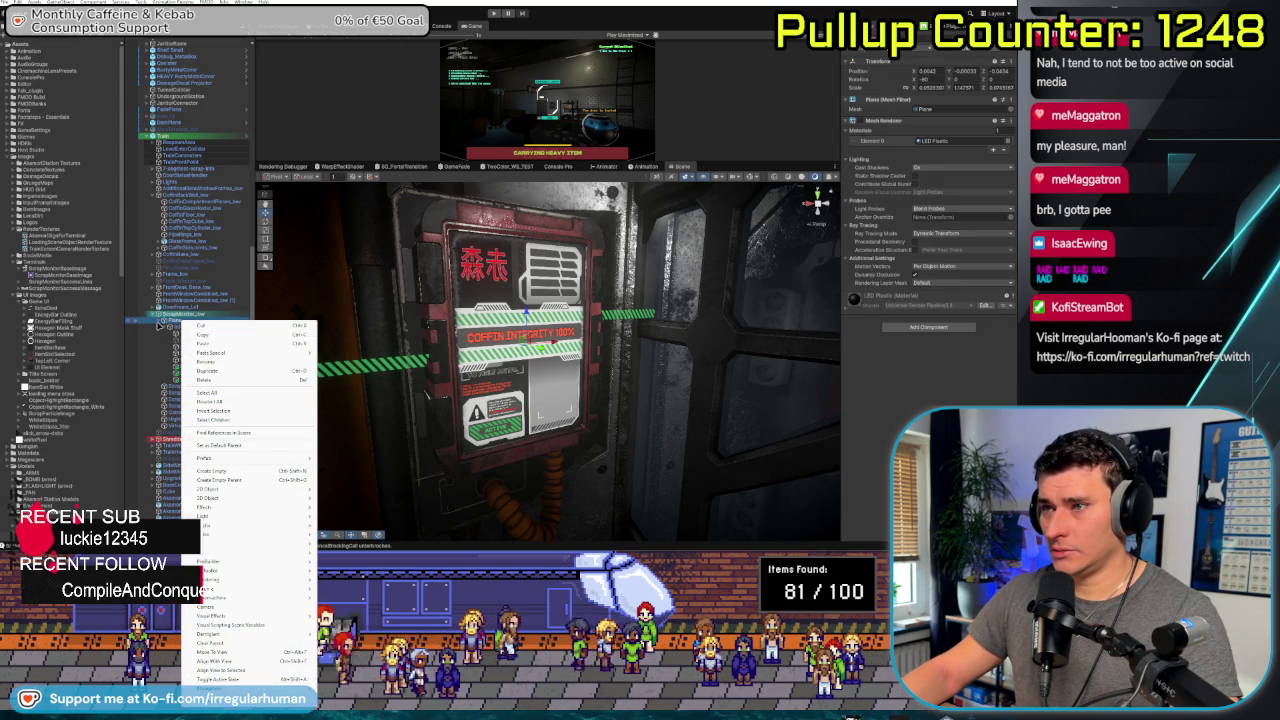
pyautogui.click(189, 316)
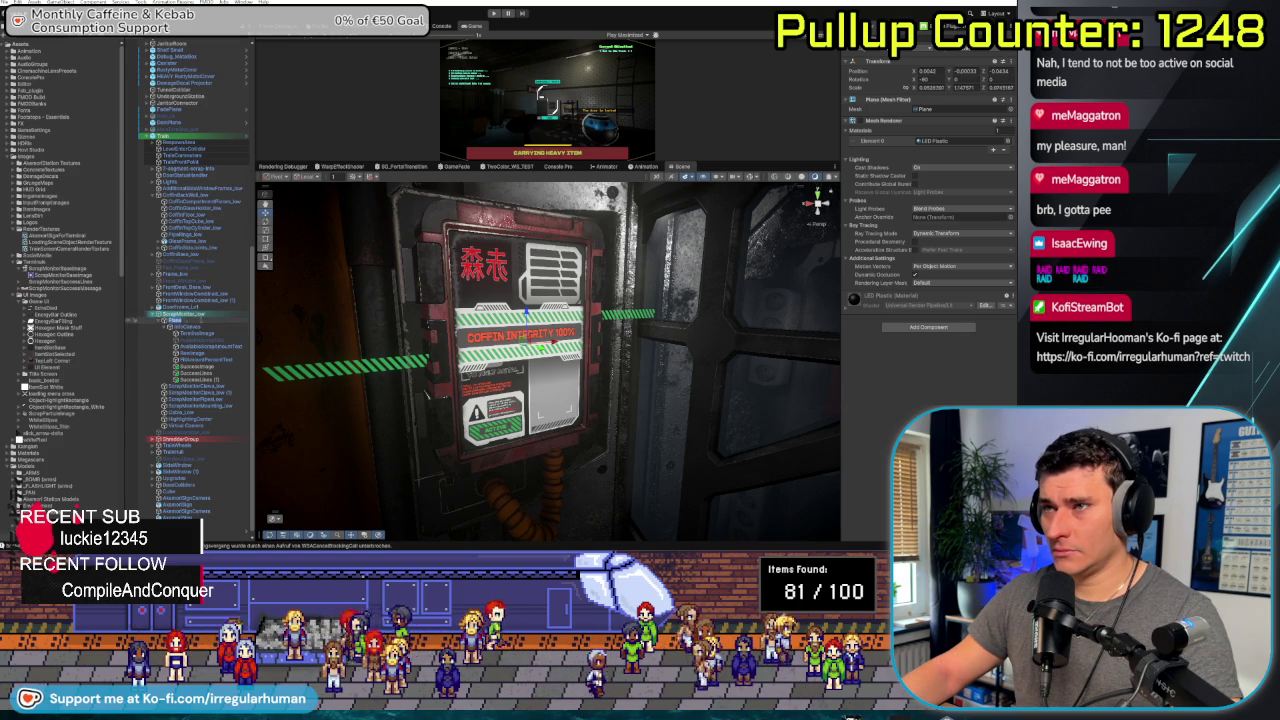
pyautogui.click(189, 316)
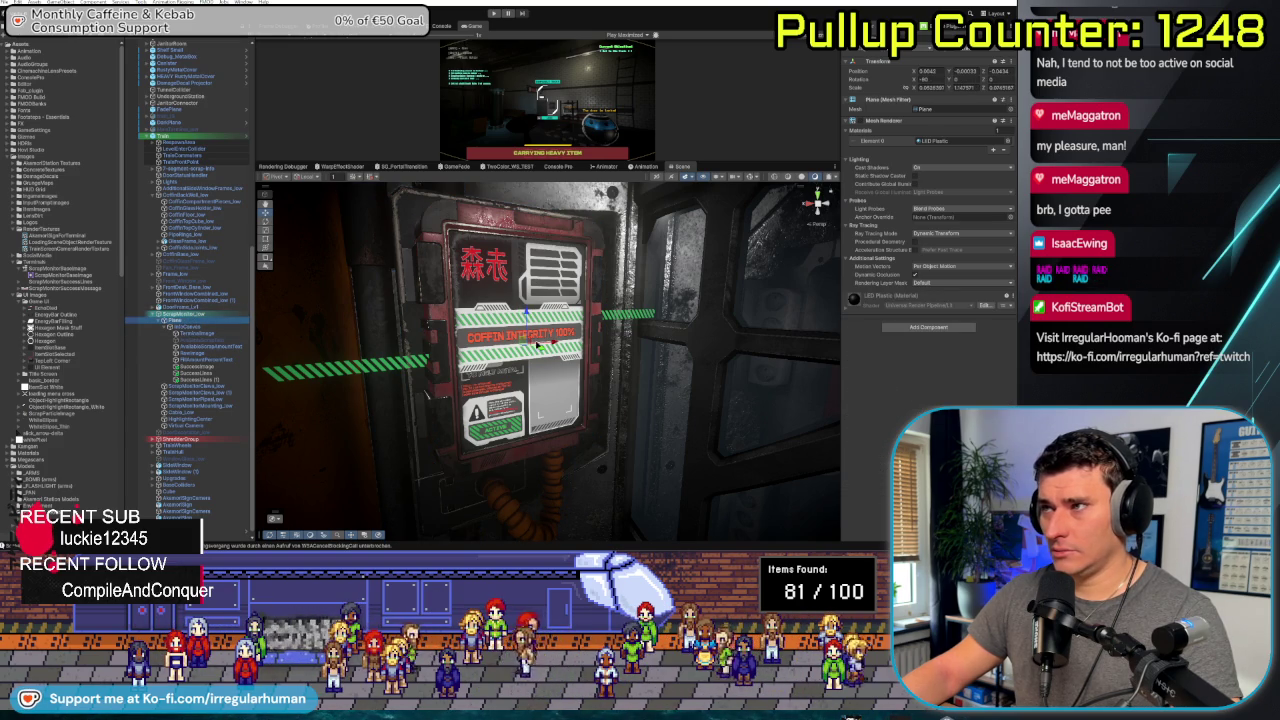
pyautogui.click(175, 328)
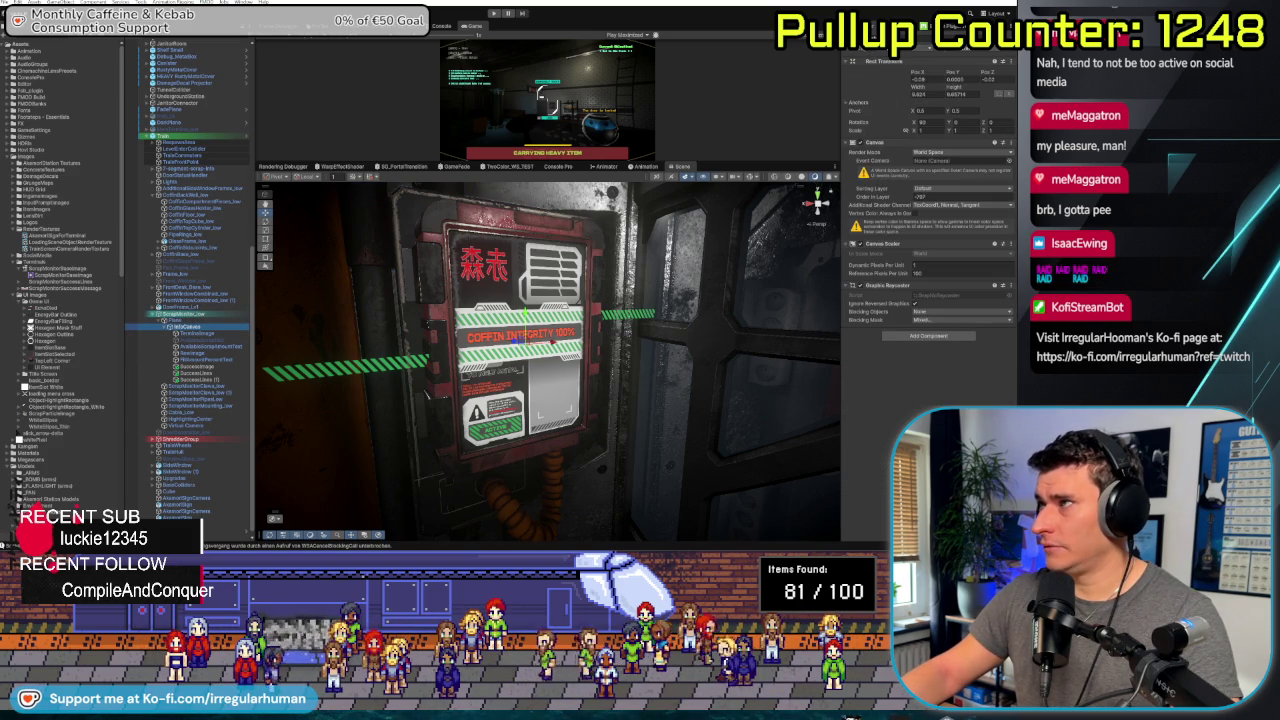
pyautogui.hotkey('alt', 'shift', 'a')
# Orbit around the bare monitor and select the ScrapMonitor object in the Hierarchy
pyautogui.click(505, 354)
pyautogui.moveTo(505, 354); pyautogui.dragTo(587, 391)
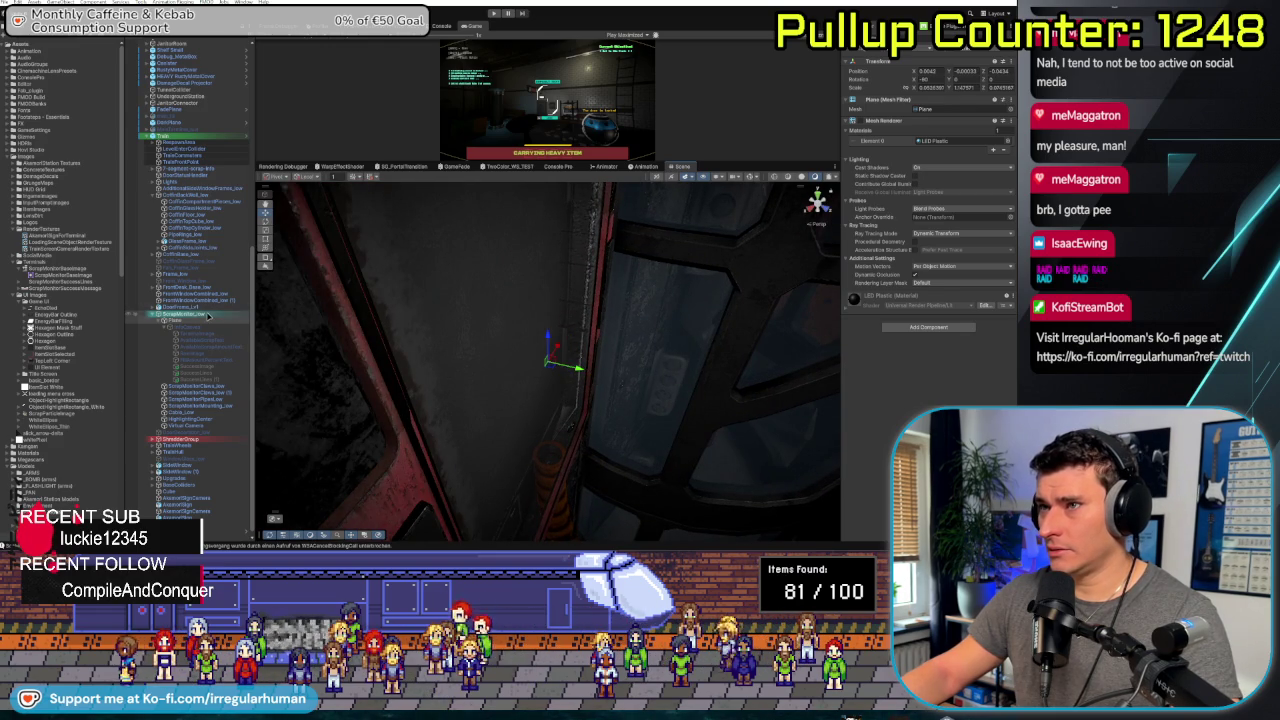
pyautogui.click(590, 376)
pyautogui.click(475, 338)
pyautogui.click(475, 338)
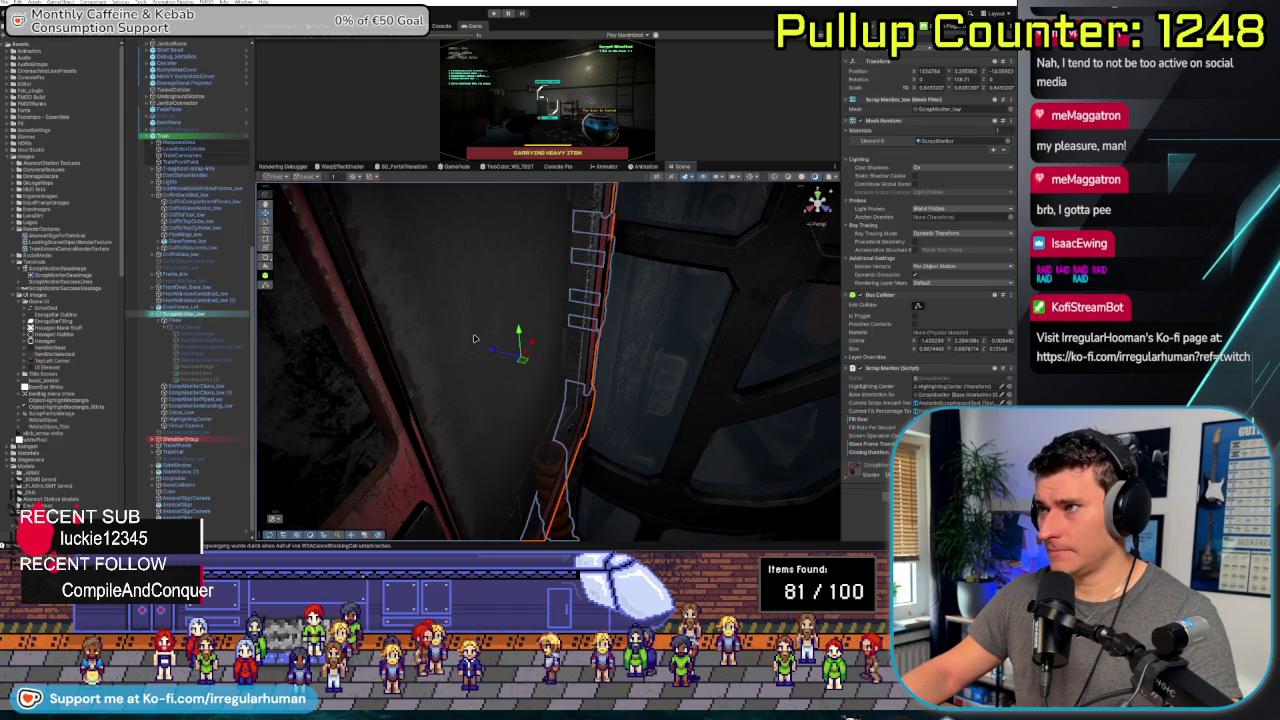
pyautogui.click(475, 338)
pyautogui.moveTo(524, 352)
pyautogui.mouseDown()
pyautogui.moveTo(241, 384)
pyautogui.moveTo(518, 376)
pyautogui.mouseUp()
pyautogui.scroll(5, 518, 376)
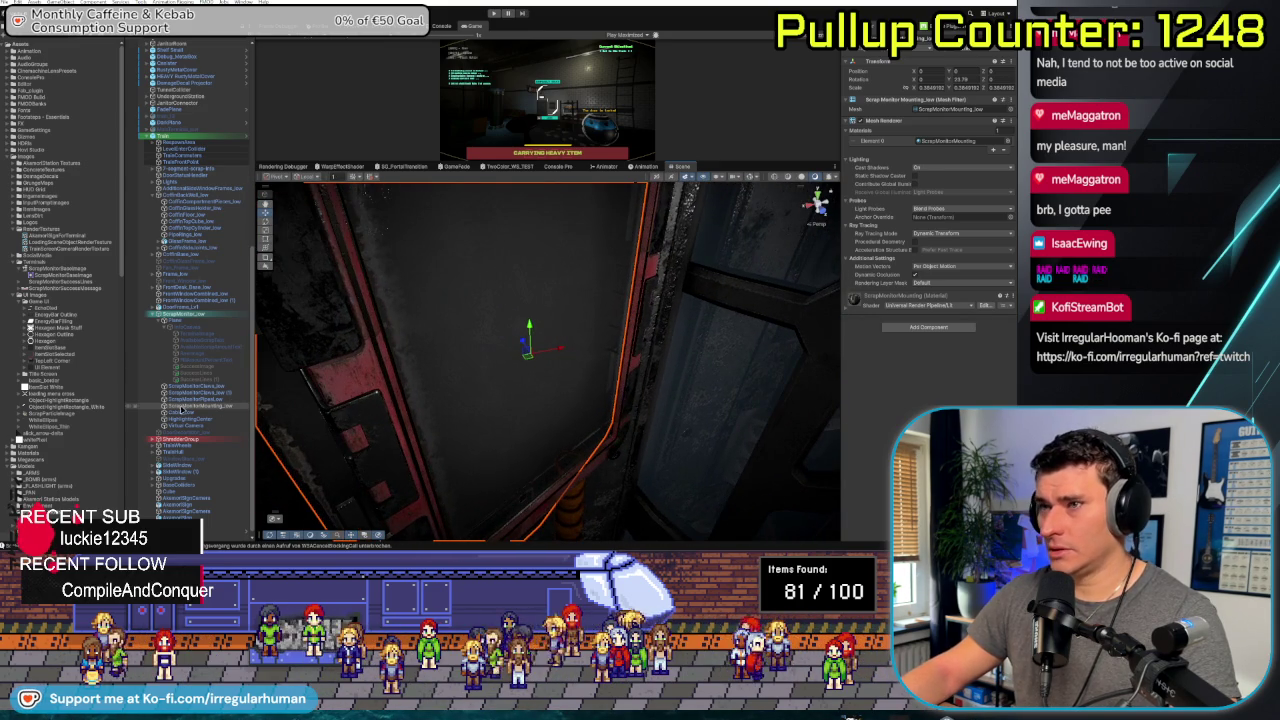
pyautogui.click(200, 316)
pyautogui.rightClick(201, 316)
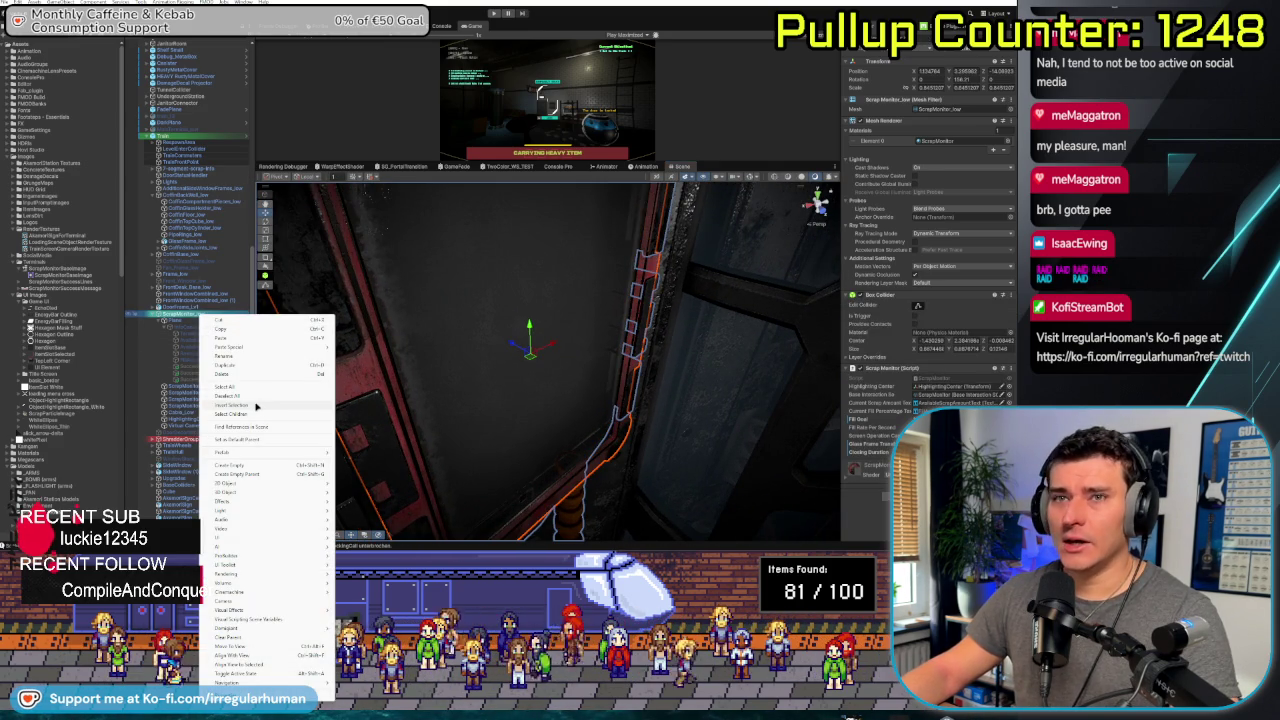
# Add a Plane under ScrapMonitor and scale it to cover the terminal screen
pyautogui.moveTo(239, 494)
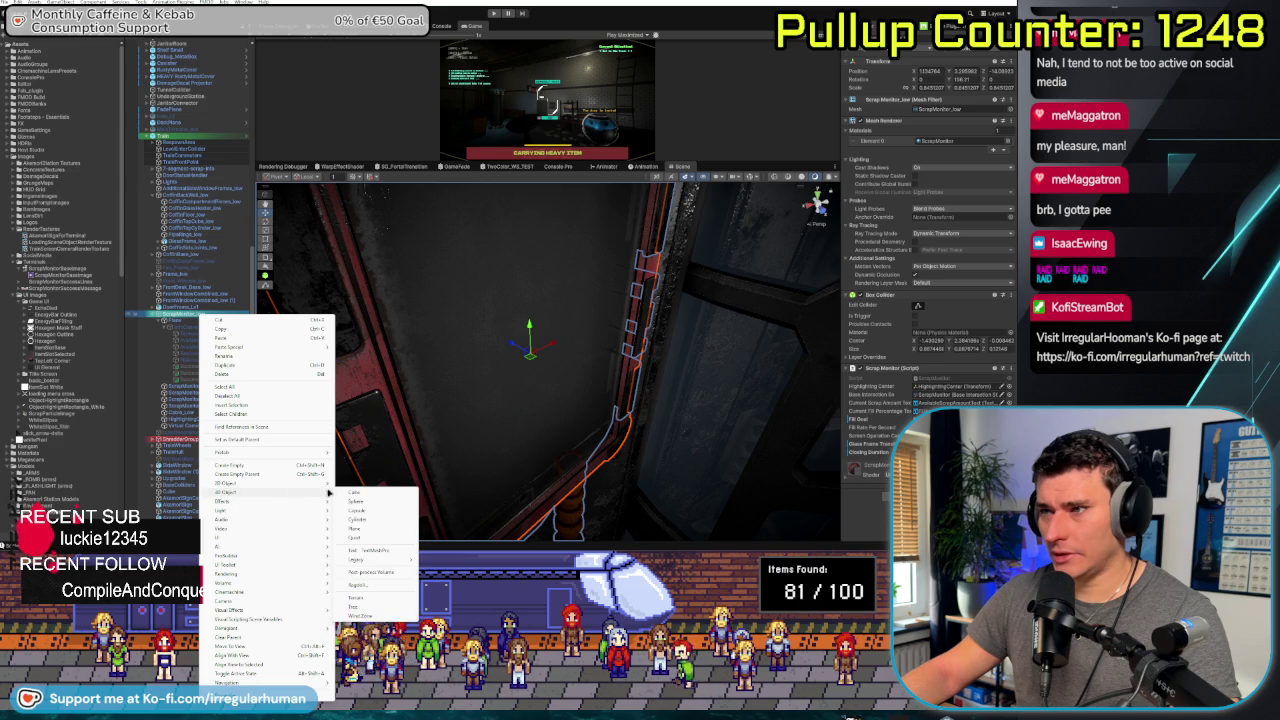
pyautogui.click(375, 533)
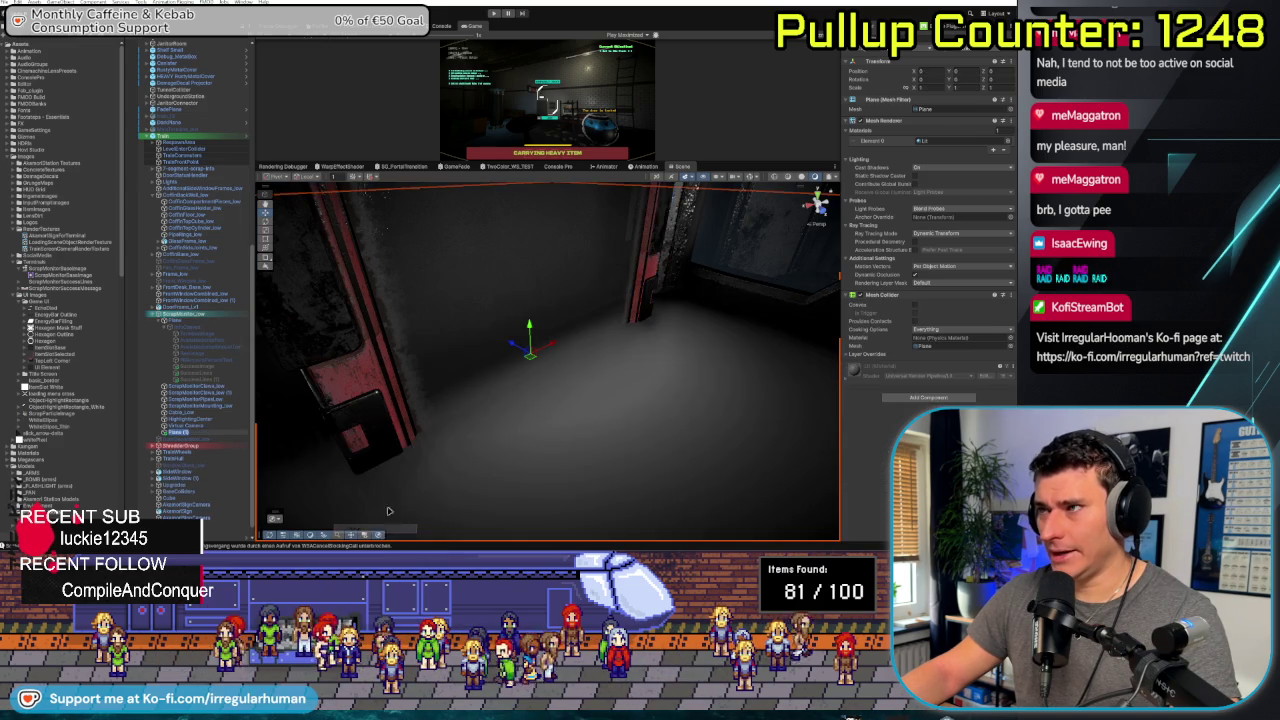
pyautogui.press('f')
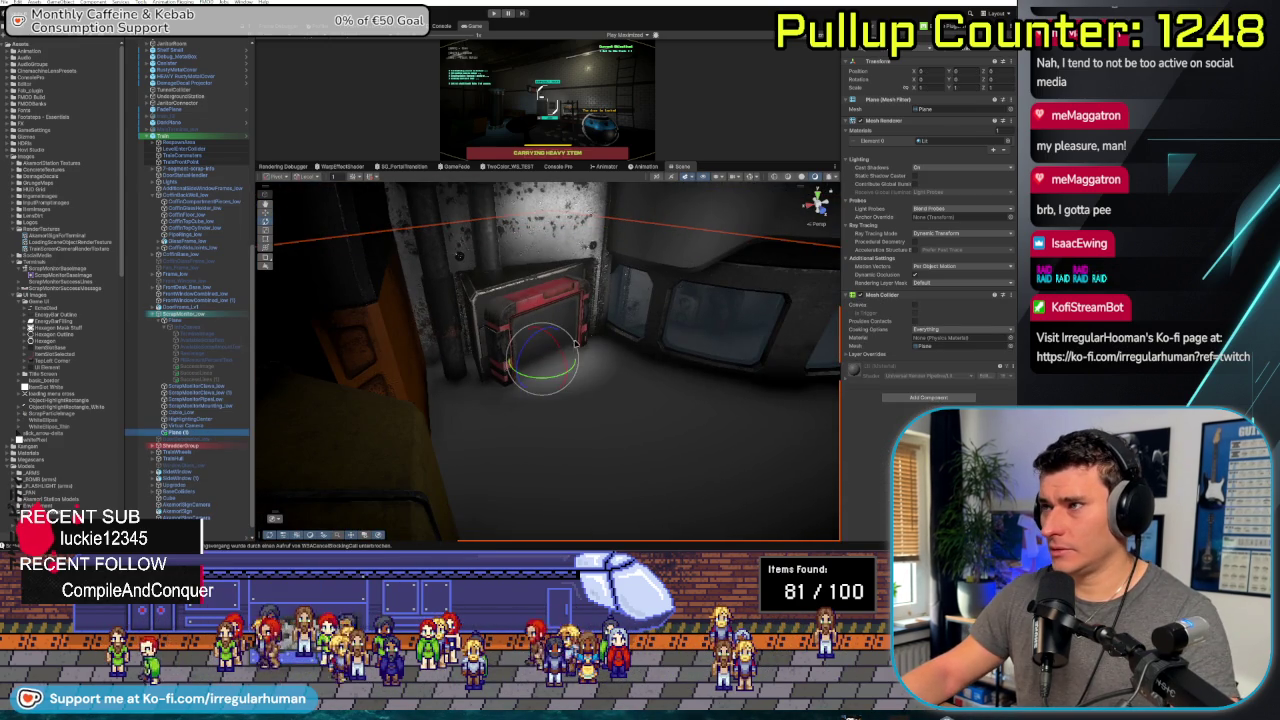
pyautogui.moveTo(480, 417)
pyautogui.mouseDown()
pyautogui.moveTo(585, 428)
pyautogui.moveTo(645, 378)
pyautogui.mouseUp()
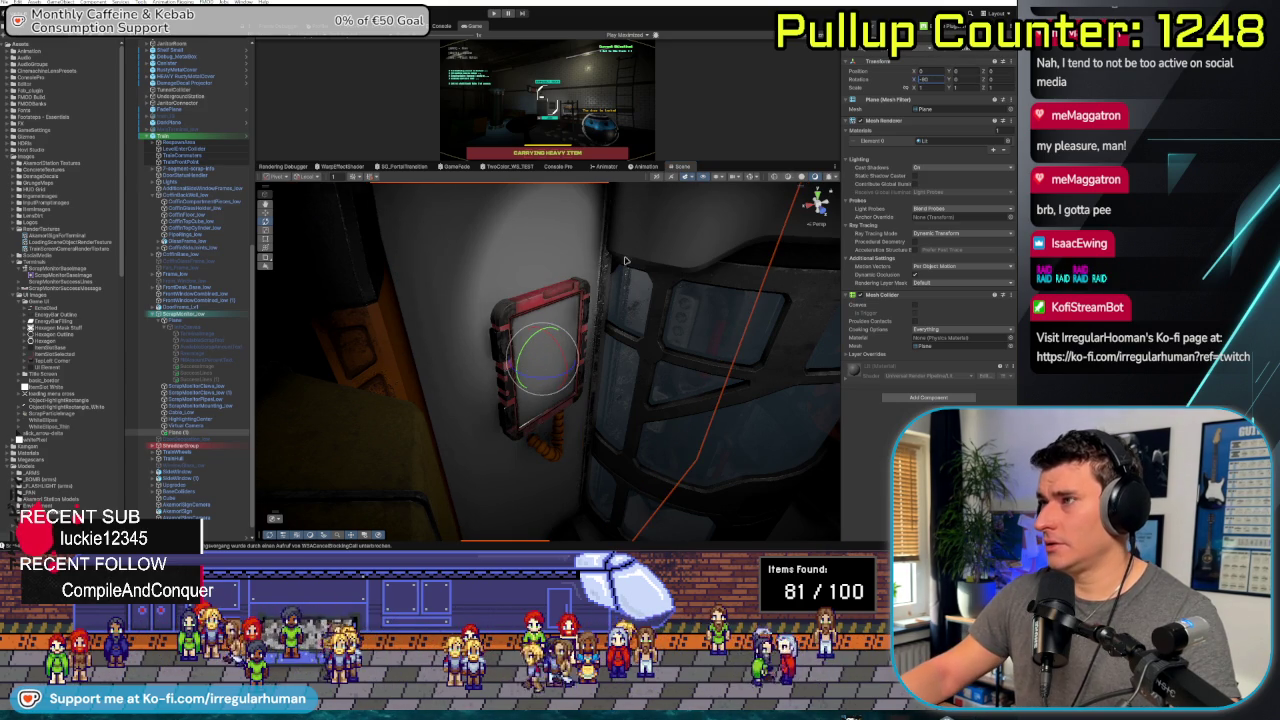
pyautogui.moveTo(650, 440); pyautogui.dragTo(700, 461)
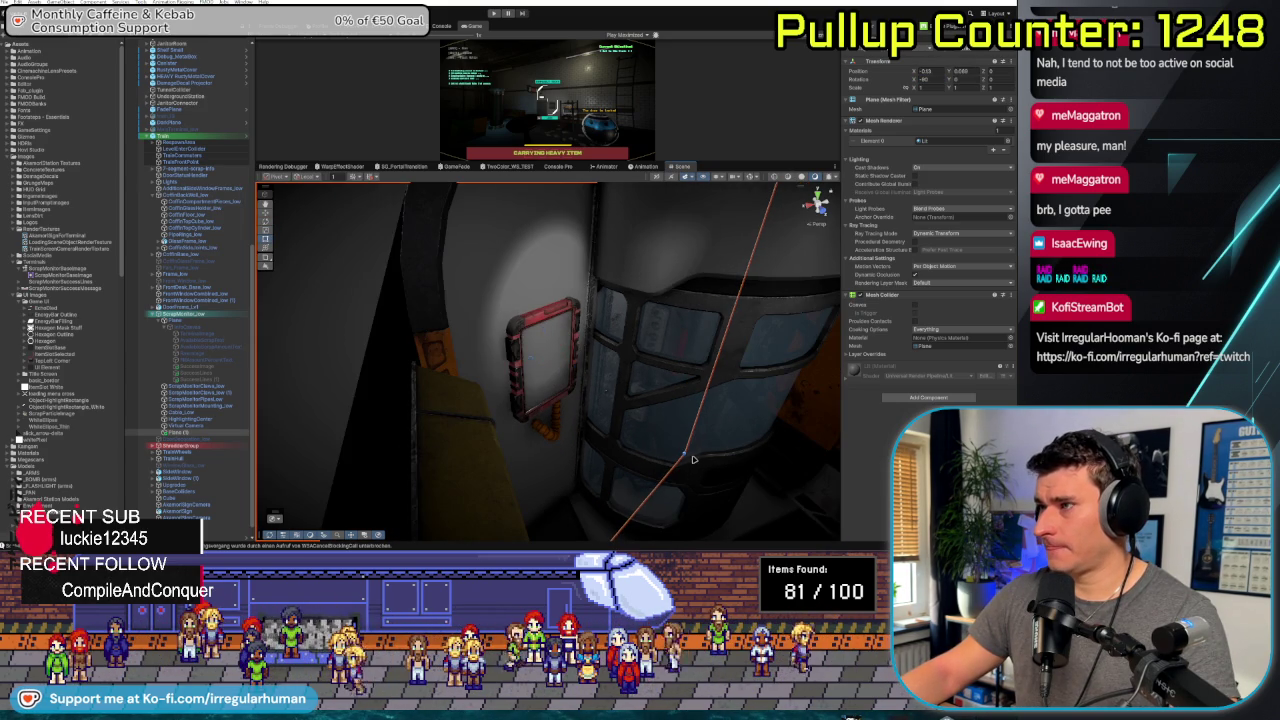
pyautogui.moveTo(685, 455)
pyautogui.mouseDown()
pyautogui.moveTo(585, 383)
pyautogui.moveTo(618, 428)
pyautogui.mouseUp()
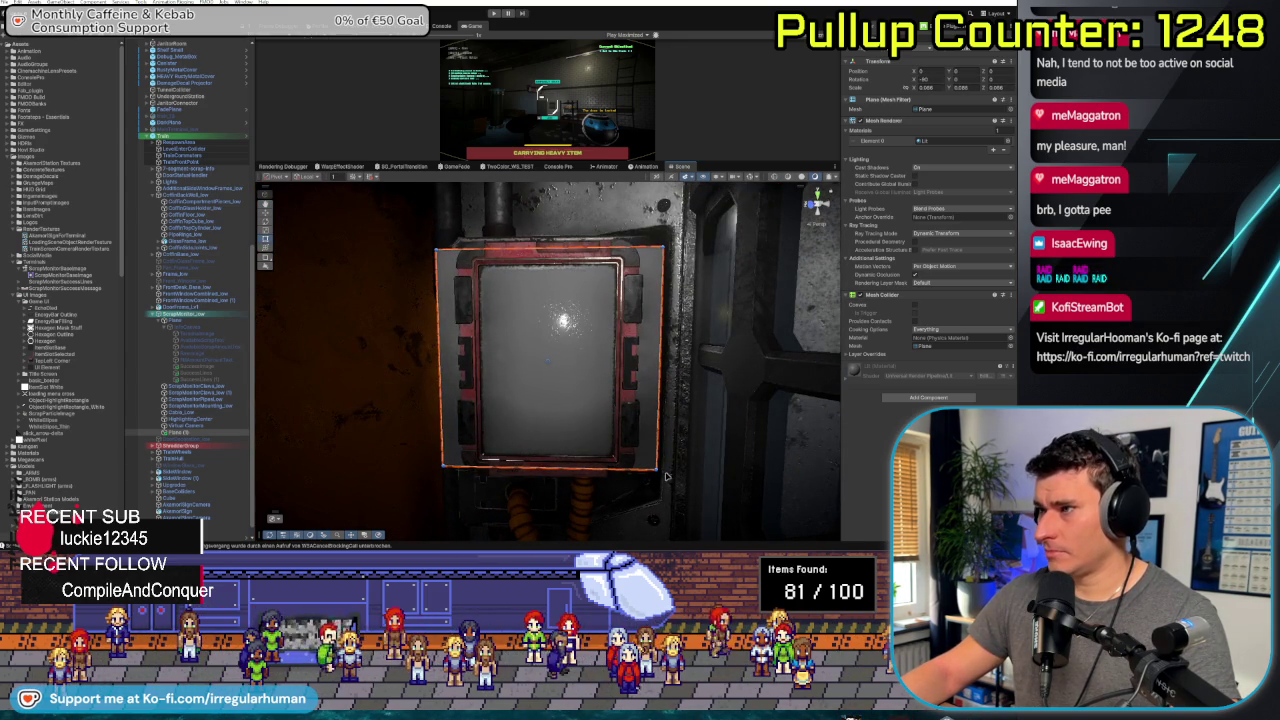
pyautogui.moveTo(660, 425); pyautogui.dragTo(619, 418)
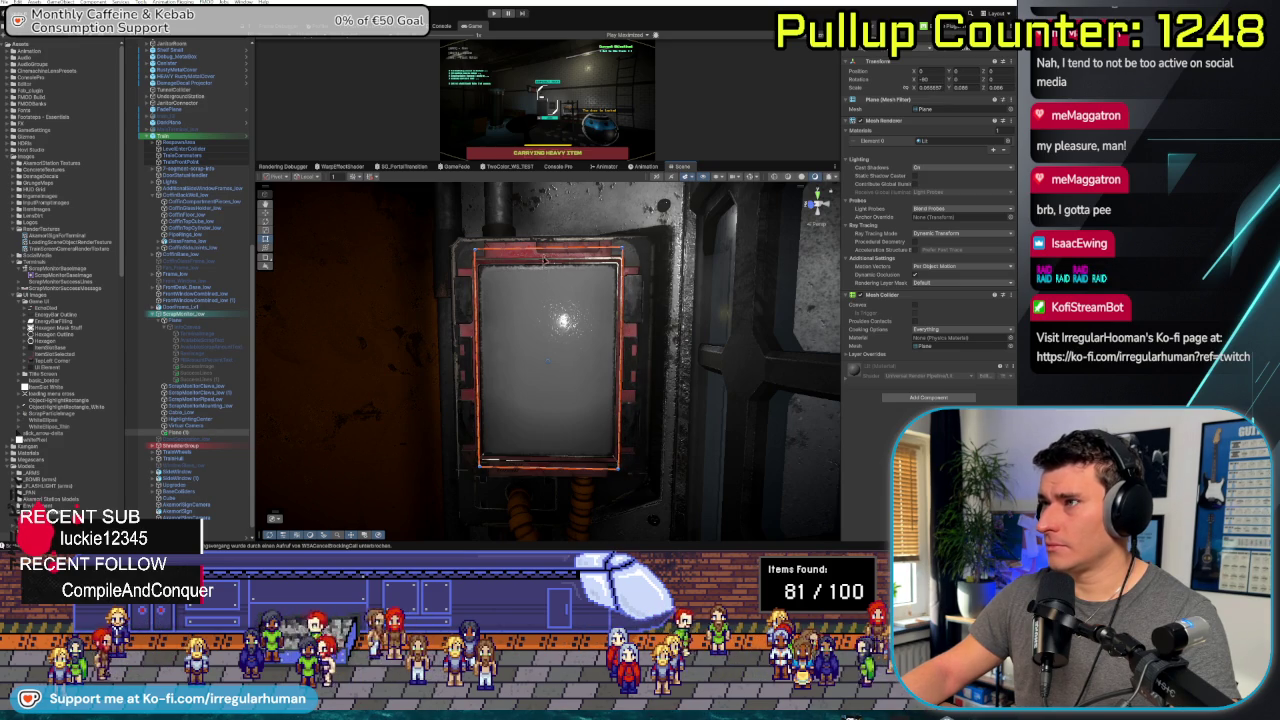
pyautogui.moveTo(545, 258); pyautogui.dragTo(545, 263)
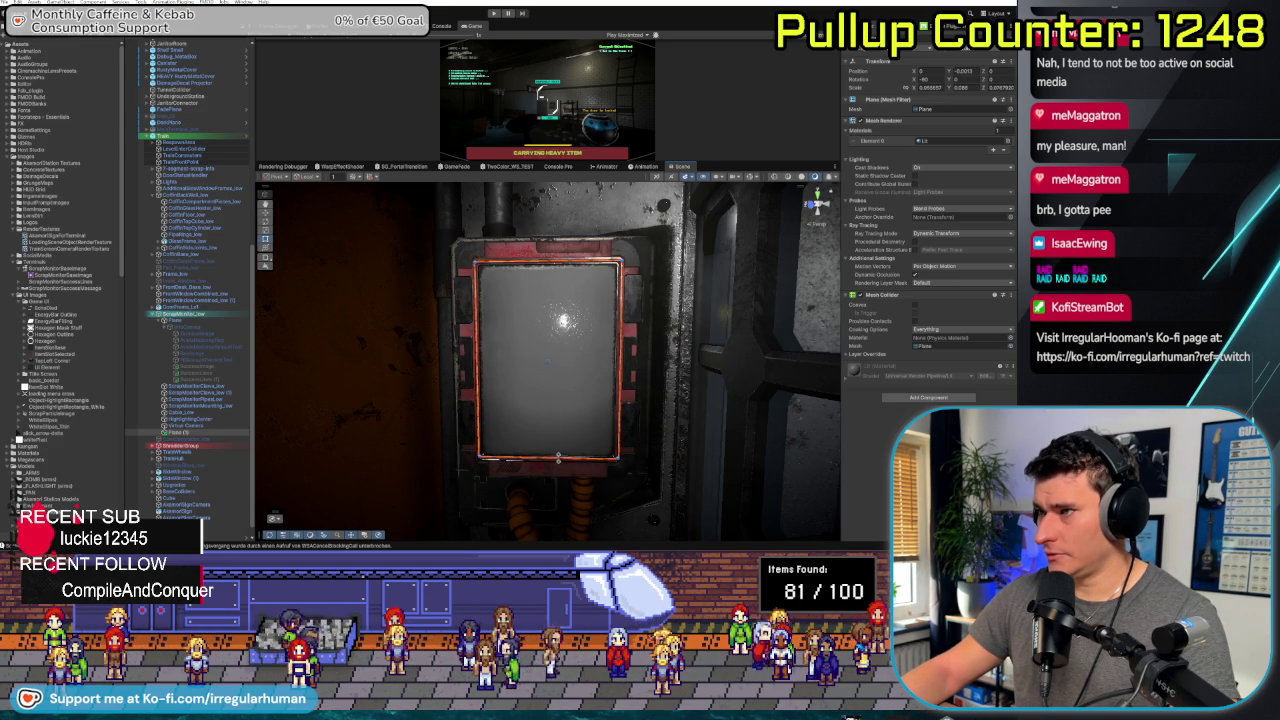
pyautogui.moveTo(555, 463)
pyautogui.mouseDown()
pyautogui.moveTo(674, 325)
pyautogui.moveTo(491, 363)
pyautogui.moveTo(560, 370)
pyautogui.moveTo(580, 397)
pyautogui.mouseUp()
pyautogui.click(820, 200)
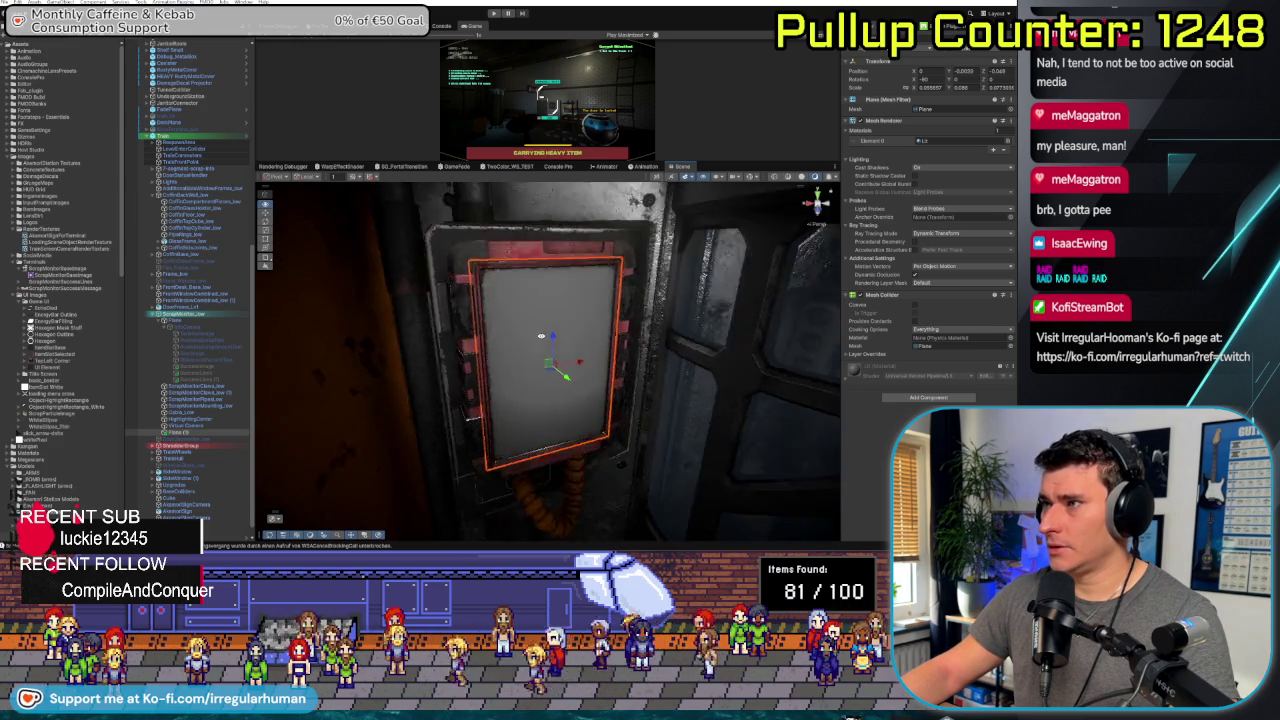
# Select the terminal Canvas again and frame it with the COFFIN INTEGRITY panel visible
pyautogui.click(185, 326)
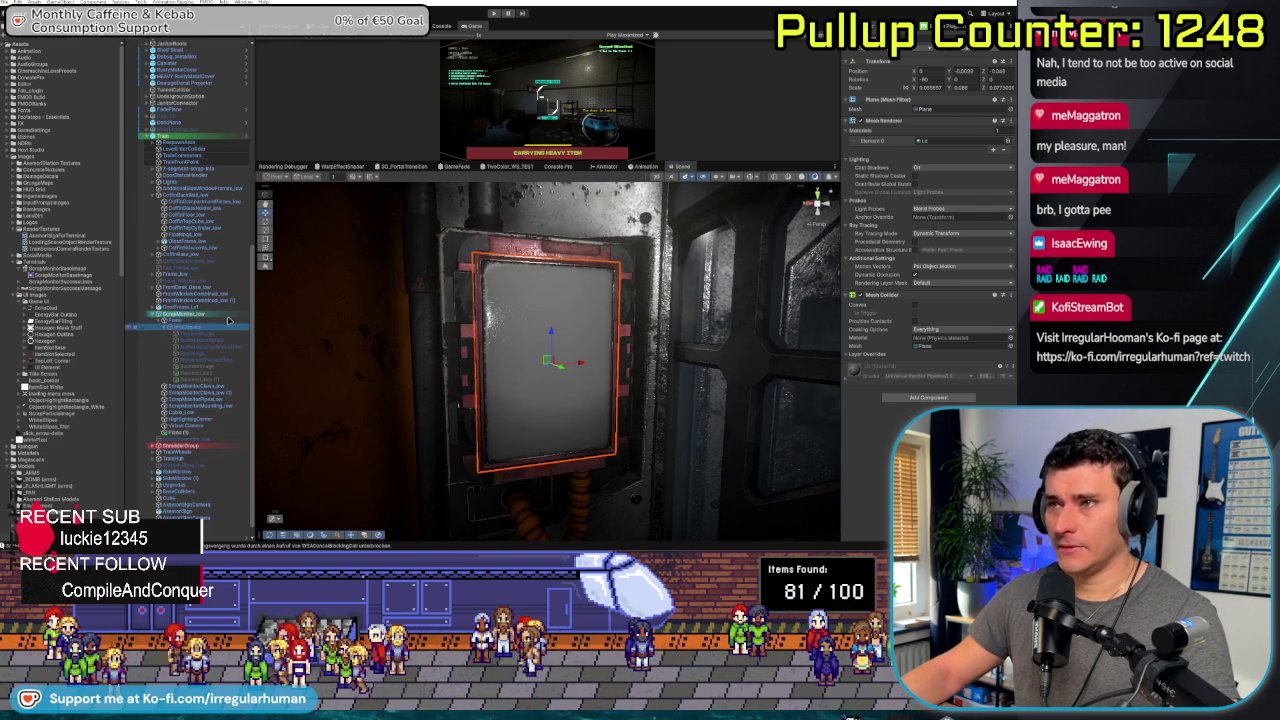
pyautogui.moveTo(560, 380); pyautogui.dragTo(640, 345)
pyautogui.doubleClick(205, 328)
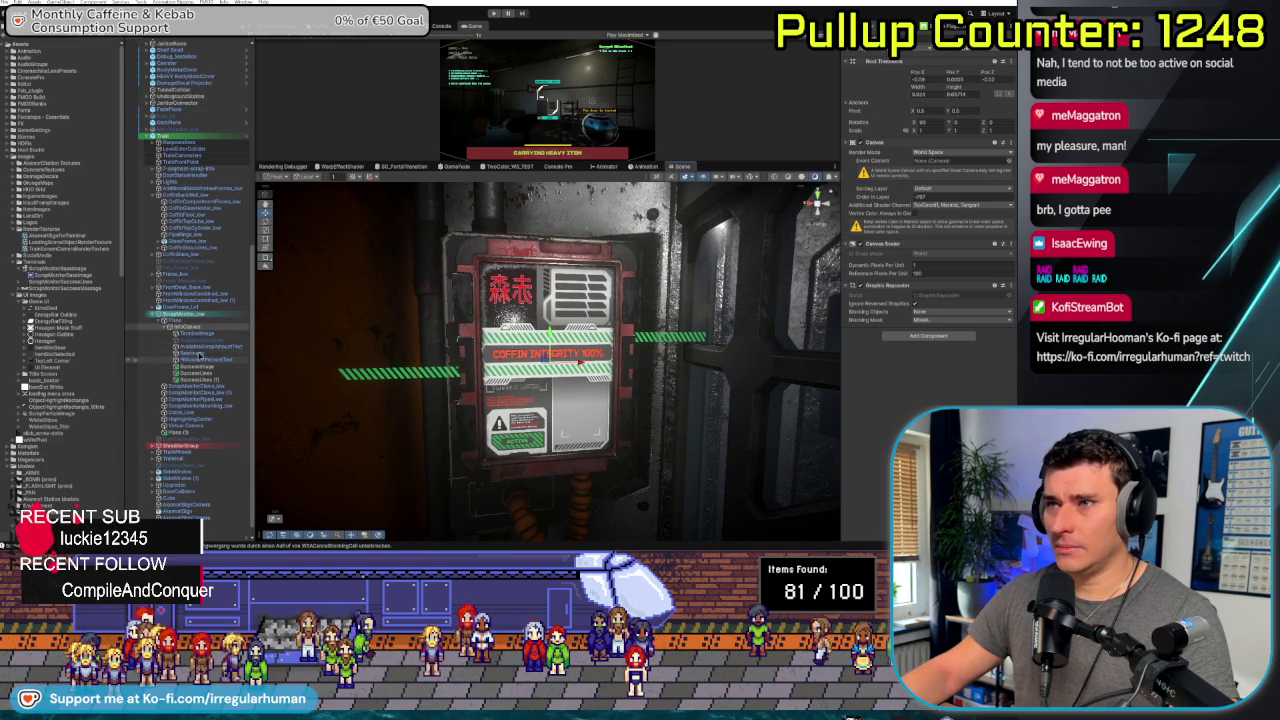
# Check the new Plane over the coffin panel, then return to ChatGPT's TerminalStencilMask shader code
pyautogui.click(190, 434)
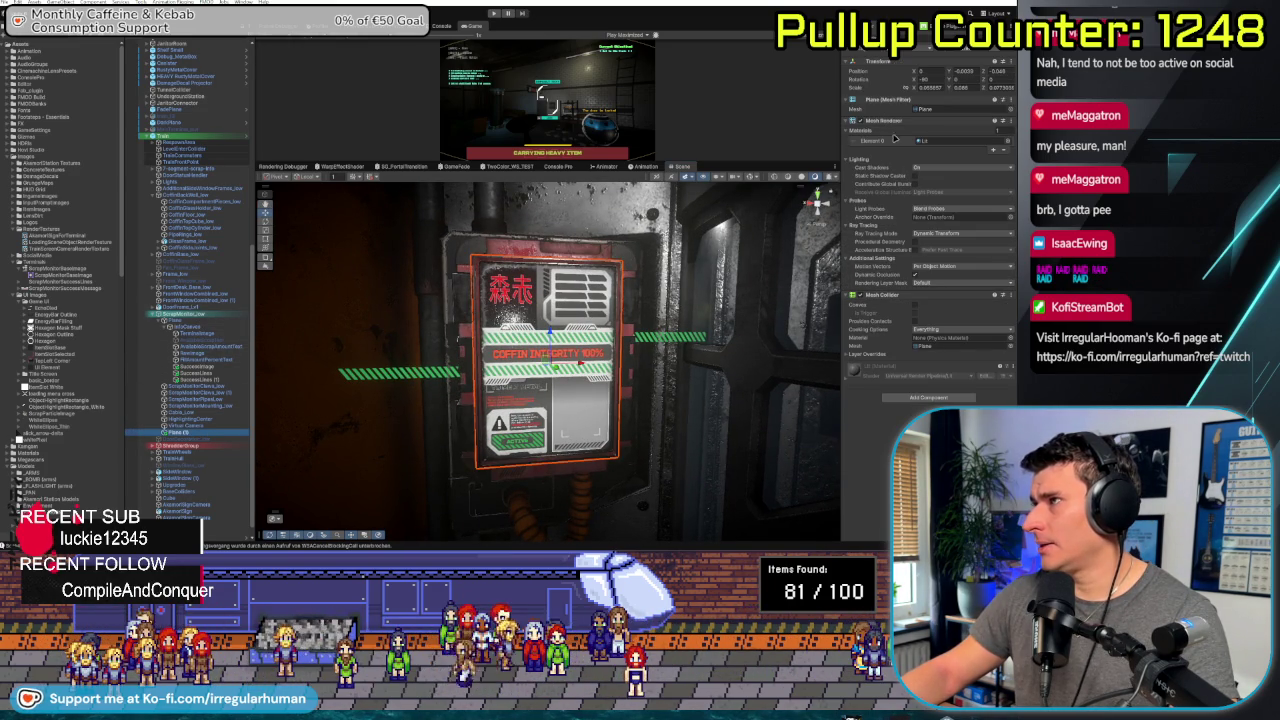
pyautogui.moveTo(560, 380); pyautogui.dragTo(615, 342)
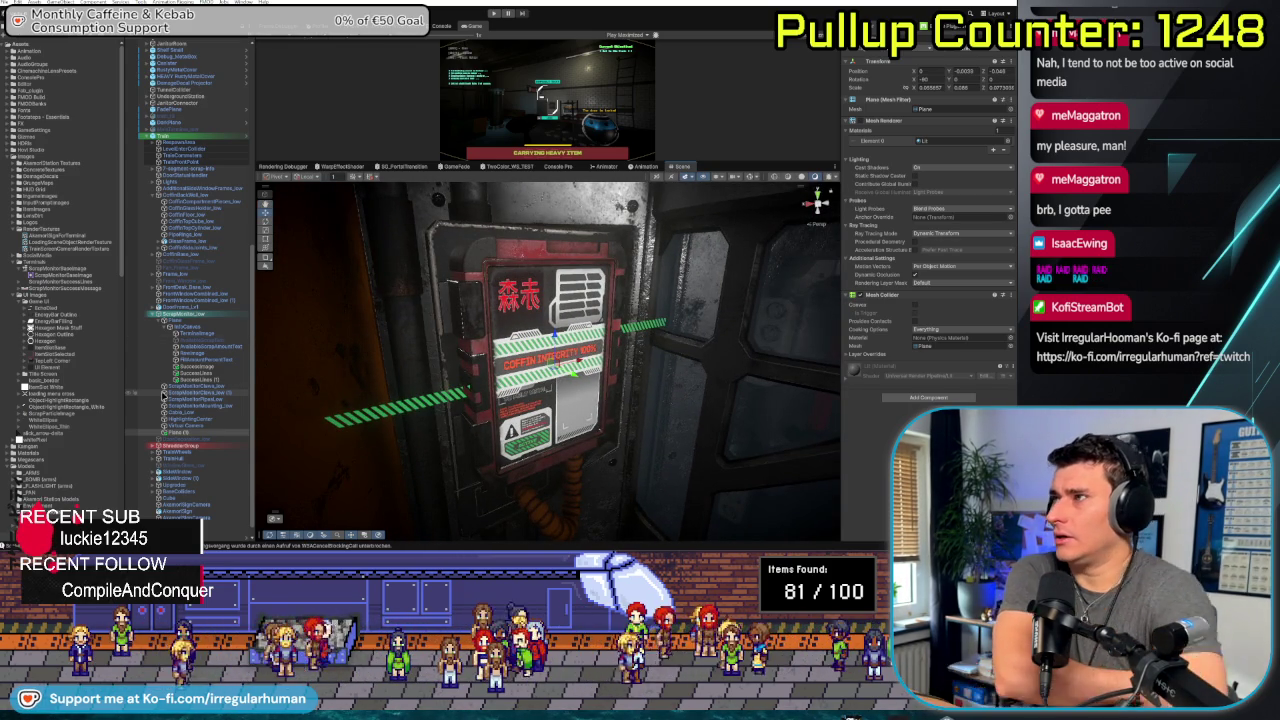
pyautogui.hotkey('alt', 'Tab')
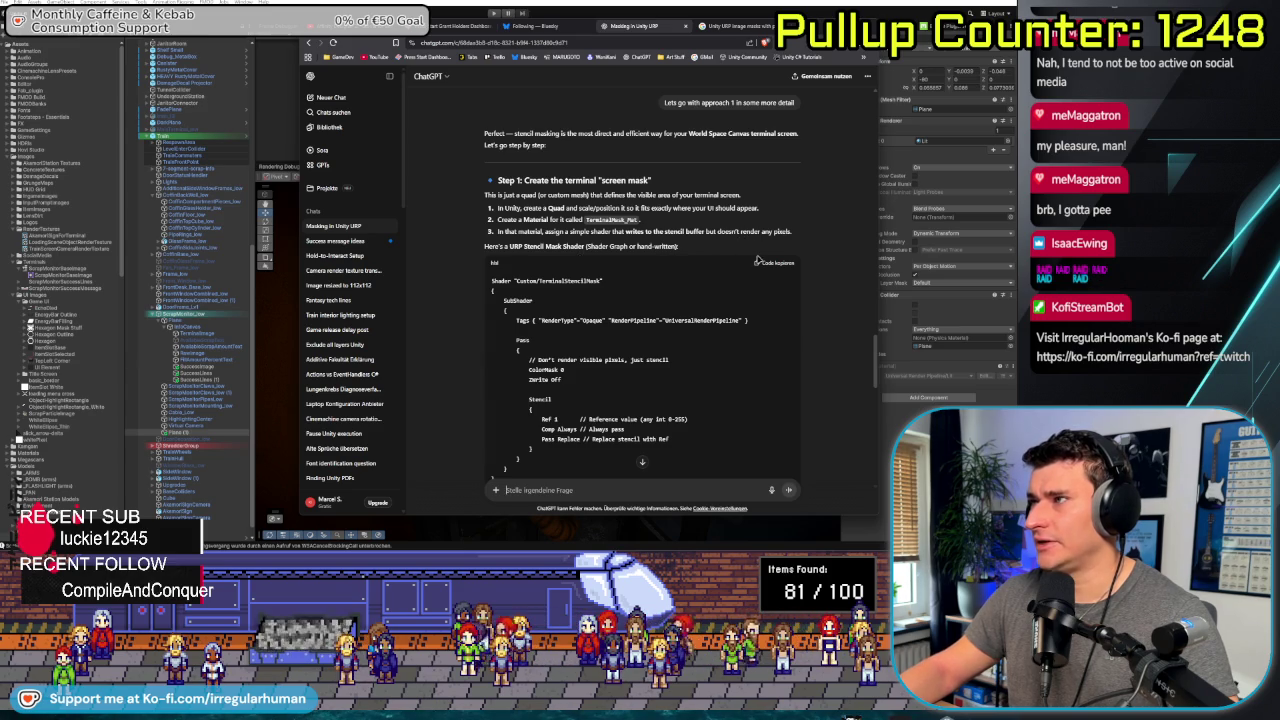
# Read ChatGPT's answer down to the Custom/TerminalStencilMask shader code, then bring Unity forward
pyautogui.scroll(-2, 758, 260)
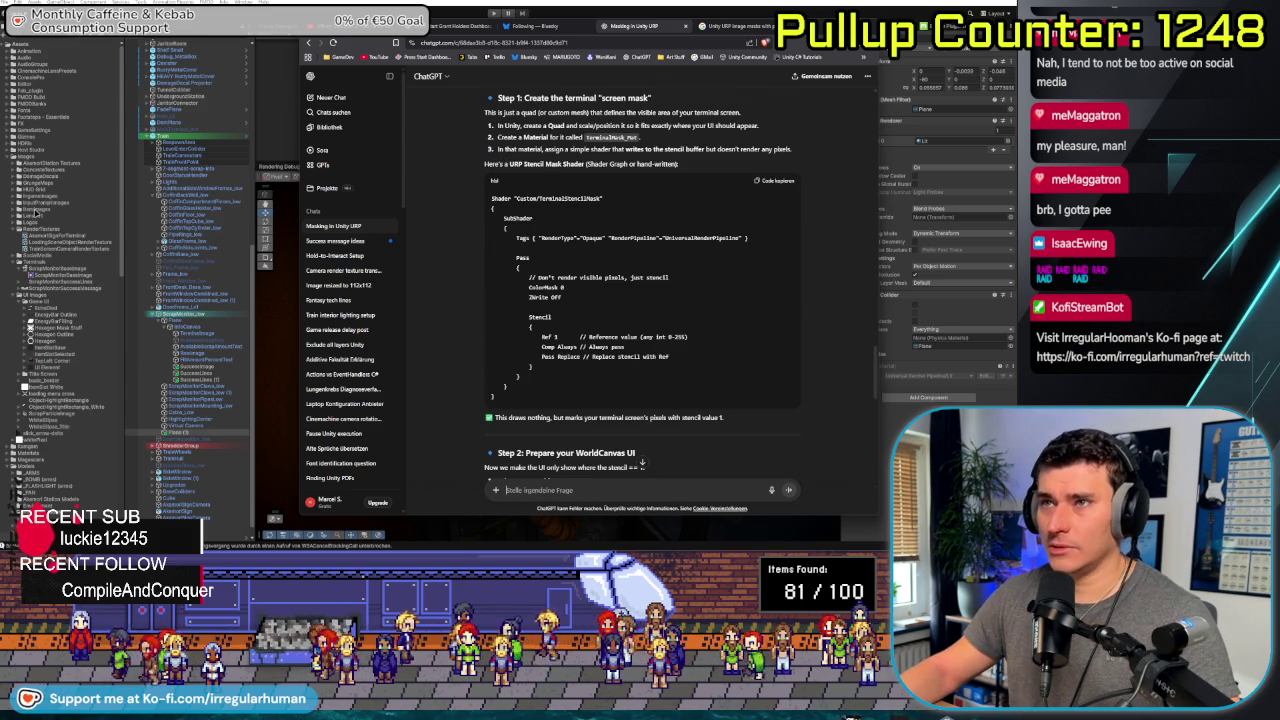
pyautogui.scroll(-1, 40, 268)
pyautogui.scroll(-5, 42, 268)
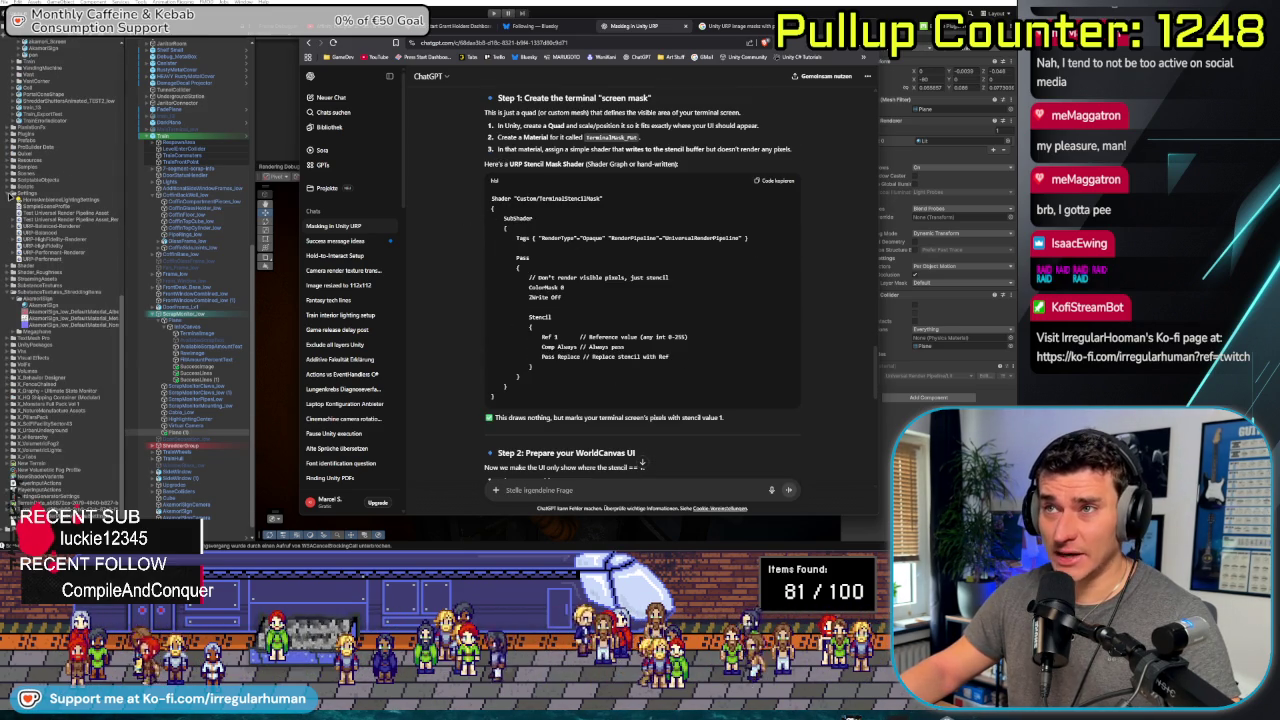
pyautogui.click(8, 196)
pyautogui.scroll(2, 10, 298)
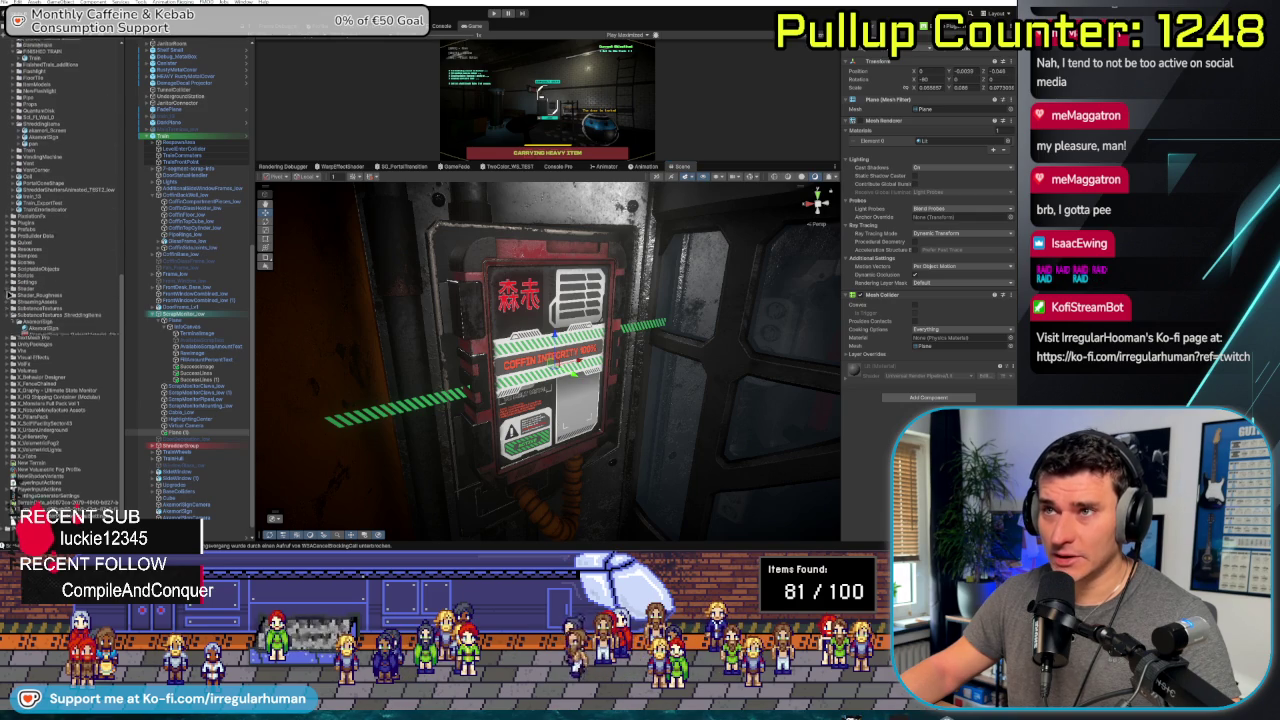
# Browse the Project panel's nested folders for a home for the mask shader, then return to ChatGPT
pyautogui.click(8, 305)
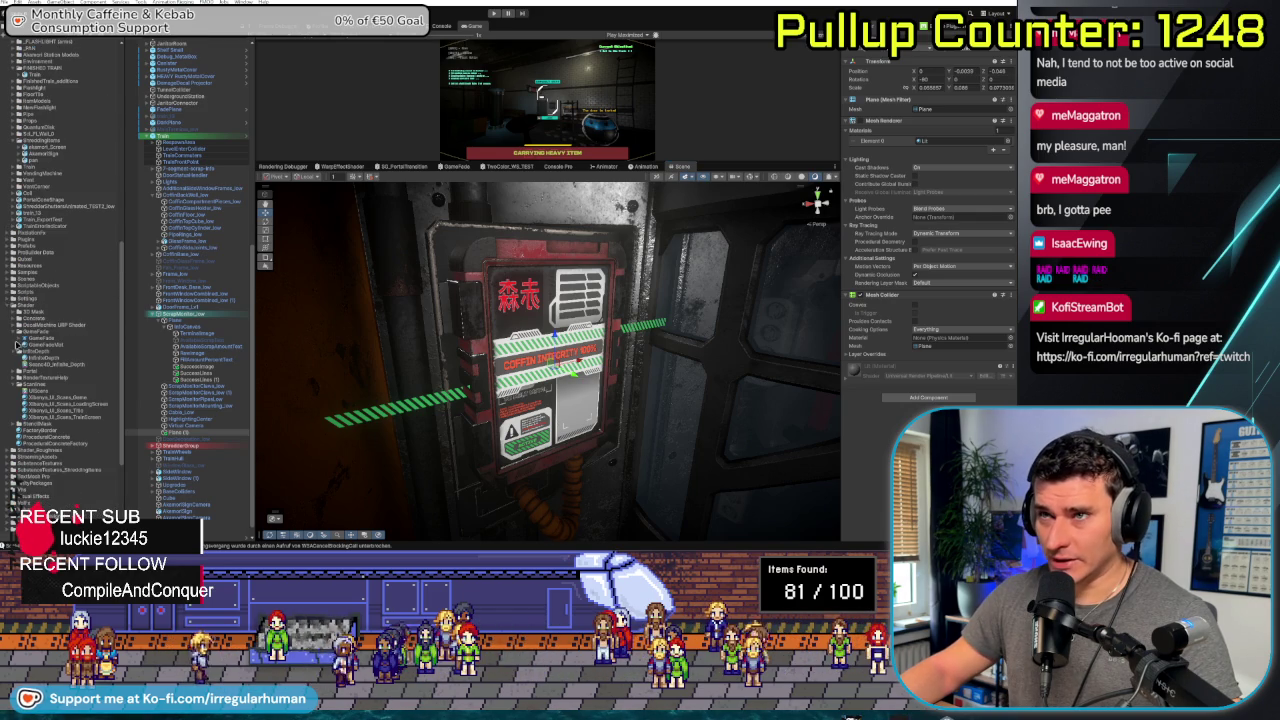
pyautogui.click(18, 352)
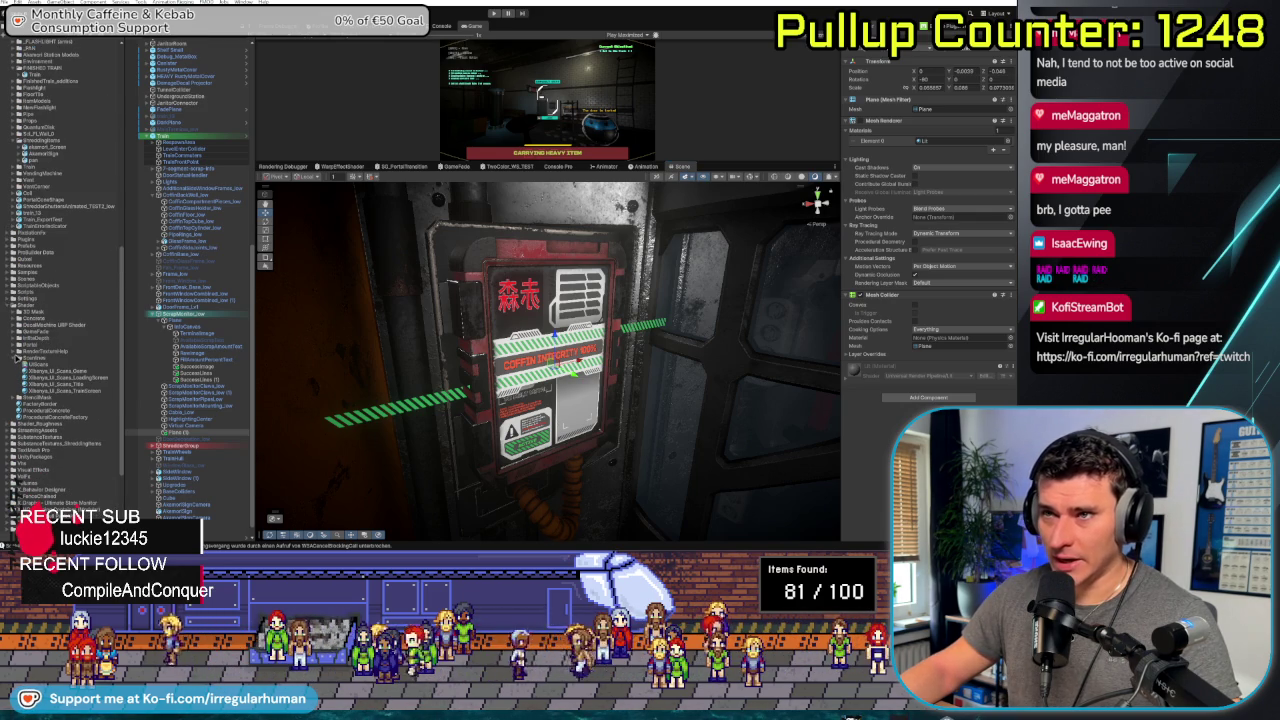
pyautogui.click(30, 358)
pyautogui.click(14, 359)
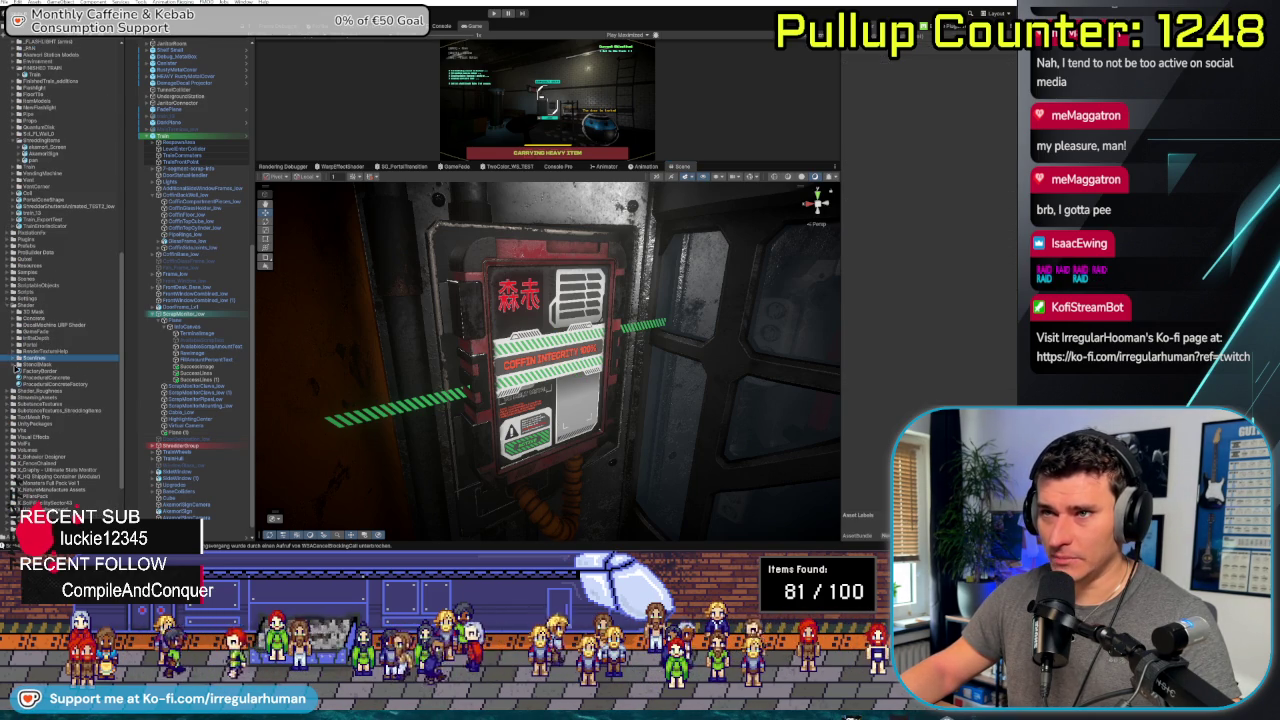
pyautogui.click(14, 366)
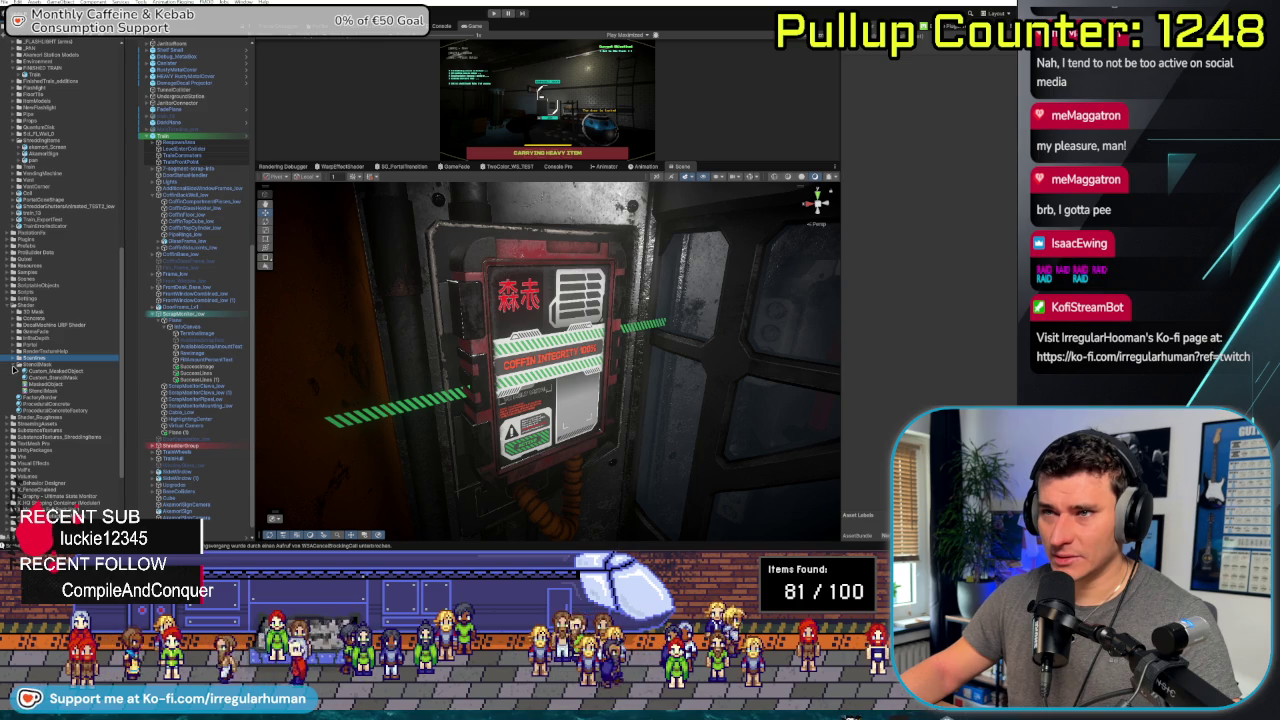
pyautogui.click(14, 365)
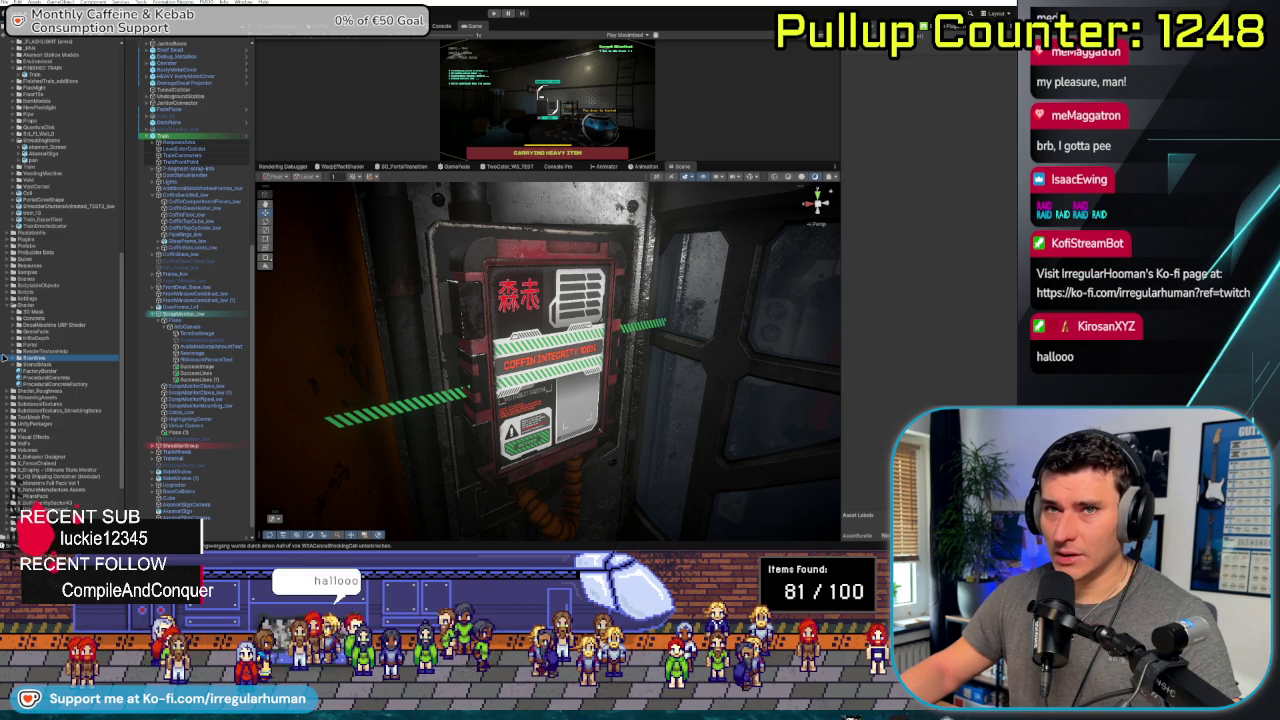
pyautogui.click(44, 306)
pyautogui.hotkey('alt', 'Tab')
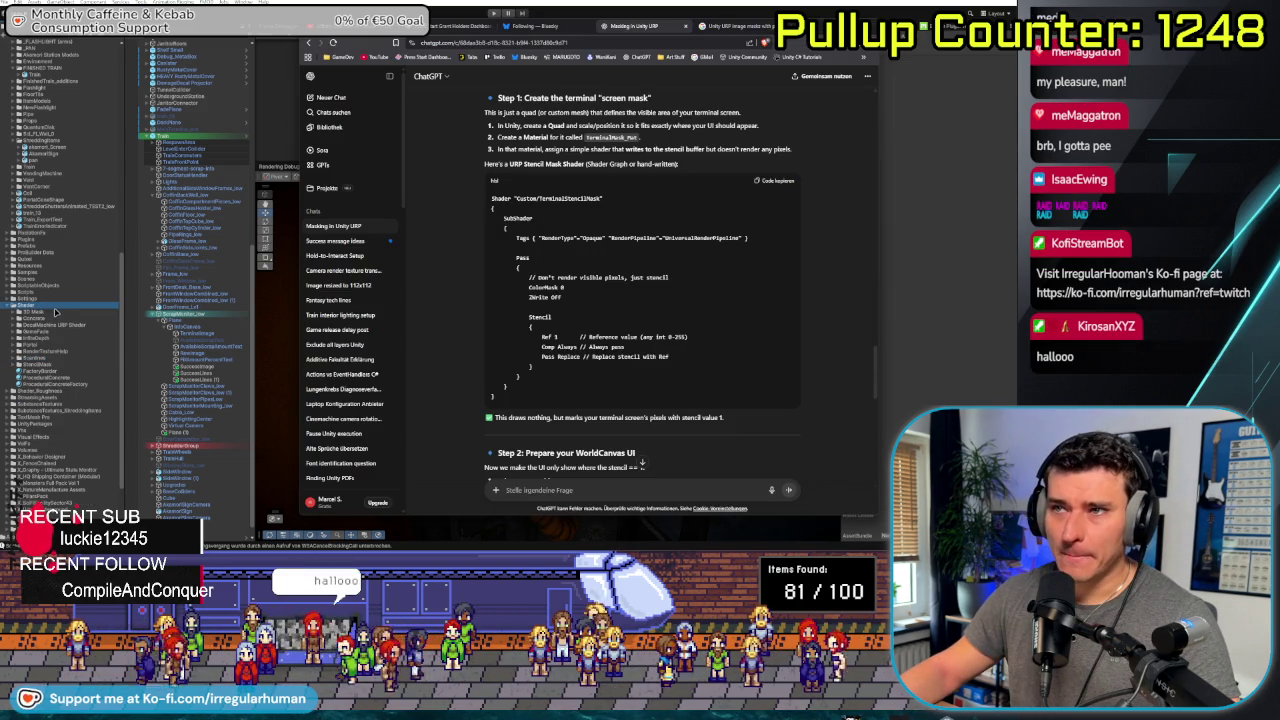
# Name the project folder 'World UI Mask Stuff'
pyautogui.hotkey('alt', 'Tab')
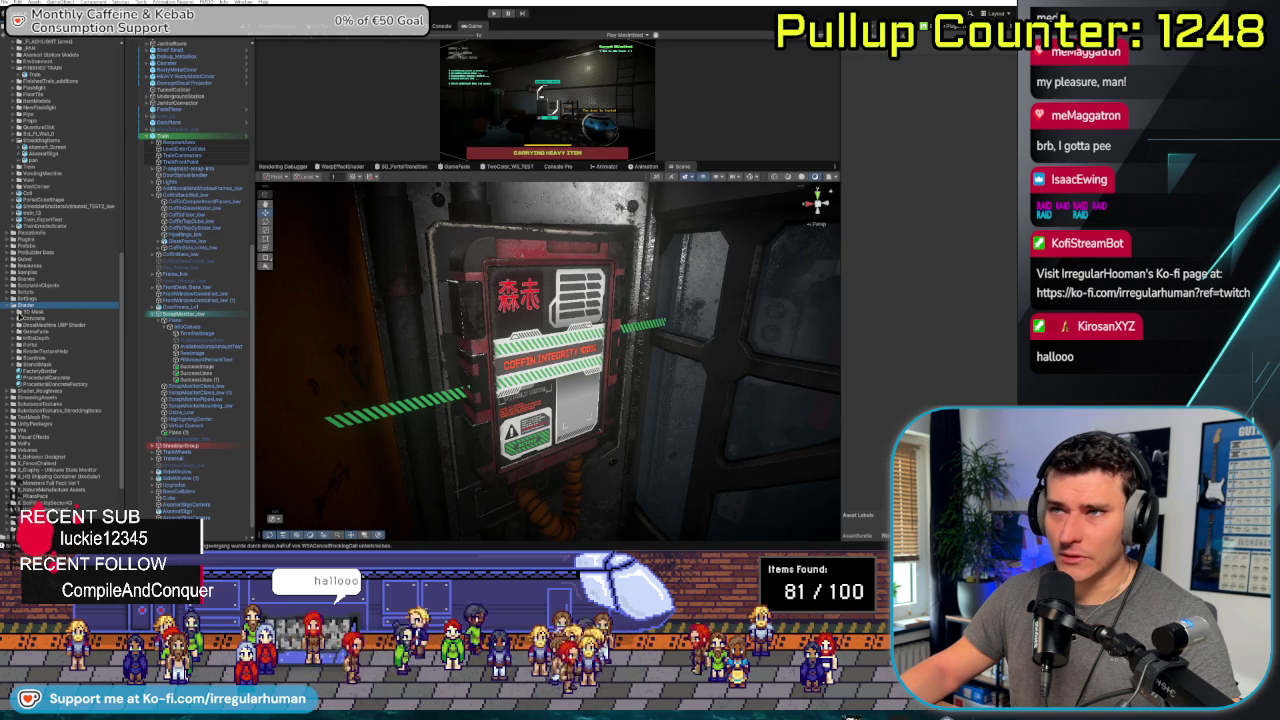
pyautogui.rightClick(34, 308)
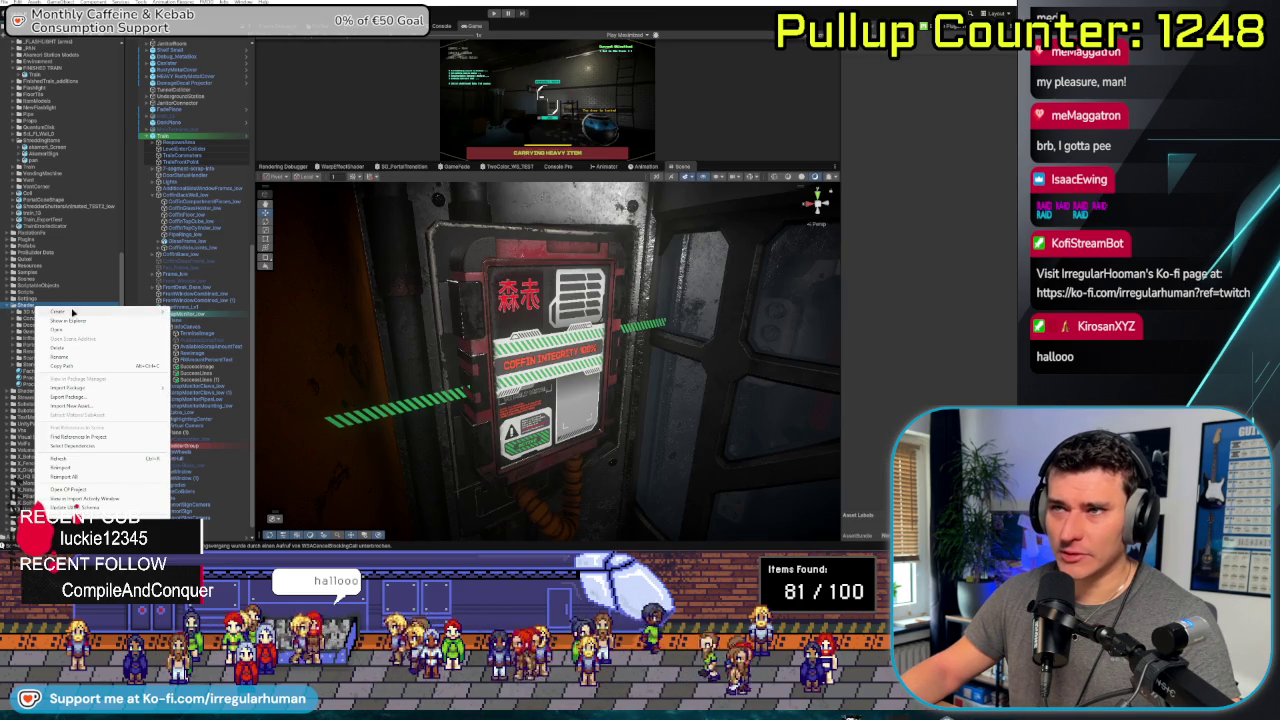
pyautogui.moveTo(74, 313)
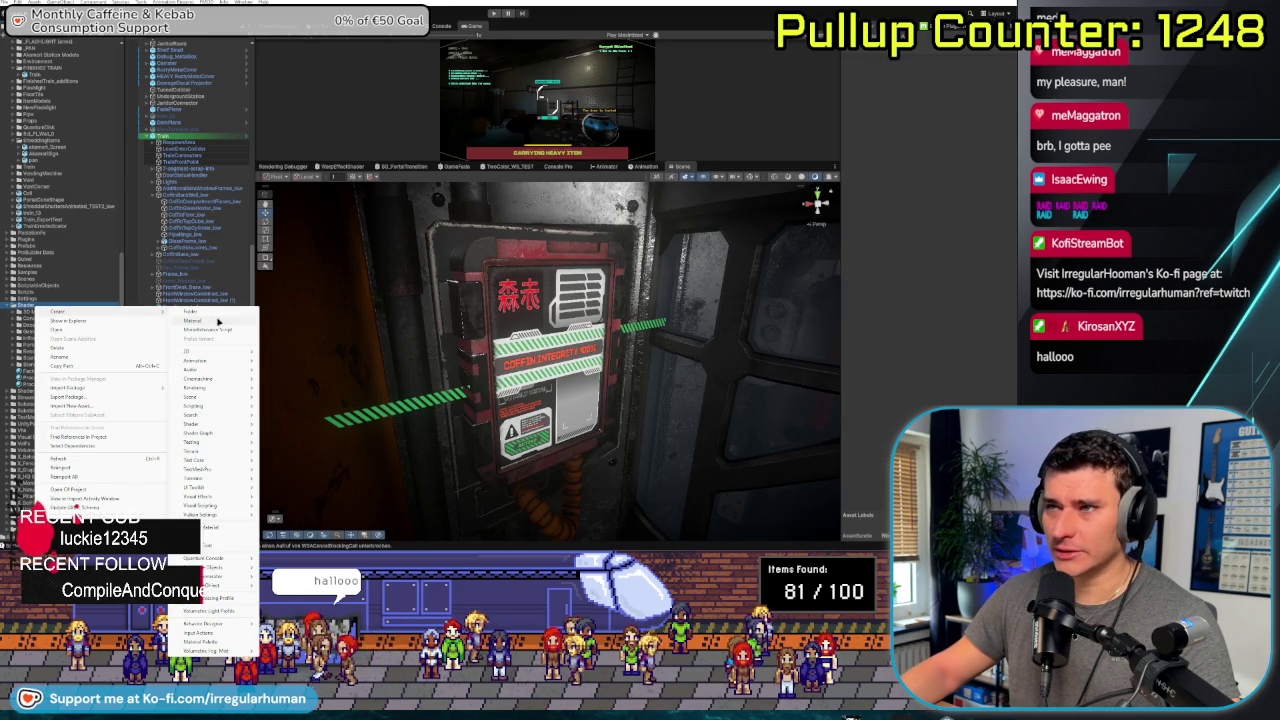
pyautogui.press('Escape')
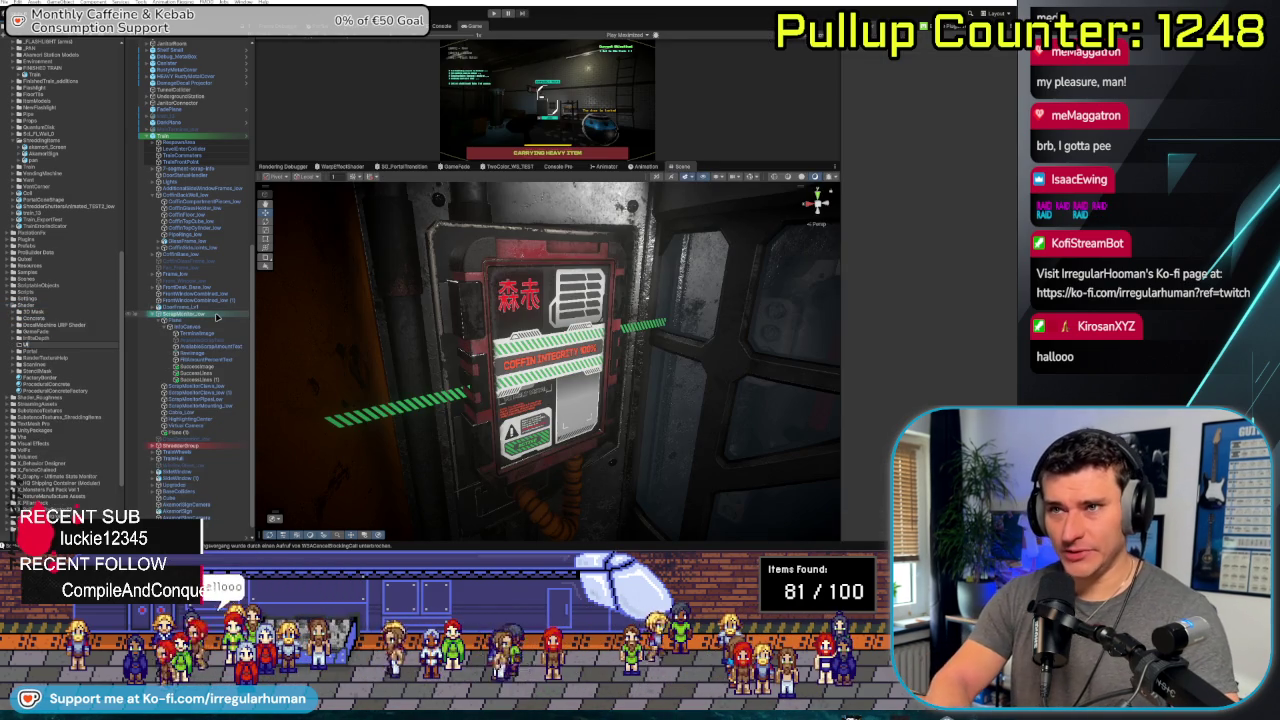
pyautogui.write('ask Stuff')
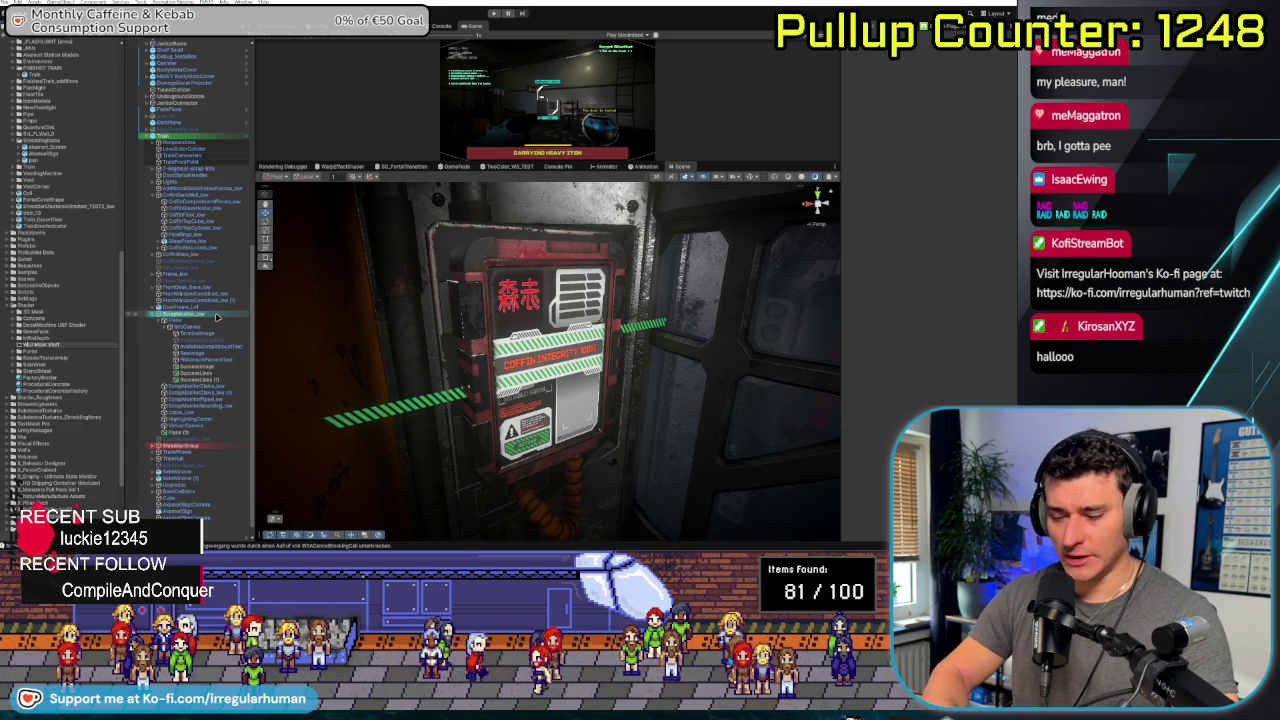
pyautogui.press('Return')
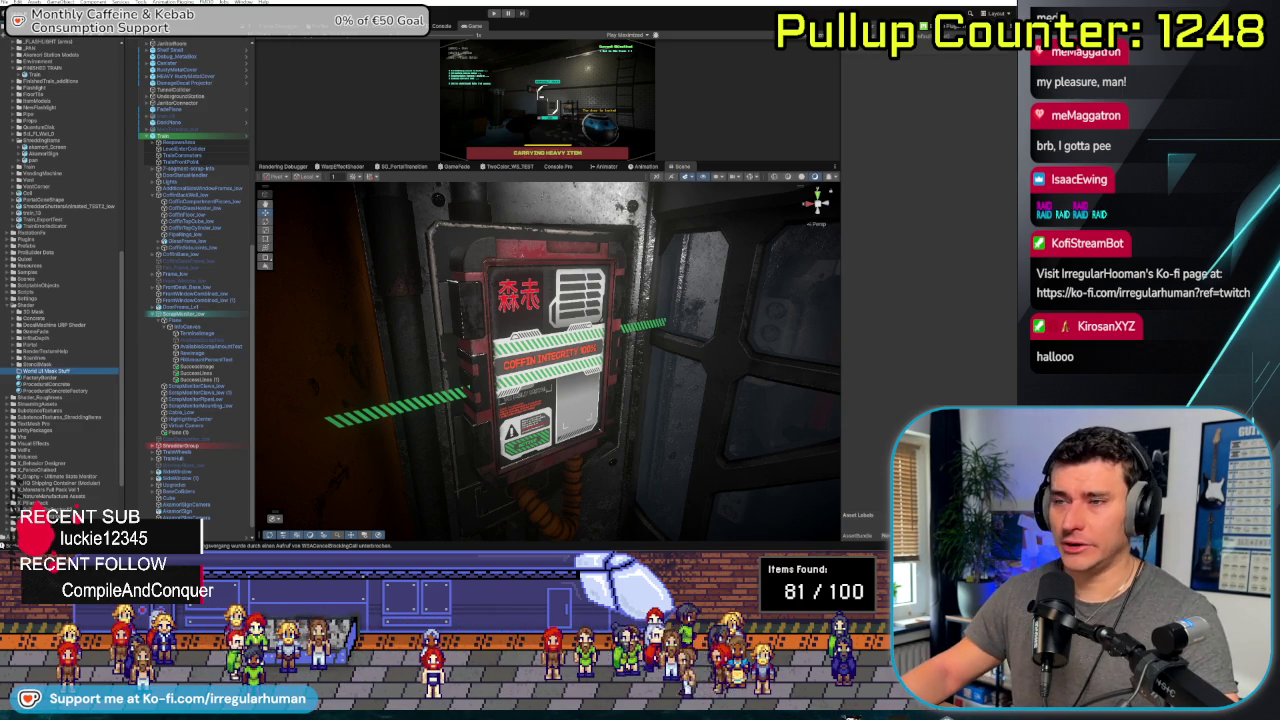
# Copy the whole URP stencil mask shader code block from ChatGPT's answer
pyautogui.hotkey('alt', 'Tab')
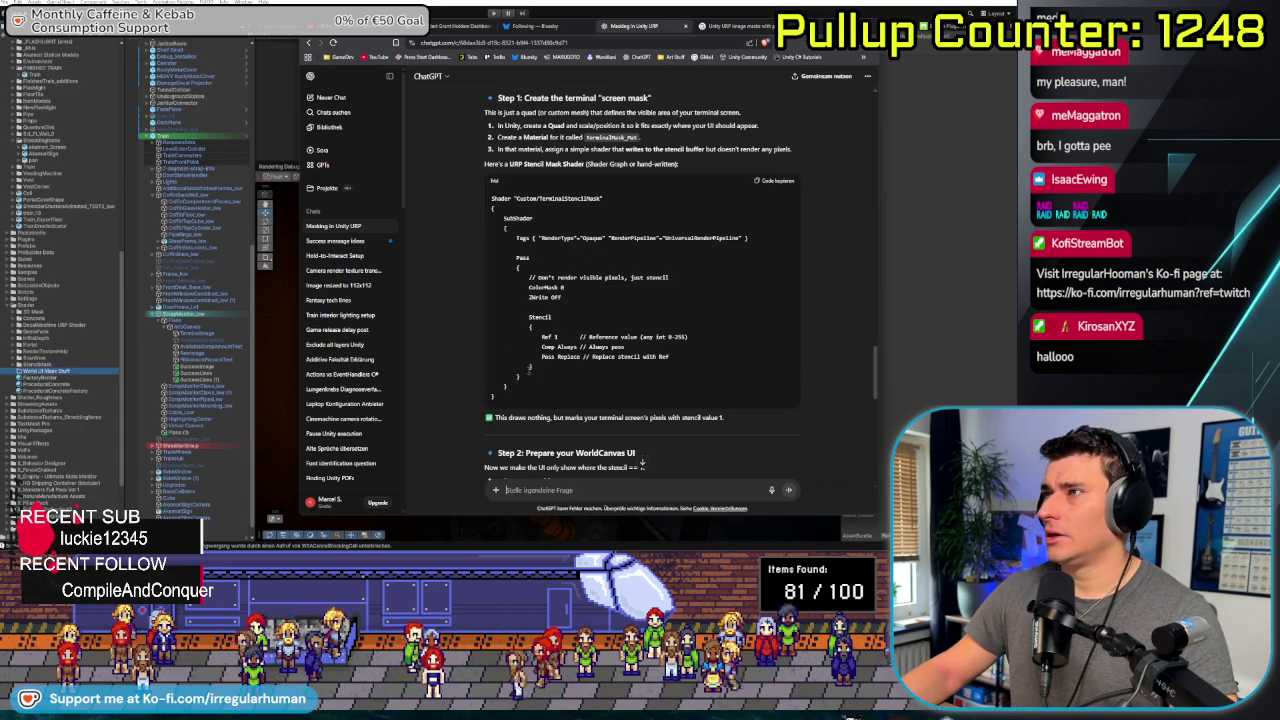
pyautogui.moveTo(496, 405); pyautogui.dragTo(491, 197)
pyautogui.hotkey('ctrl', 'c')
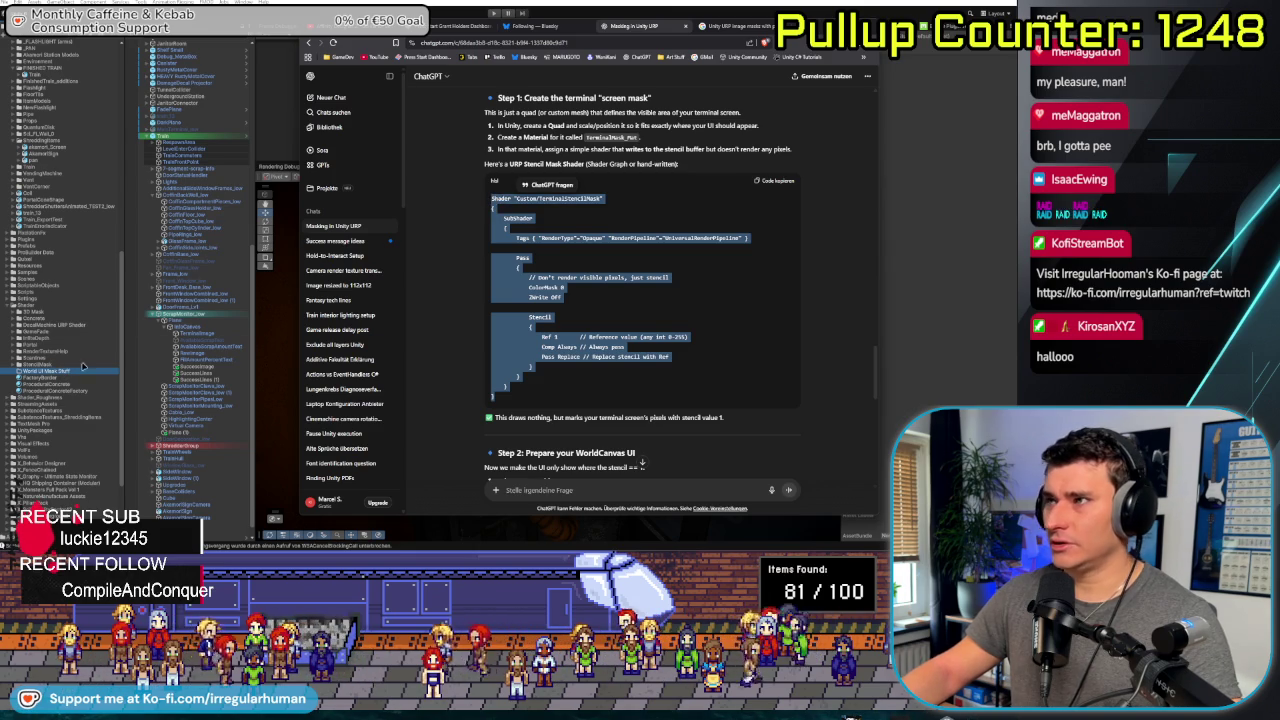
pyautogui.rightClick(63, 372)
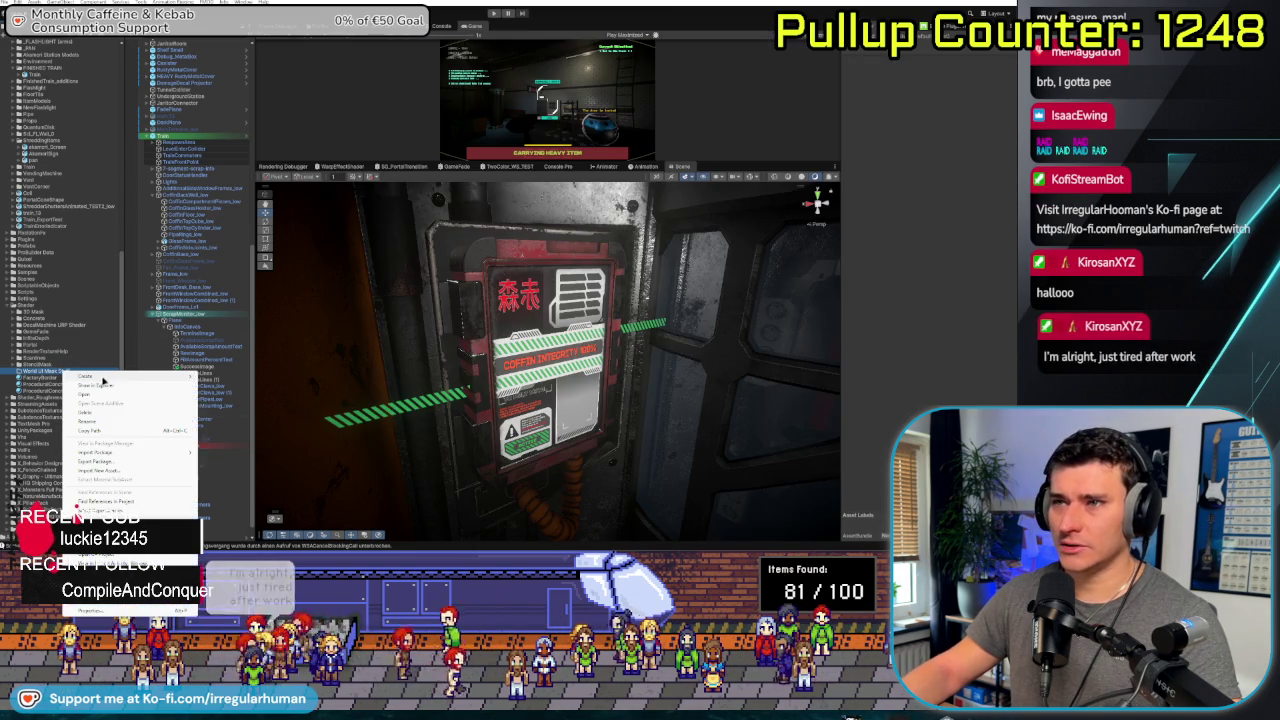
# Create a new TerminalStencilMask shader in World UI Mask Stuff and open it for editing
pyautogui.moveTo(105, 382)
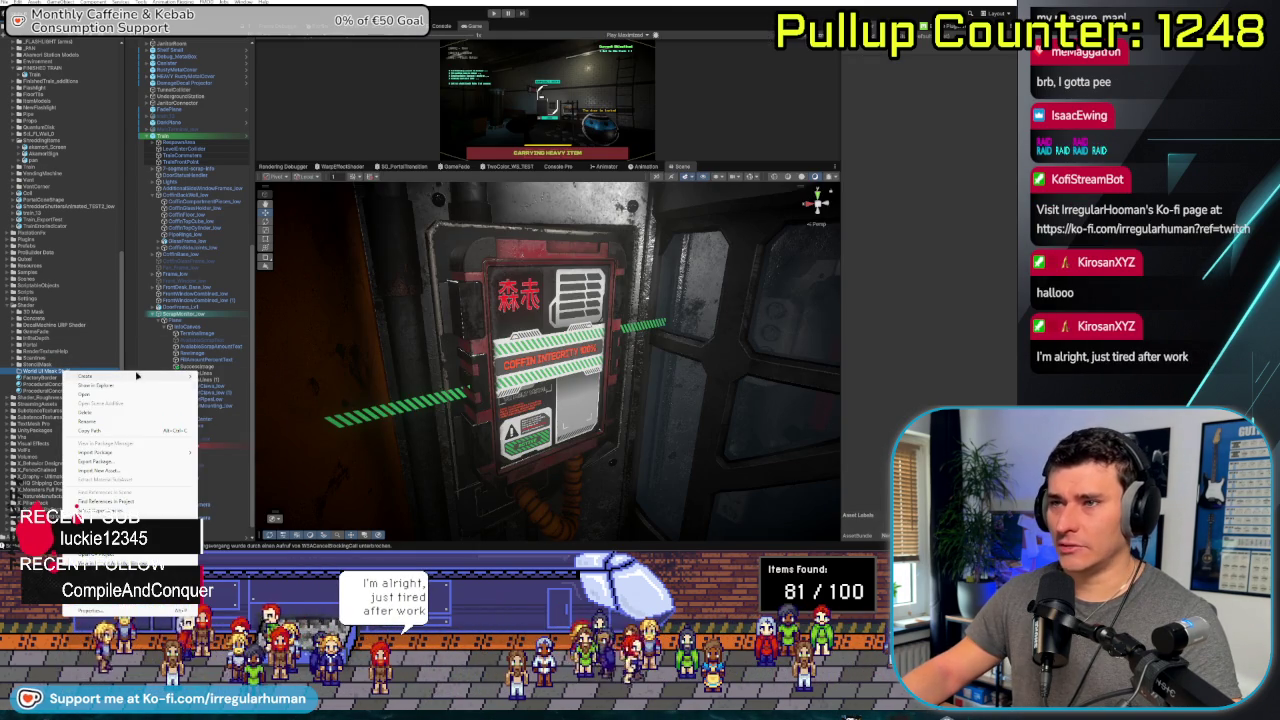
pyautogui.moveTo(255, 489)
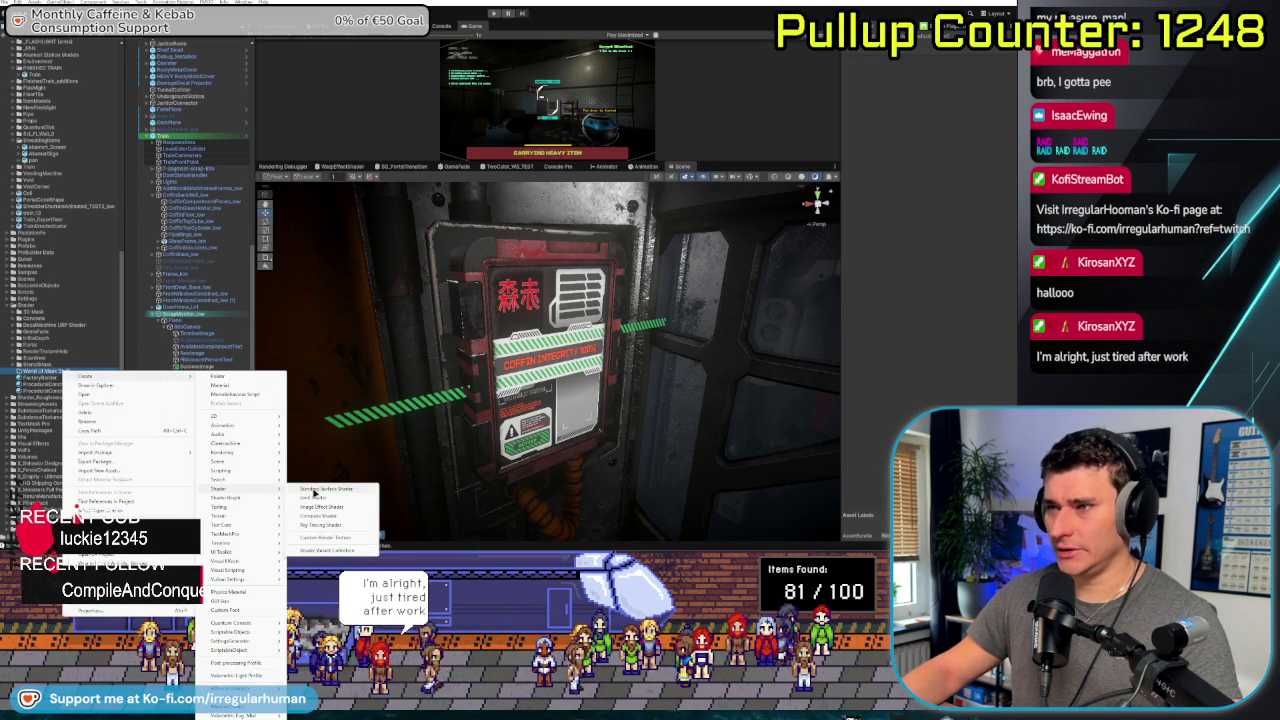
pyautogui.click(330, 489)
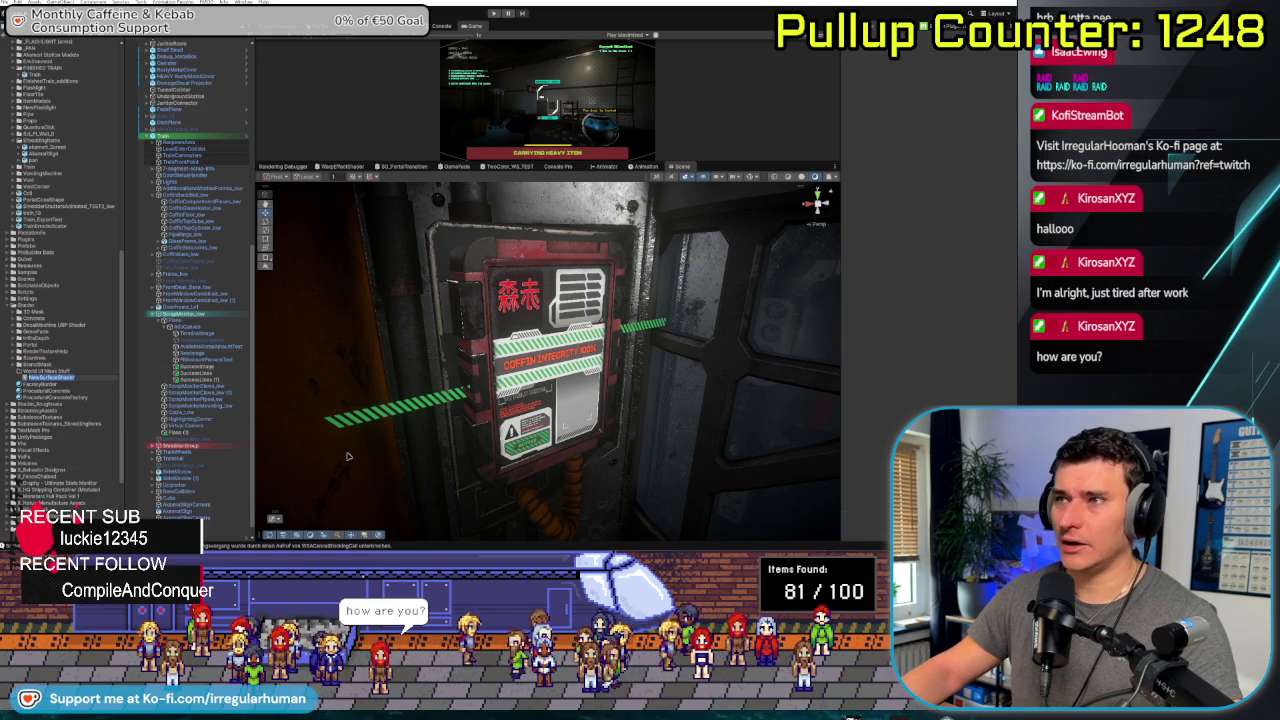
pyautogui.write('Test')
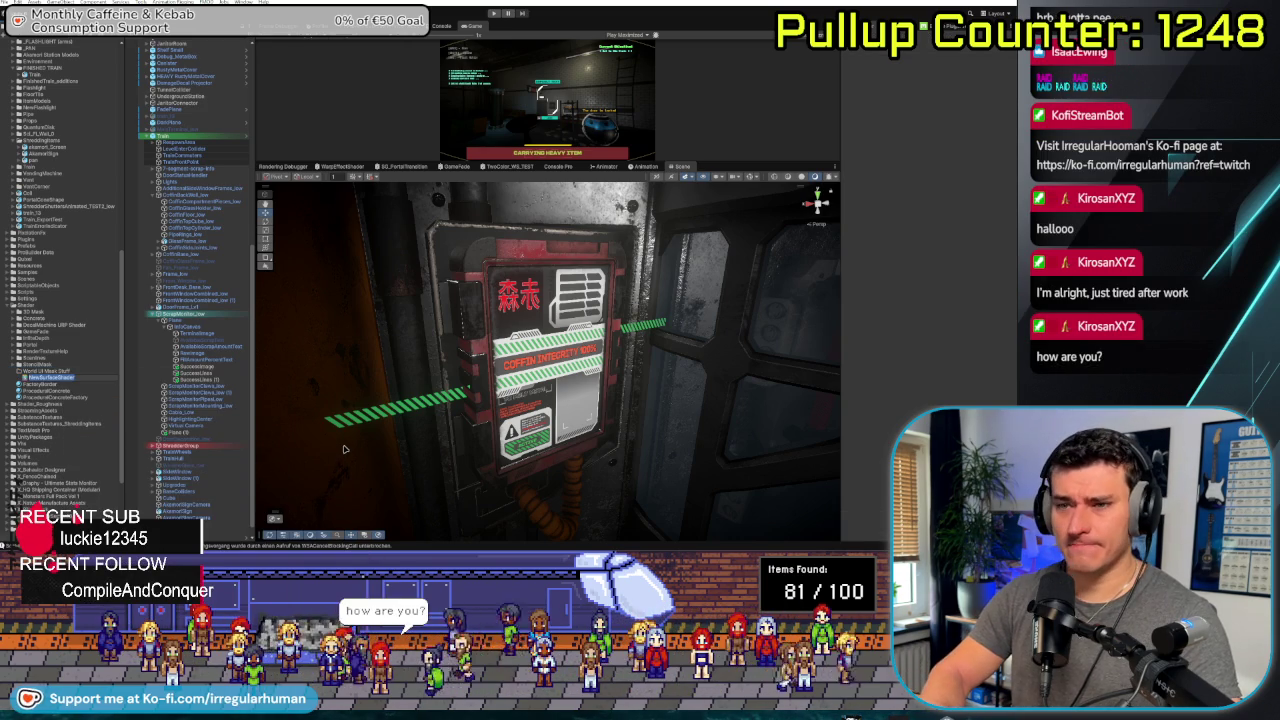
pyautogui.write('rminalShader')
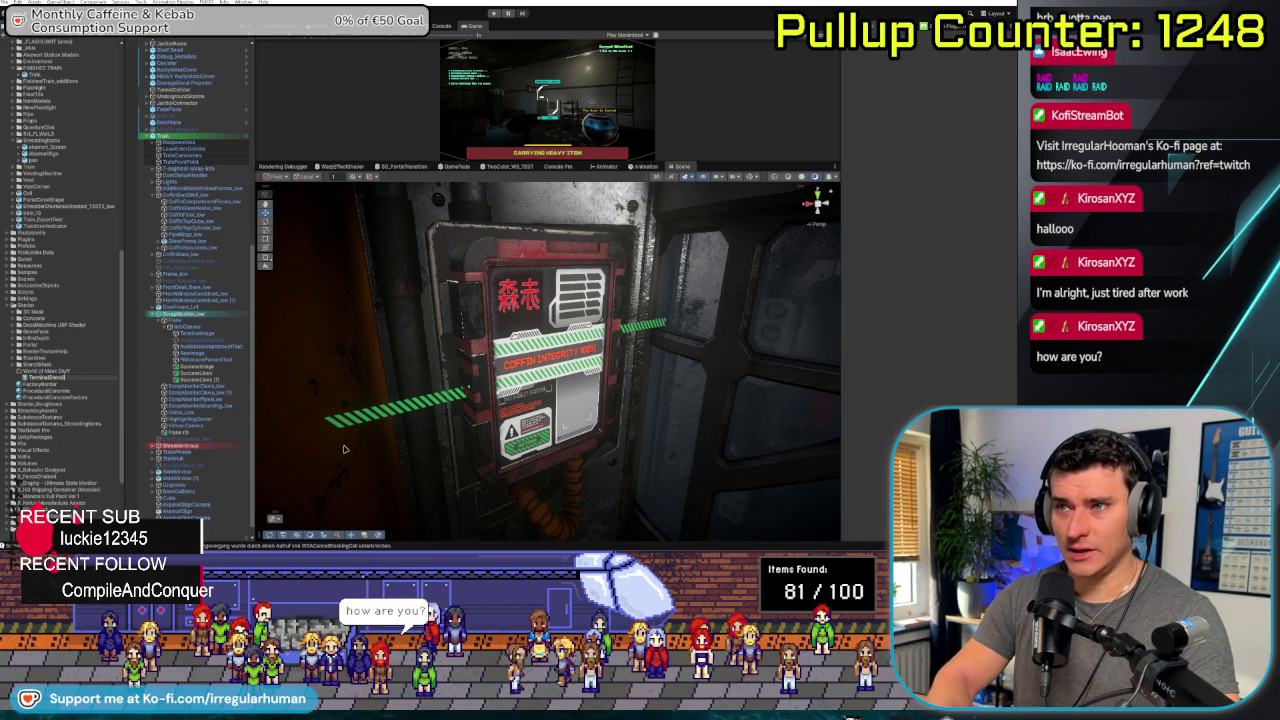
pyautogui.press('Return')
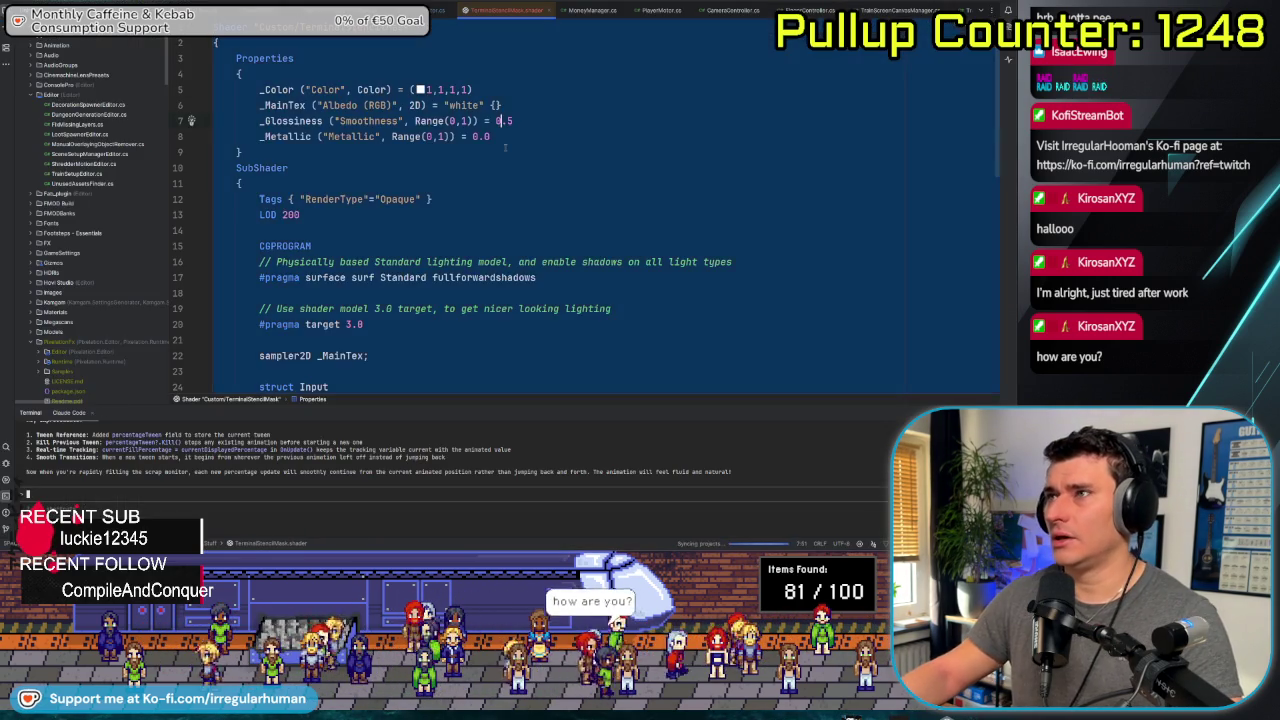
# Replace the default shader template with the pasted stencil mask code (ColorMask 0, Stencil Replace)
pyautogui.hotkey('ctrl', 'a')
pyautogui.hotkey('ctrl', 'v')
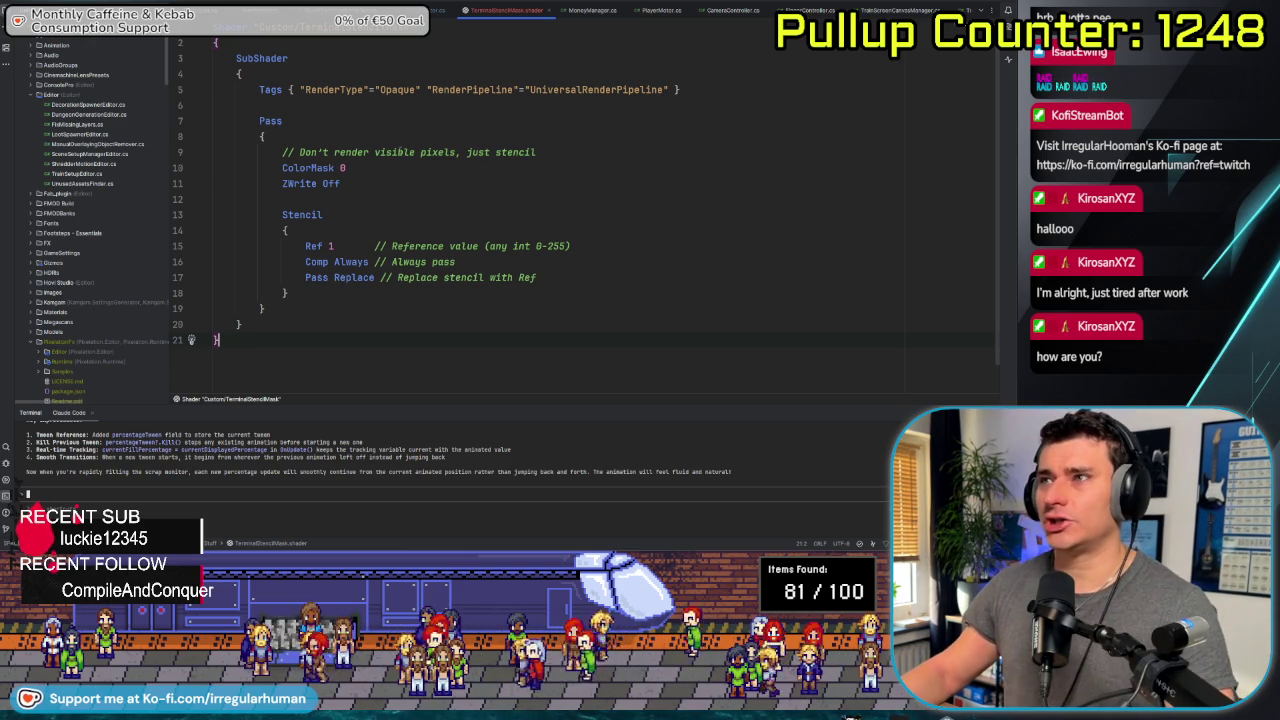
pyautogui.click(333, 322)
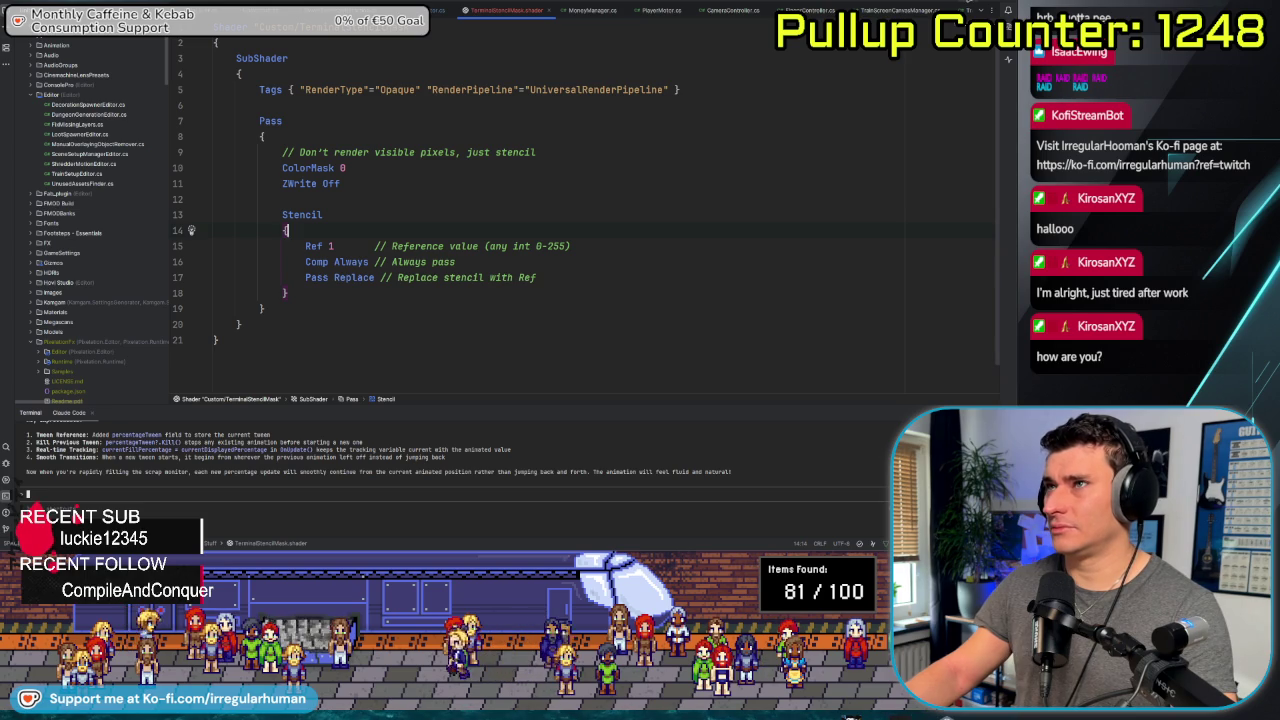
pyautogui.hotkey('alt', 'Tab')
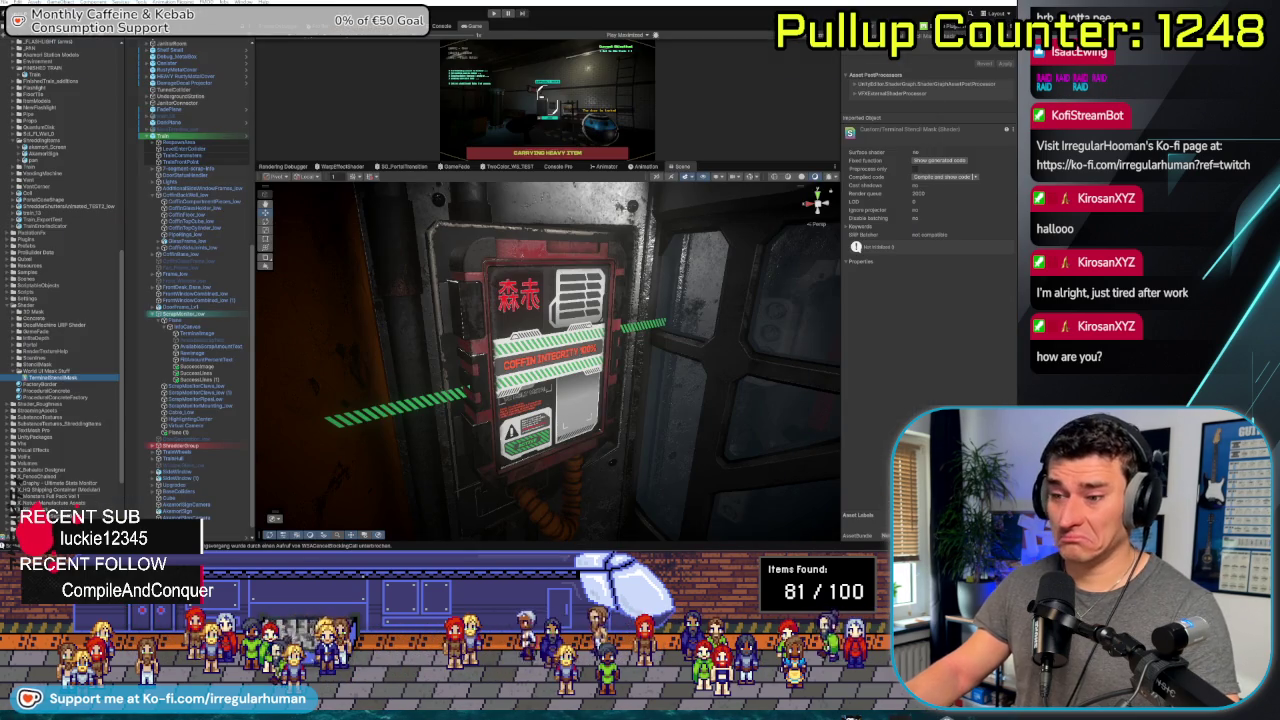
# Cycle windows until ChatGPT's Step 1 quad and TerminalMask_Mat instructions sit over Unity
pyautogui.hotkey('alt', 'Tab')
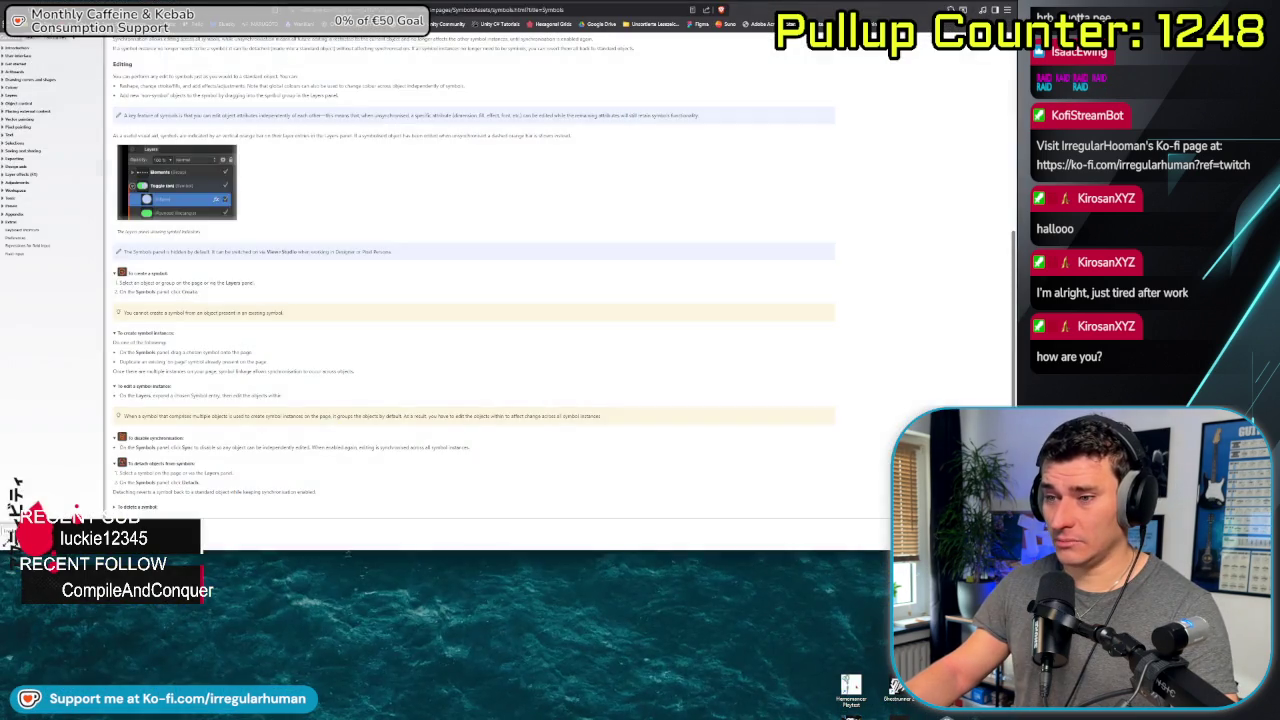
pyautogui.press('super+d')
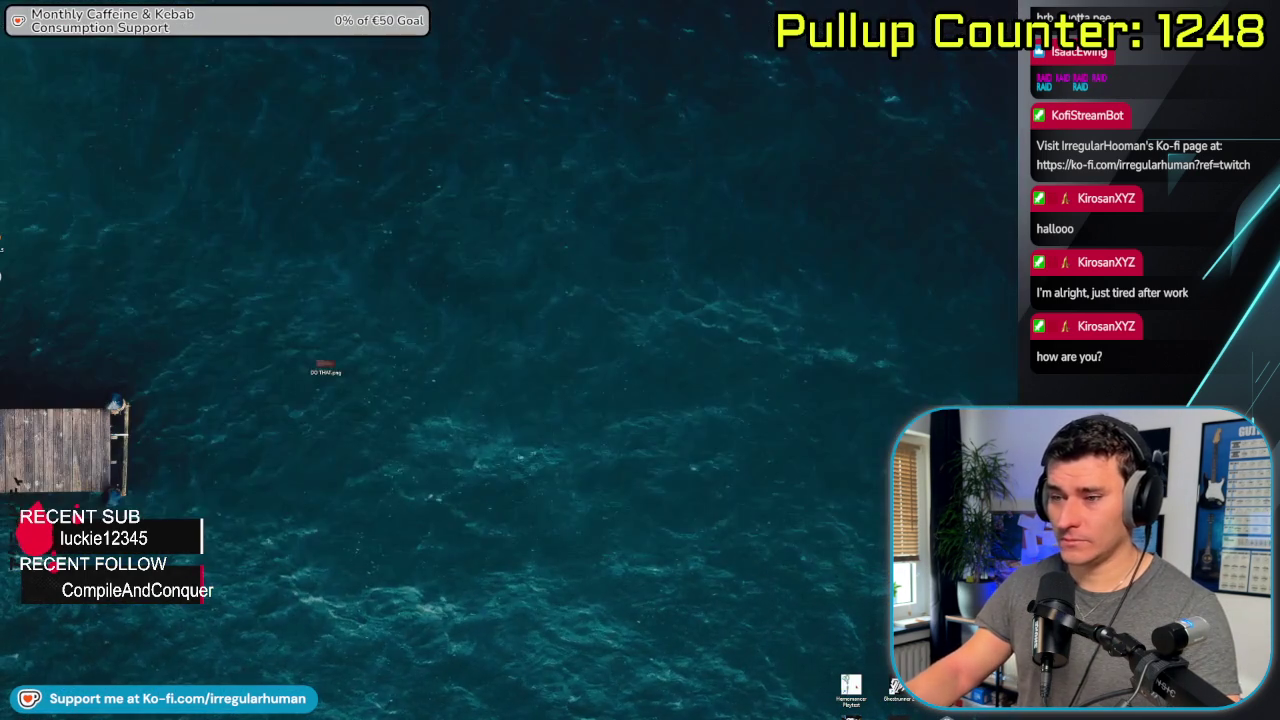
pyautogui.hotkey('alt', 'Tab')
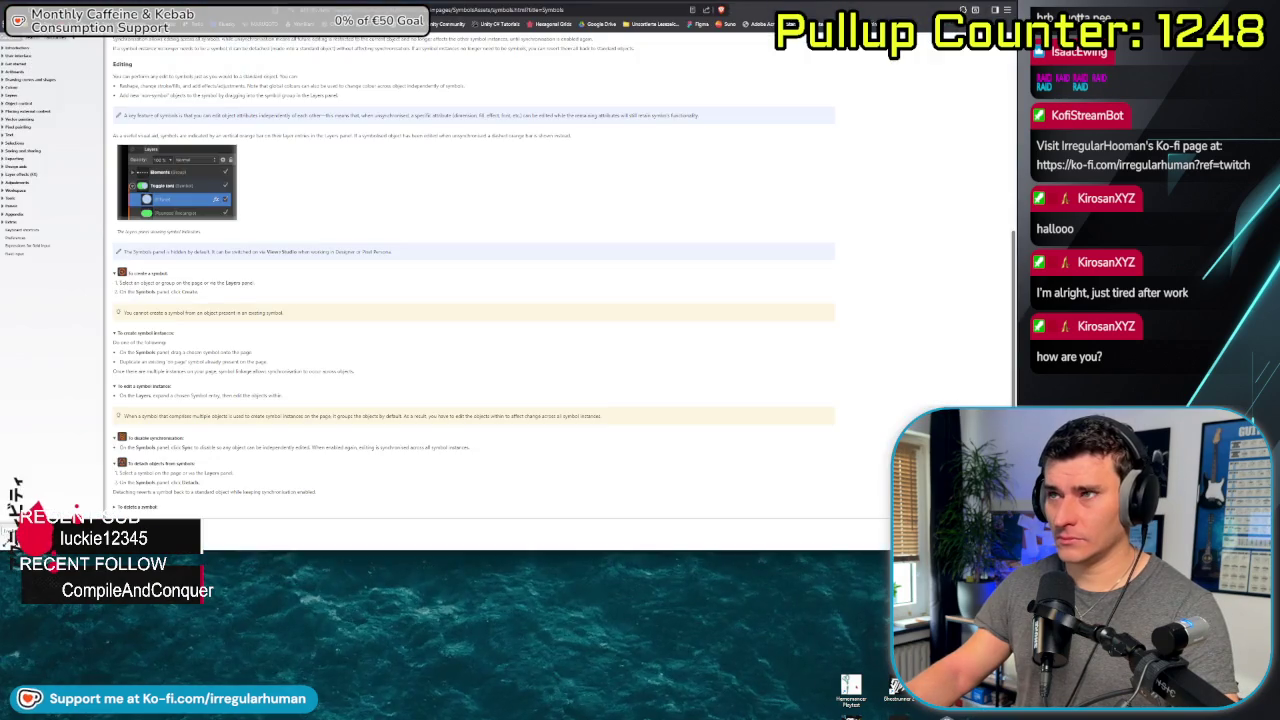
pyautogui.press('super+d')
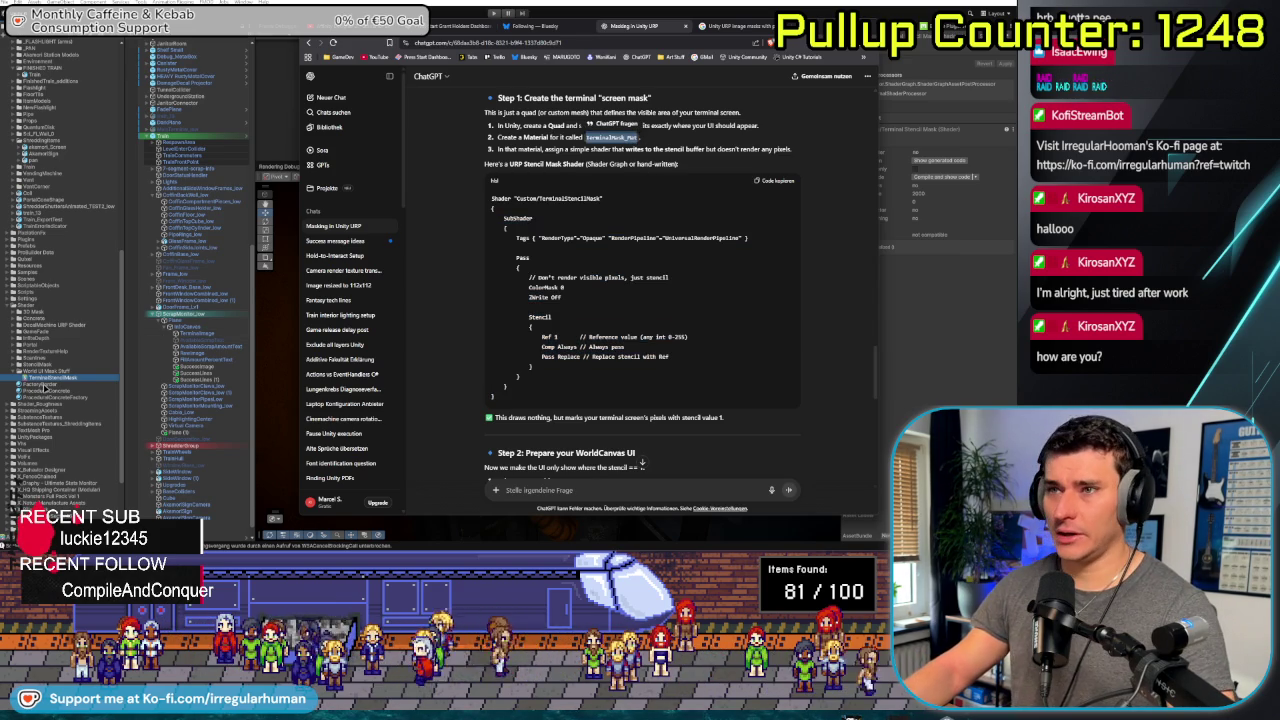
# Create a TerminalMask_Mat material from the TerminalStencilMask shader in World UI Mask Stuff
pyautogui.click(47, 389)
pyautogui.rightClick(60, 378)
pyautogui.moveTo(150, 380)
pyautogui.click(250, 390)
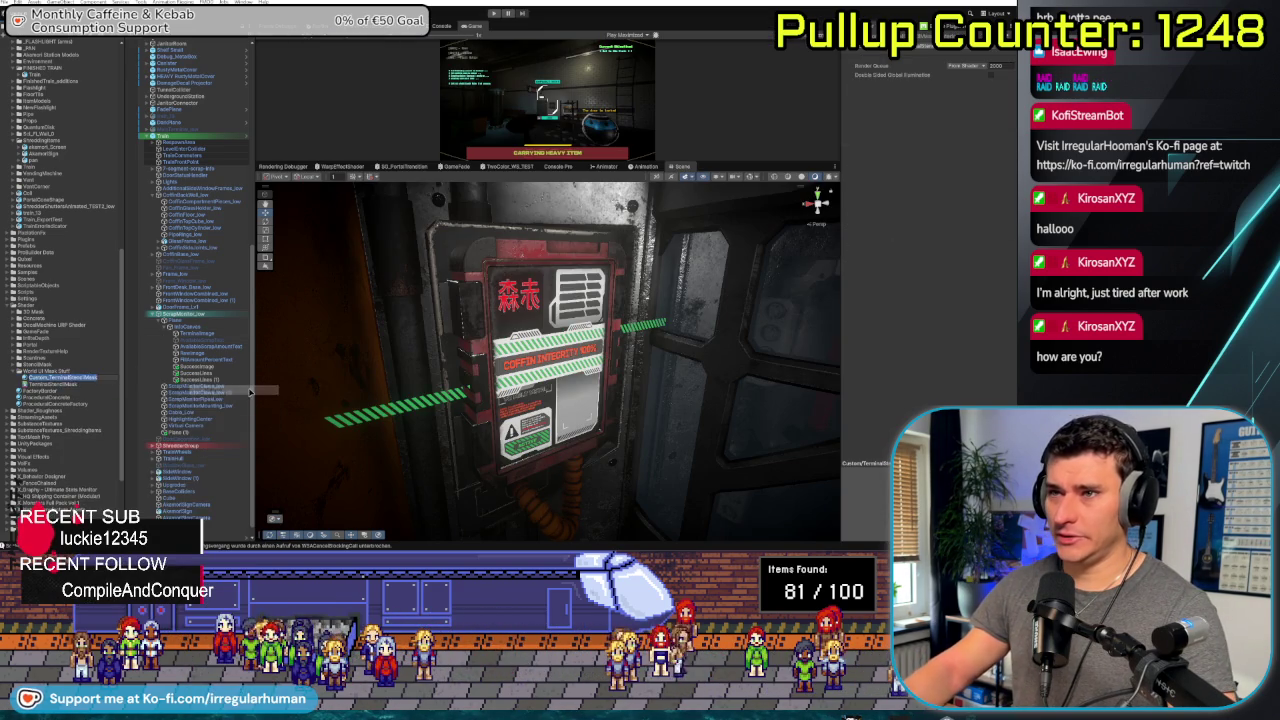
pyautogui.press('Return')
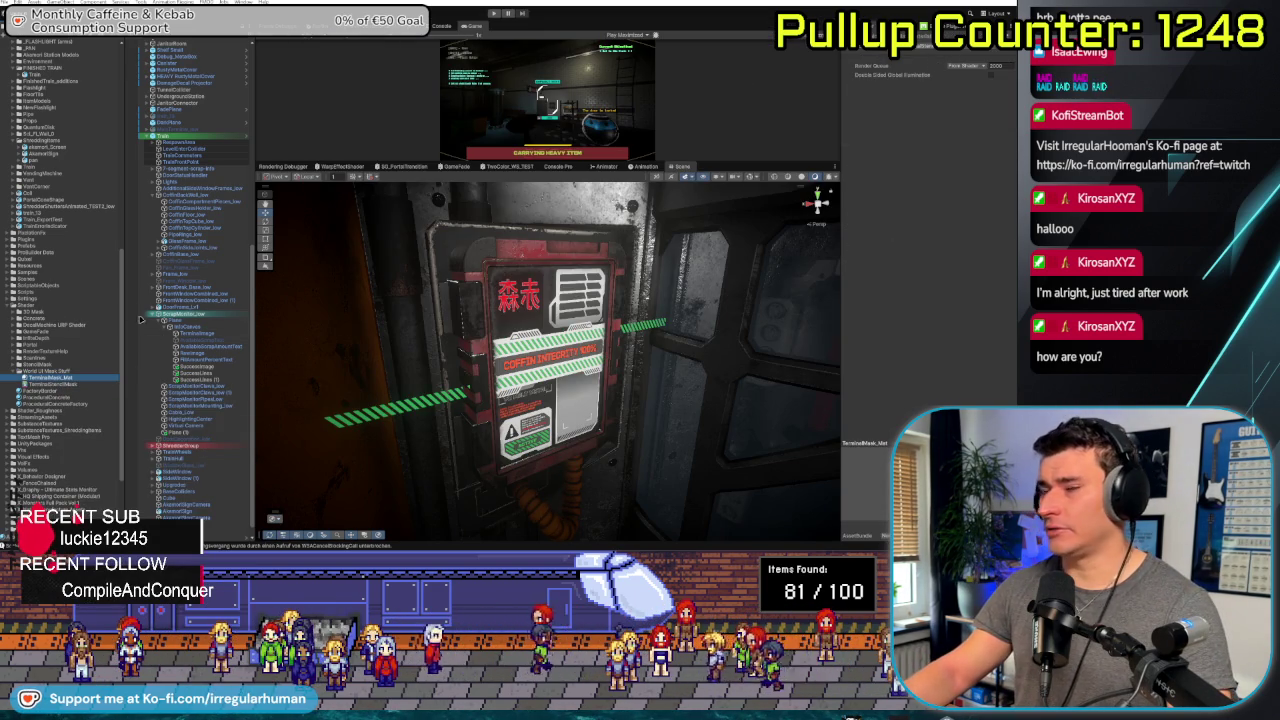
pyautogui.hotkey('alt', 'Tab')
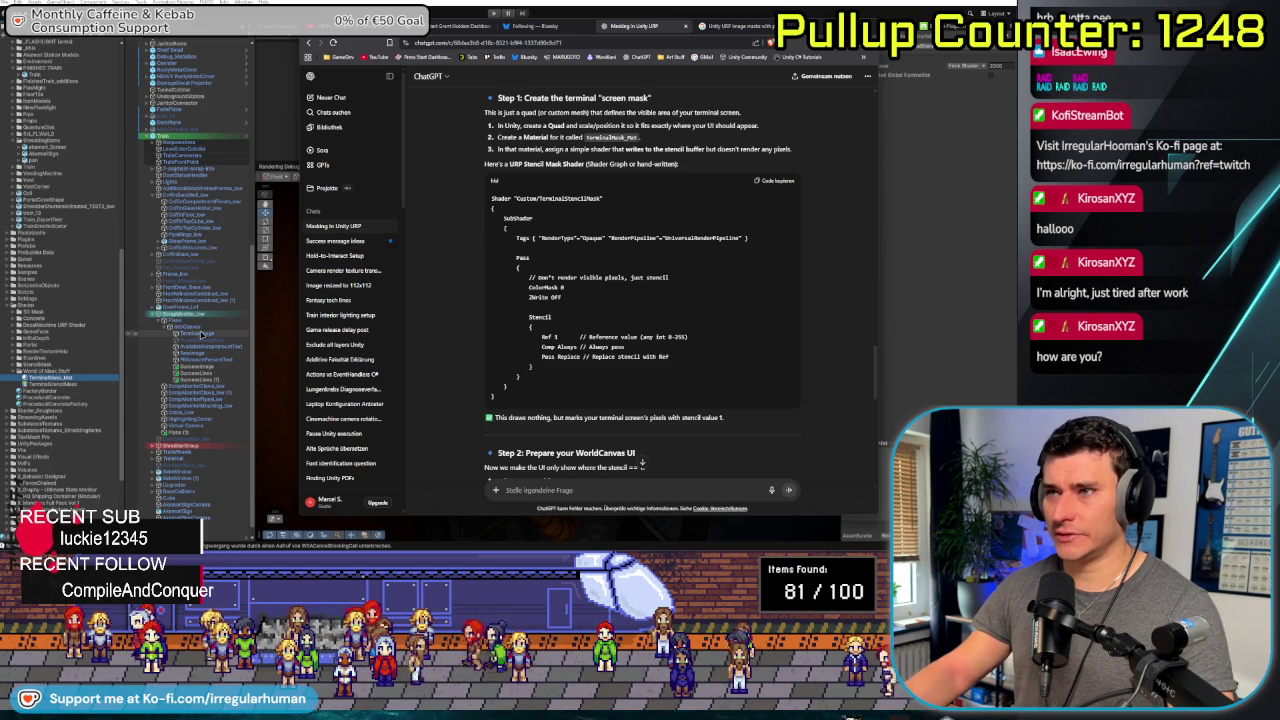
# Parent Plane (1) under ScrapMonitor_Low, assign TerminalMask_Mat to its renderer, and frame it
pyautogui.click(184, 433)
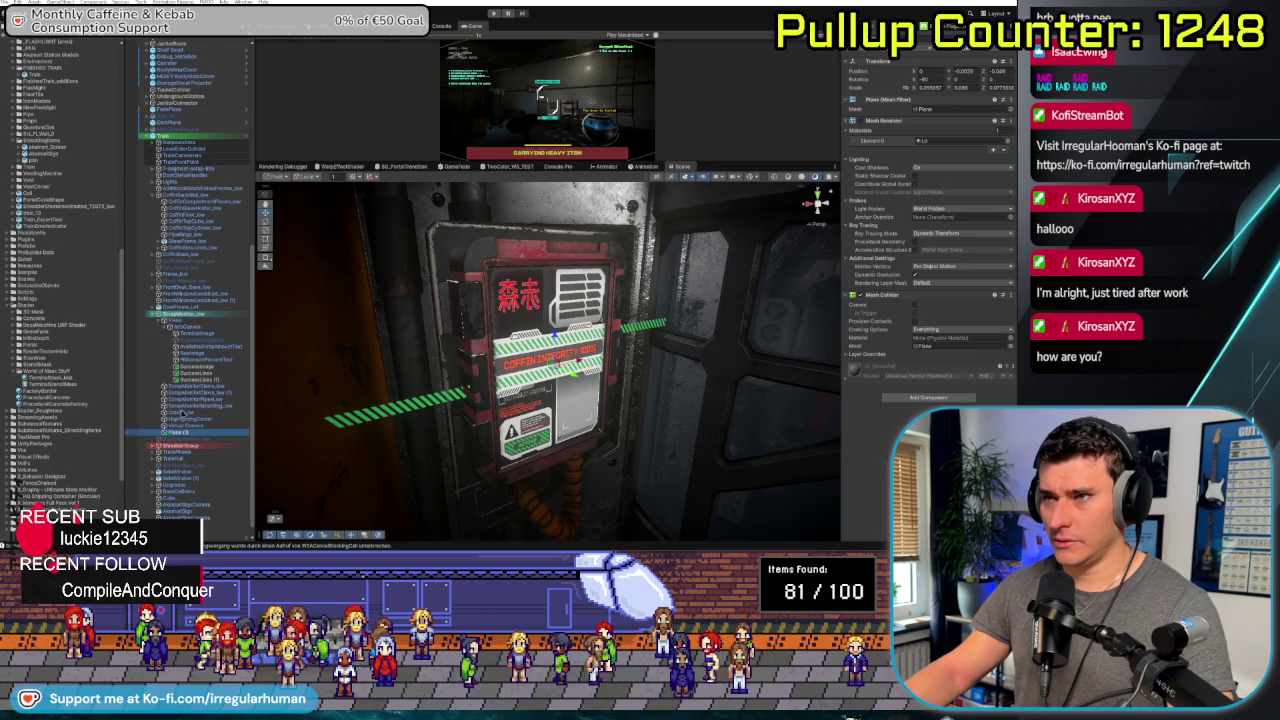
pyautogui.moveTo(197, 321); pyautogui.dragTo(198, 322)
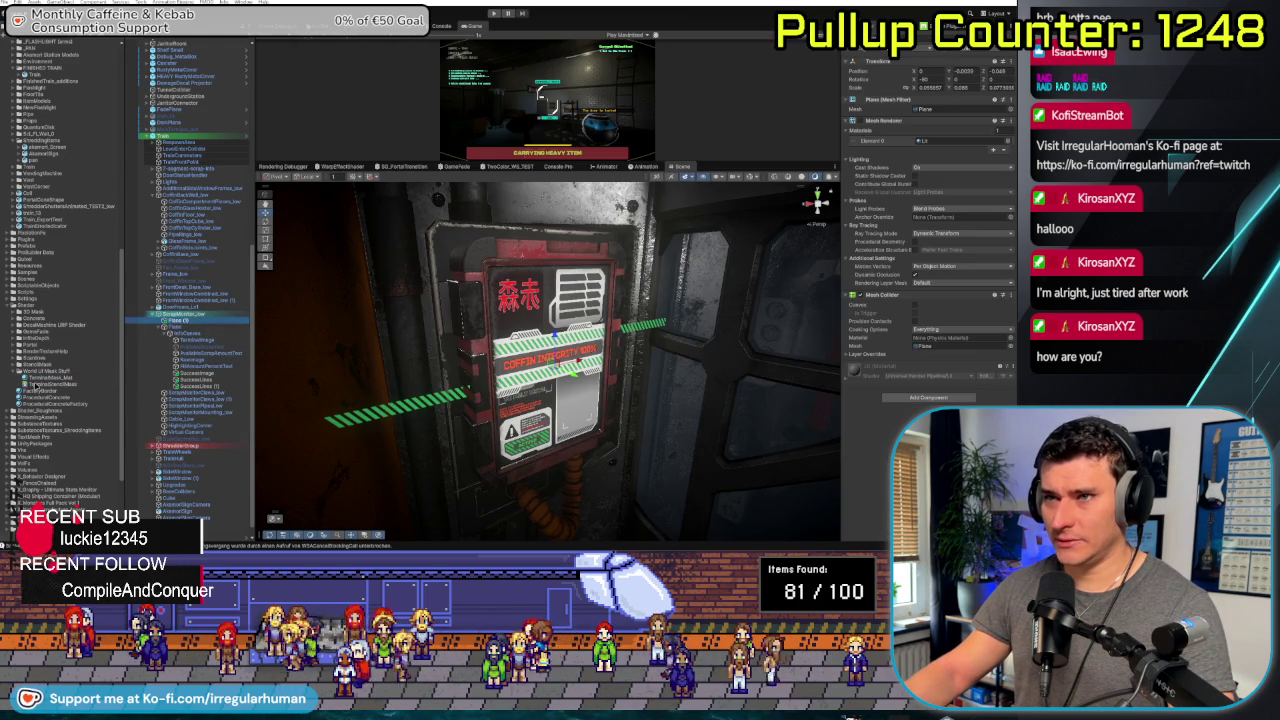
pyautogui.moveTo(943, 155); pyautogui.dragTo(935, 141)
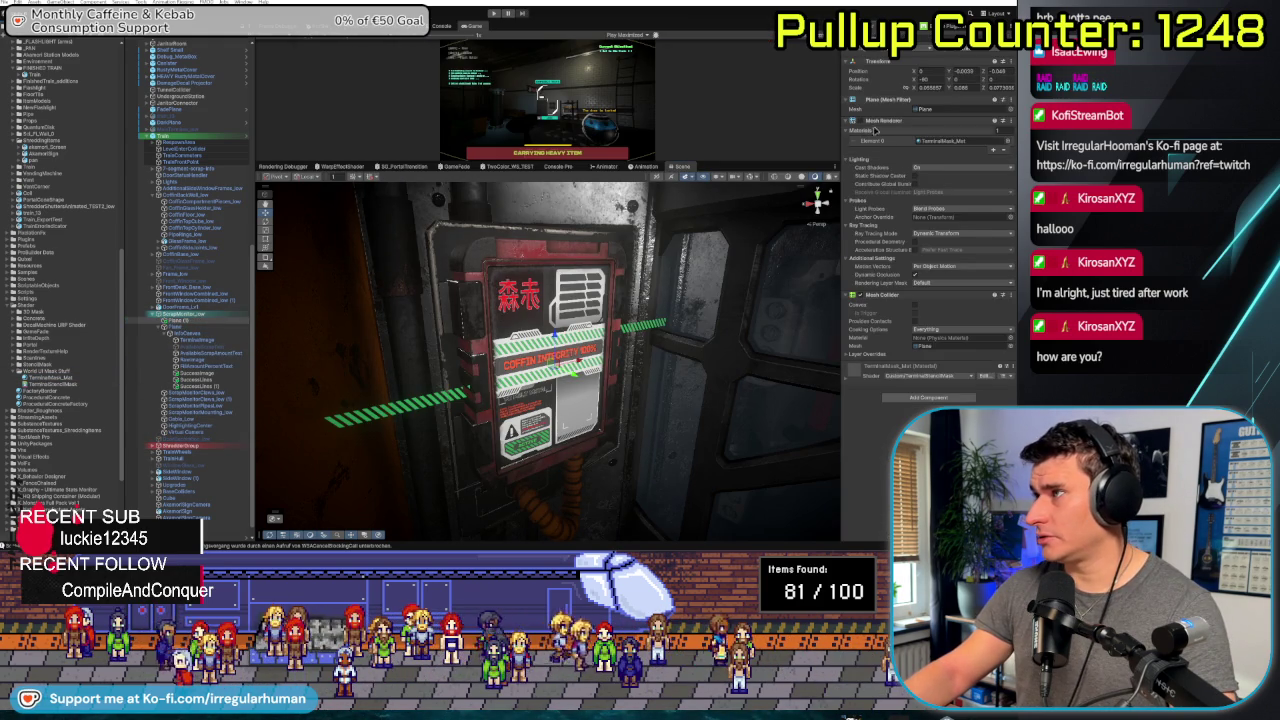
pyautogui.press('f')
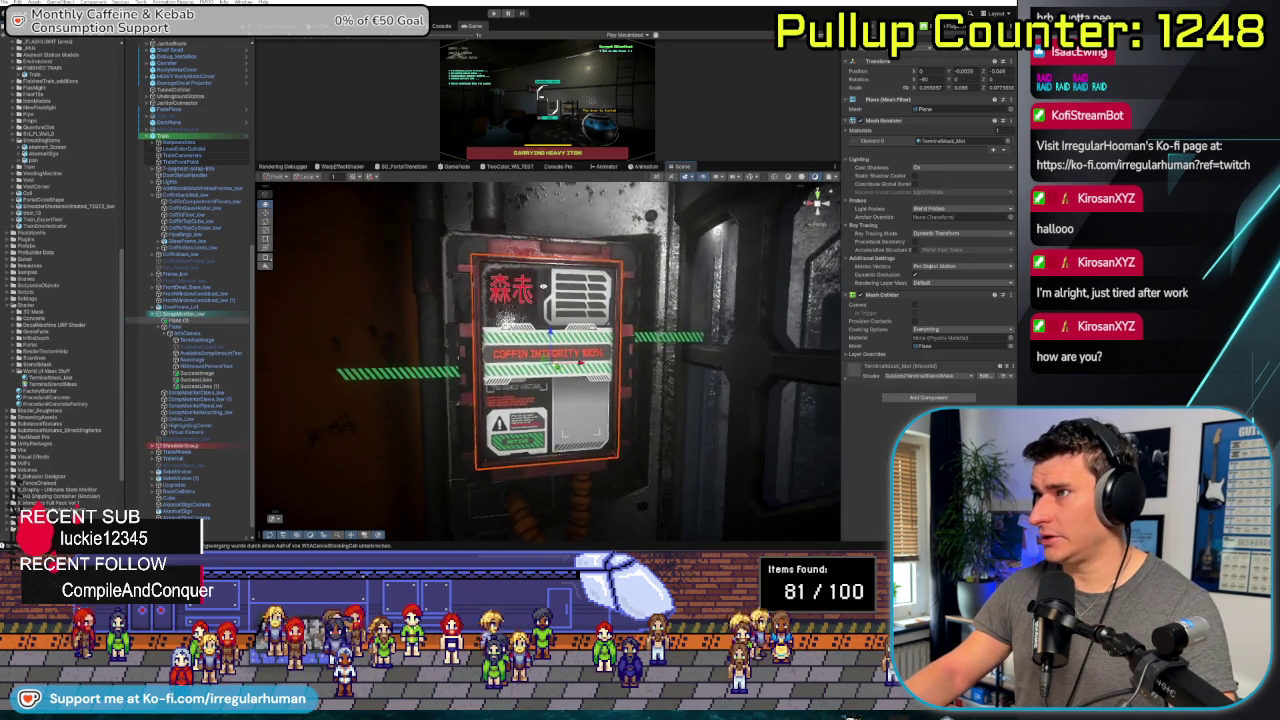
pyautogui.press('f')
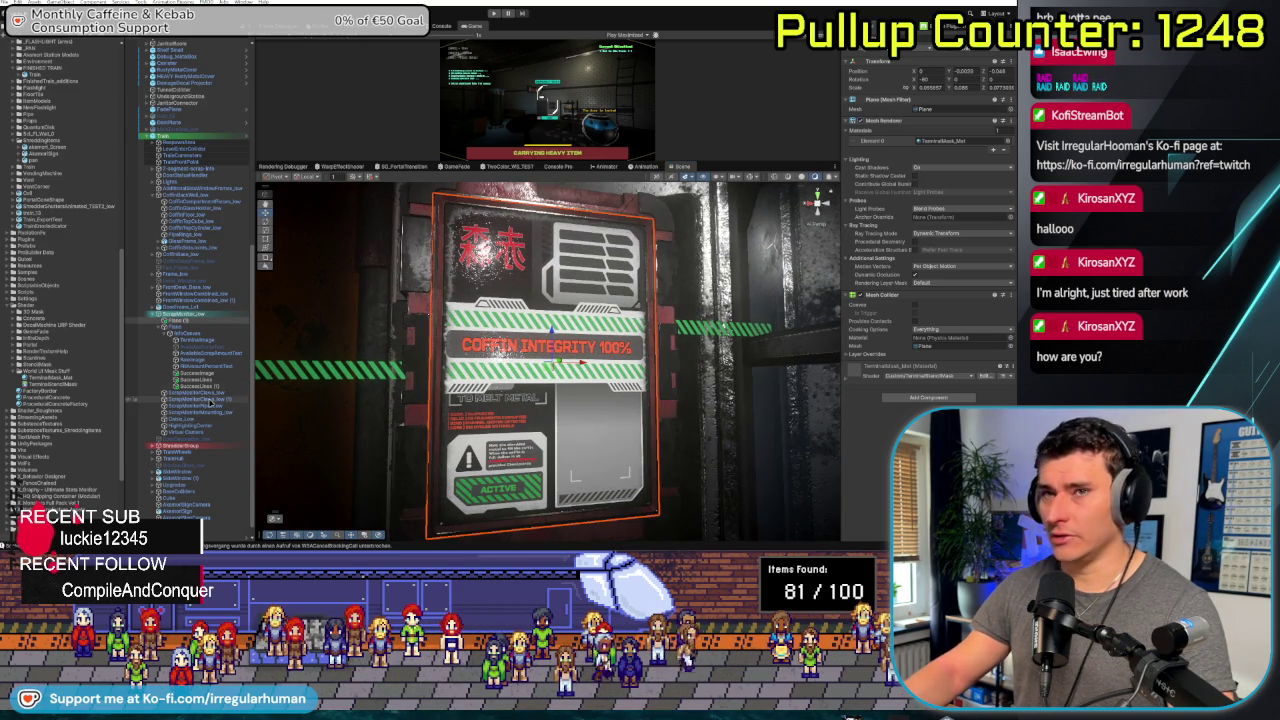
pyautogui.hotkey('alt', 'Tab')
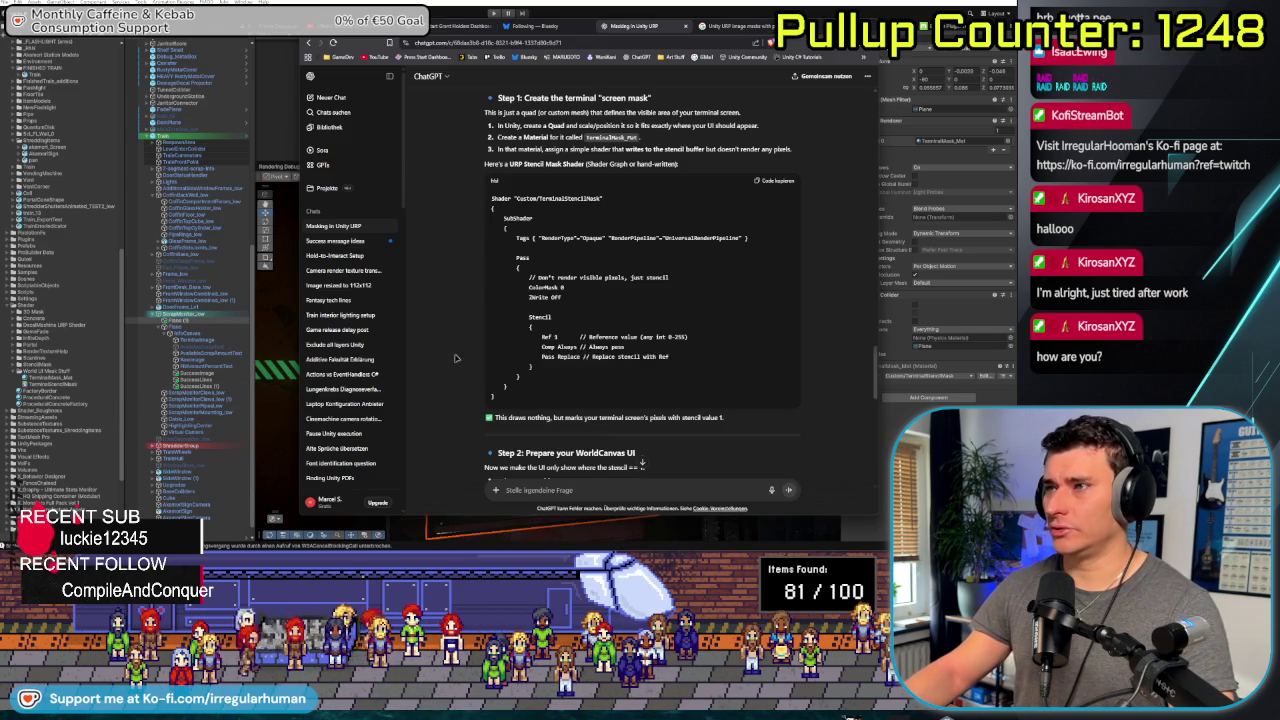
pyautogui.scroll(-3, 427, 356)
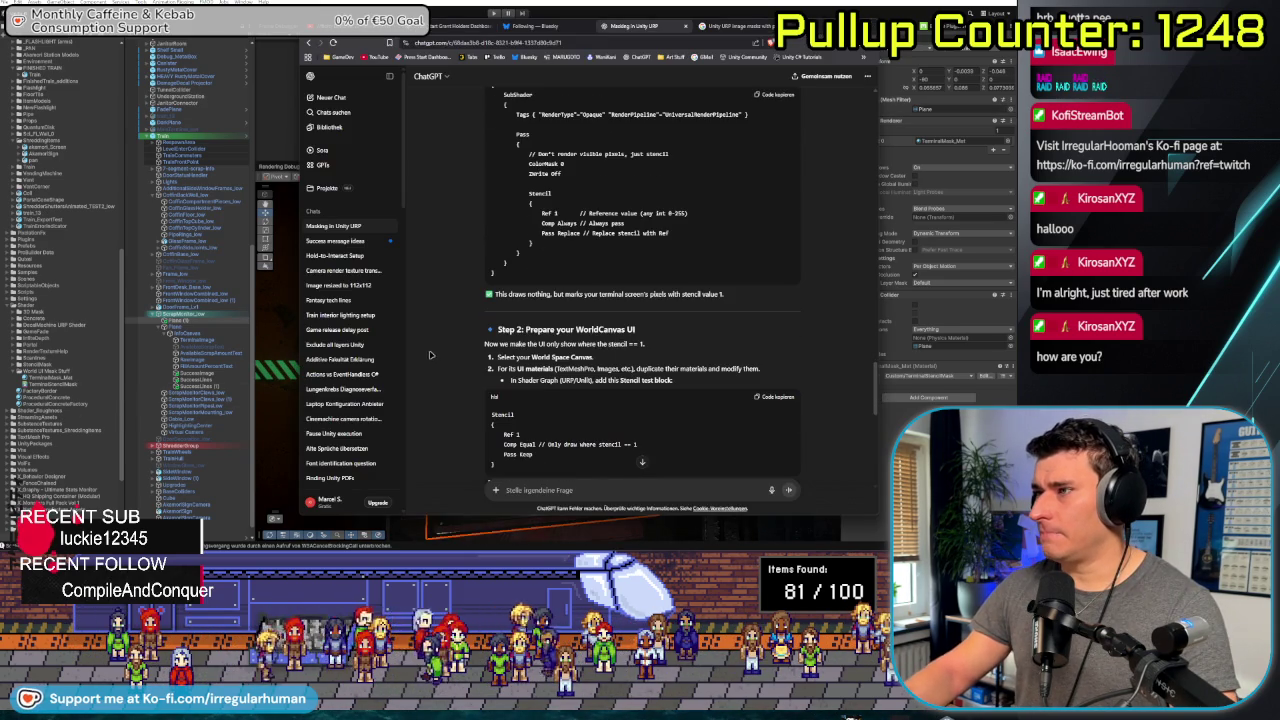
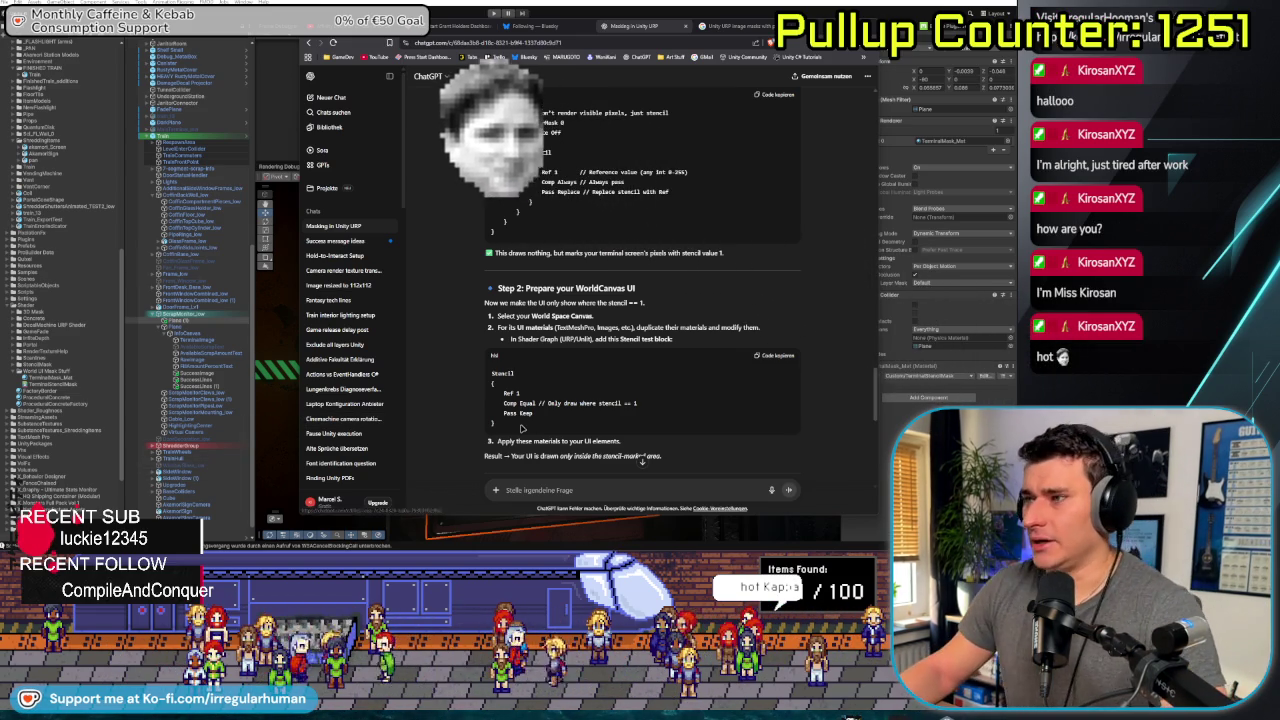
# Highlight ChatGPT's Step 2 stencil instructions for the UI materials, then return to Unity
pyautogui.moveTo(472, 362); pyautogui.dragTo(463, 326)
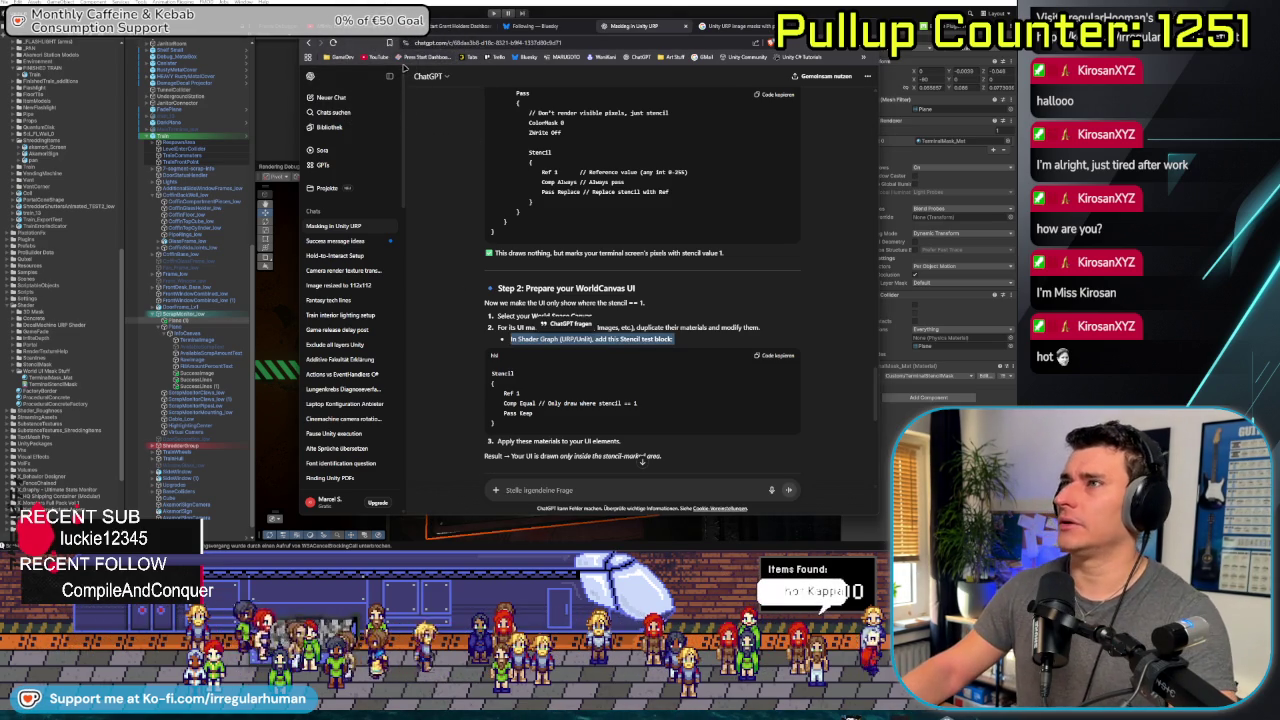
pyautogui.moveTo(365, 46); pyautogui.dragTo(297, 47)
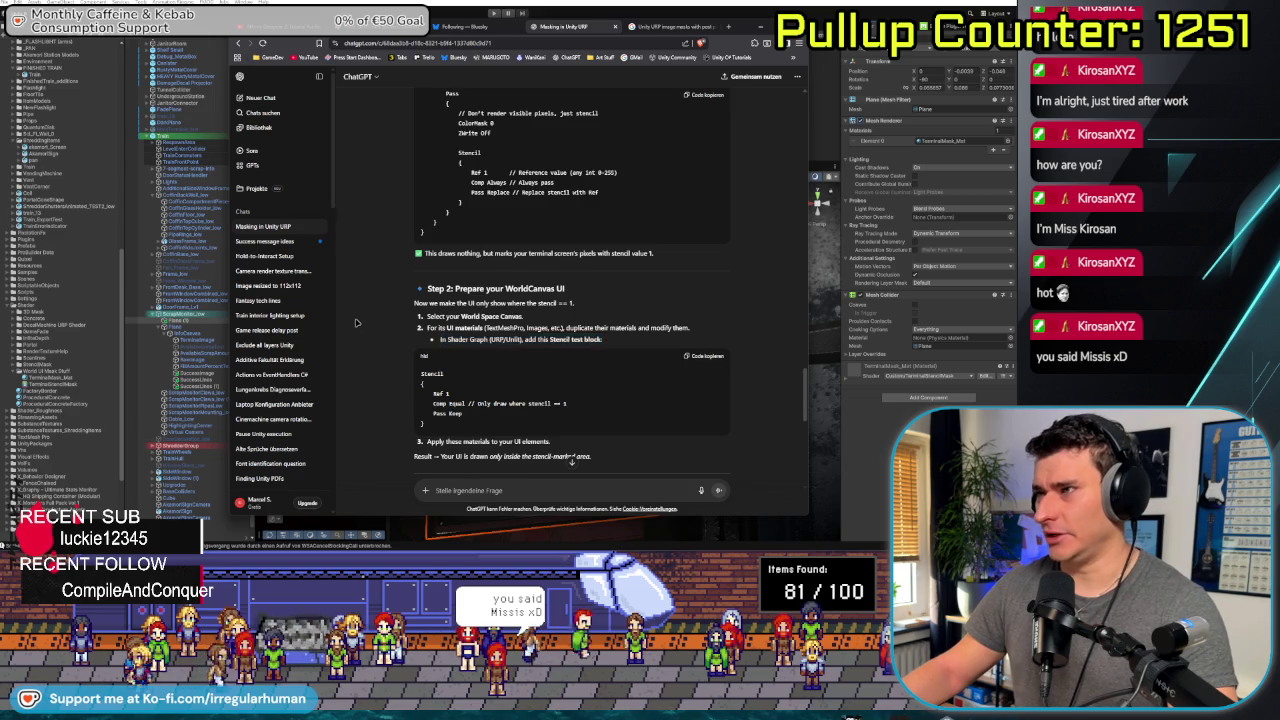
pyautogui.scroll(-2, 356, 322)
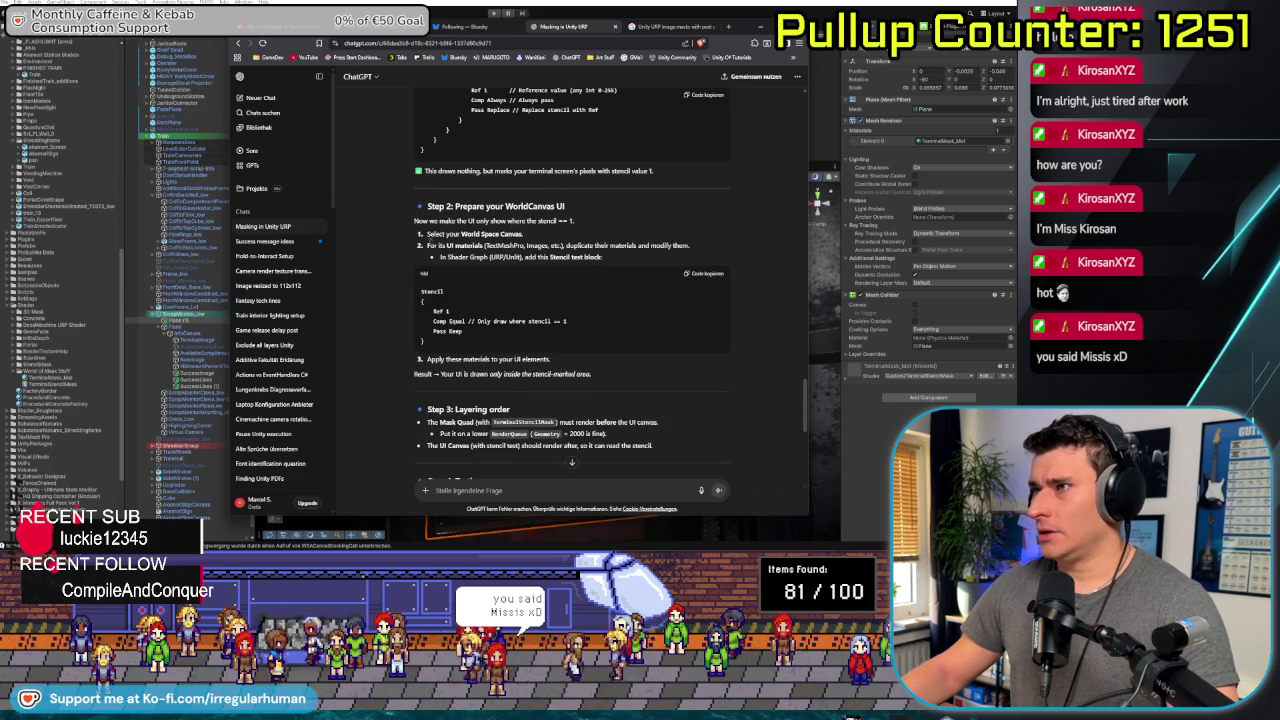
pyautogui.moveTo(428, 245); pyautogui.dragTo(490, 257)
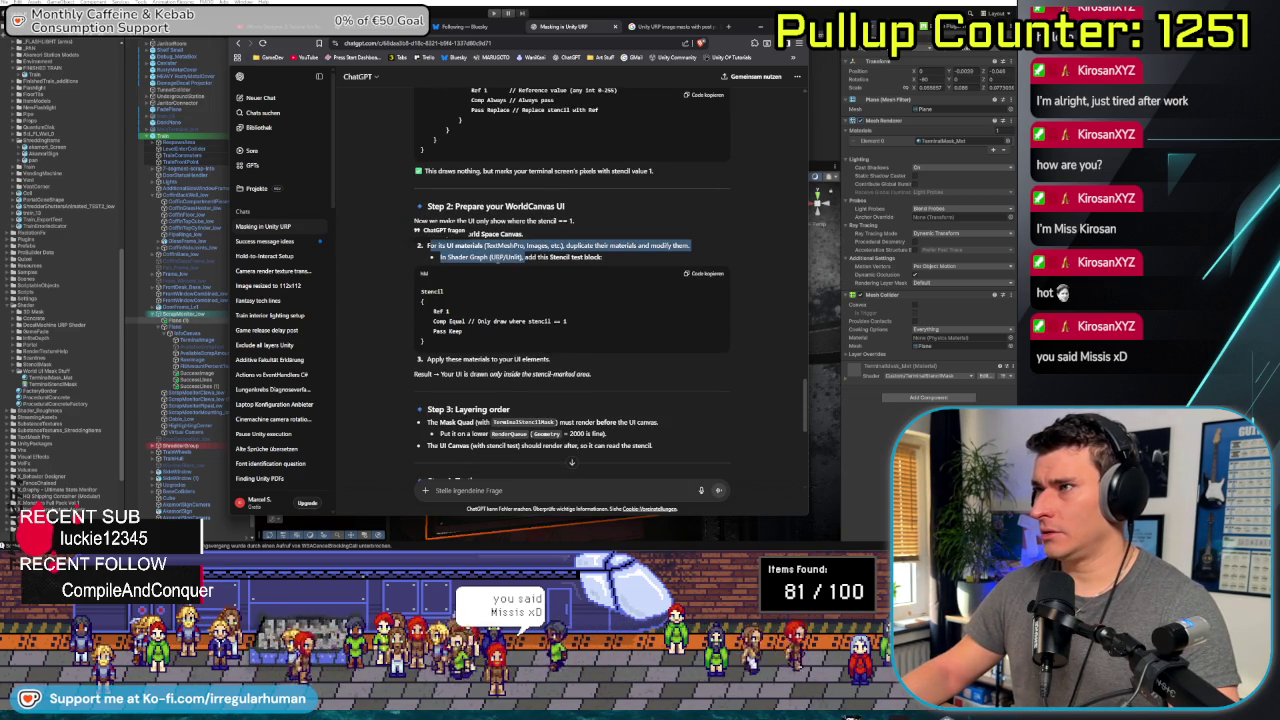
pyautogui.click(623, 197)
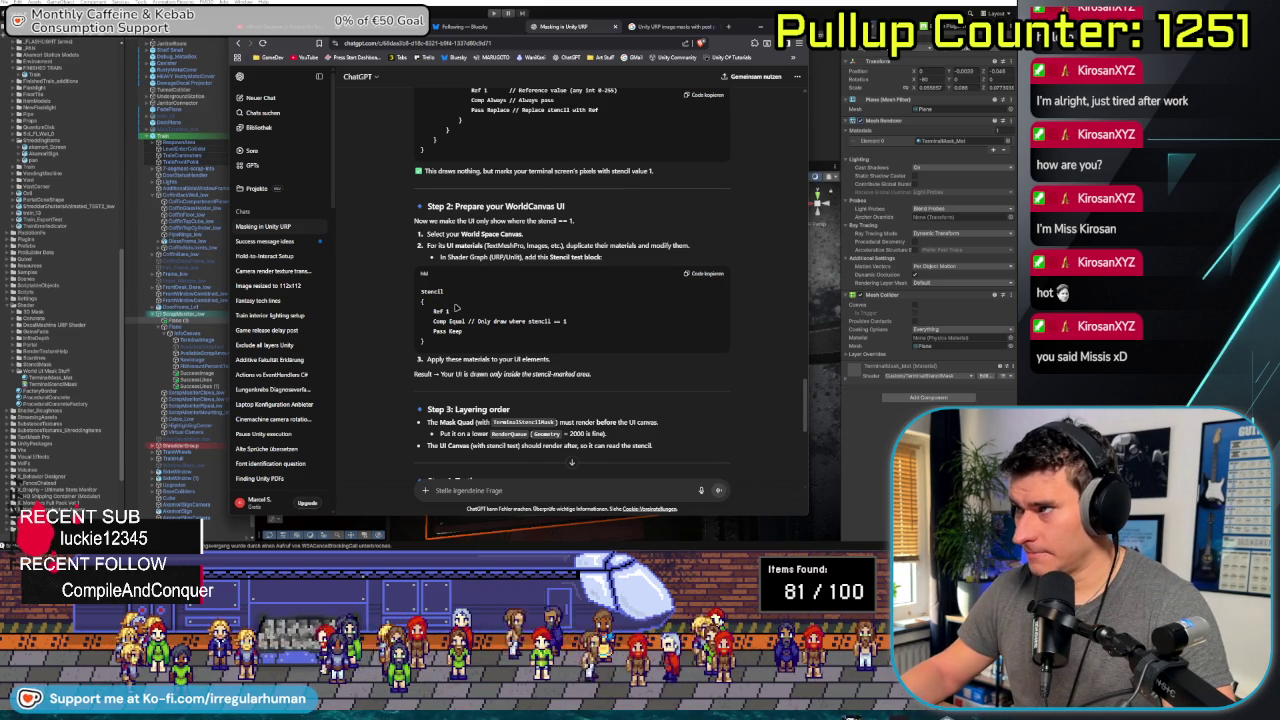
pyautogui.moveTo(428, 245); pyautogui.dragTo(487, 257)
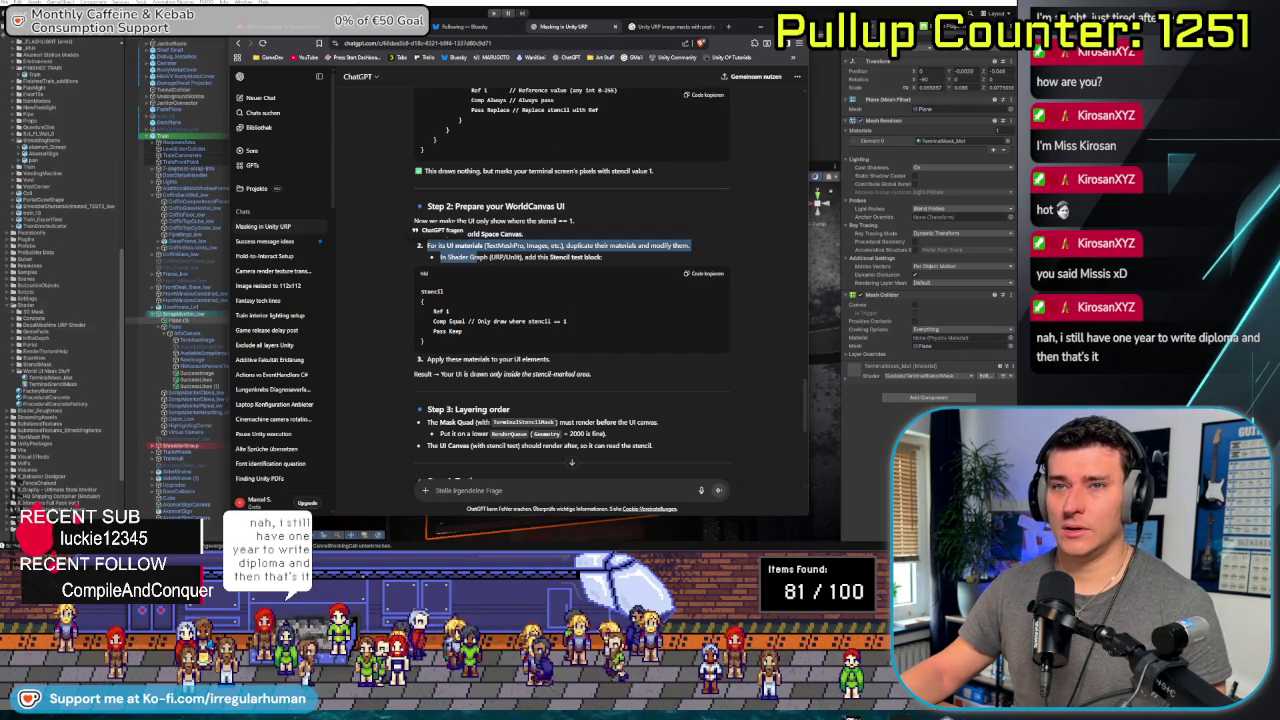
pyautogui.hotkey('alt', 'Tab')
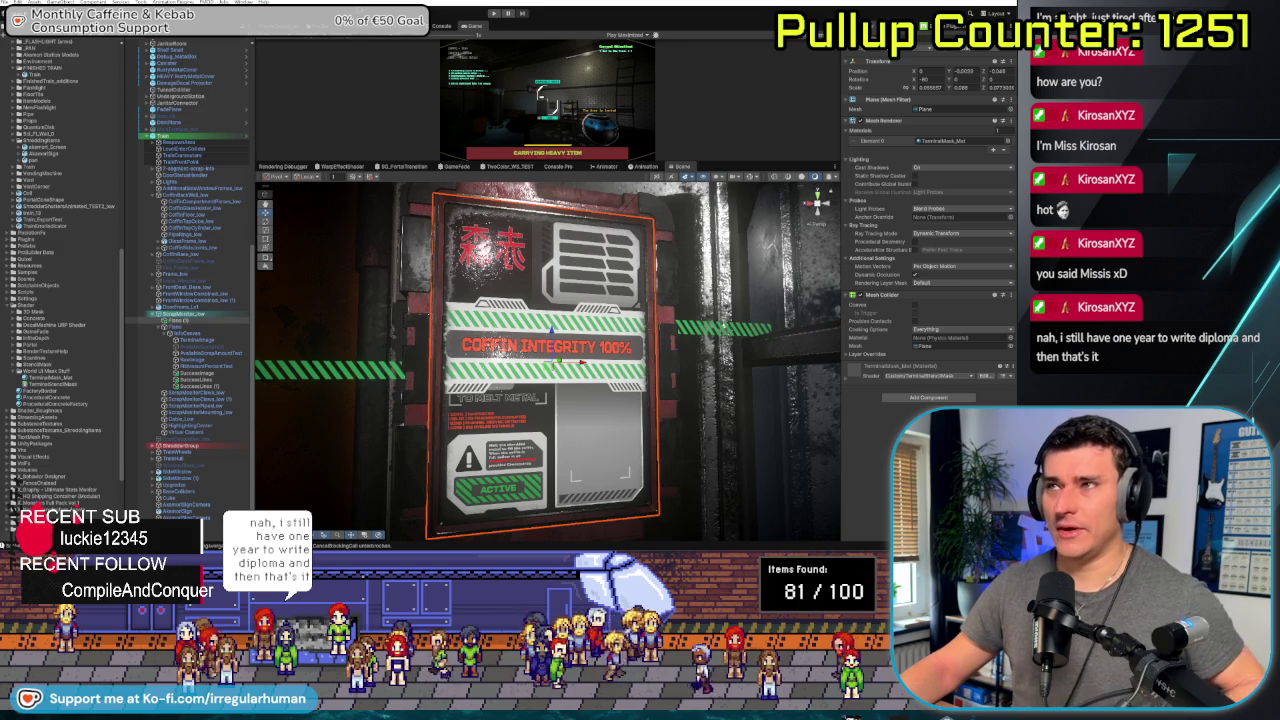
# Inspect the canvas's Image and Raw Image children and their Default UI Material stencil properties
pyautogui.click(221, 335)
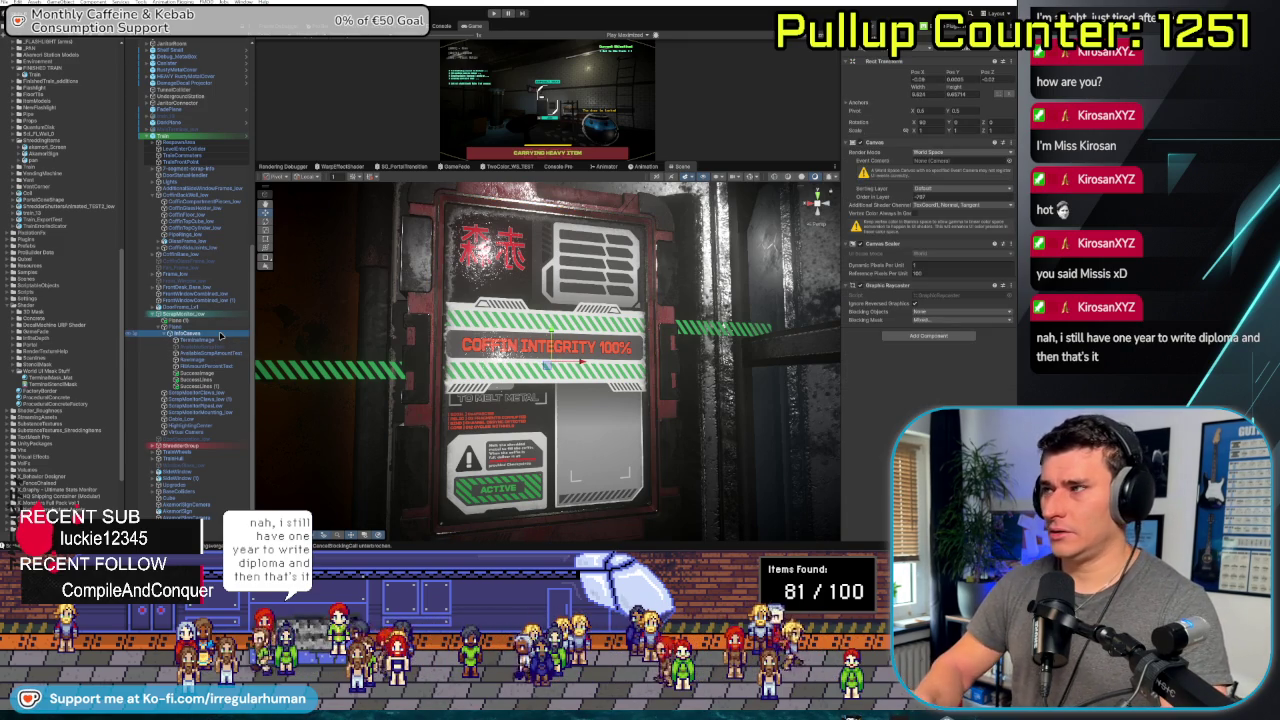
pyautogui.press('Down')
pyautogui.press('Down')
pyautogui.press('Down')
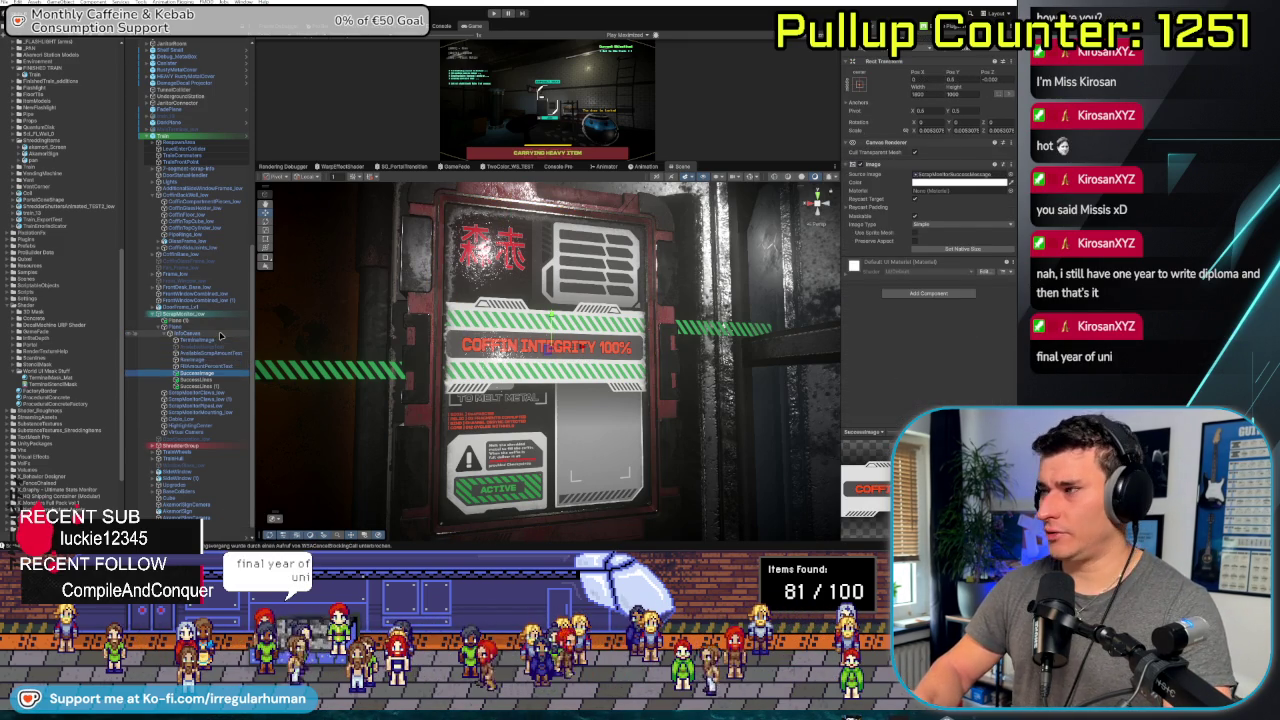
pyautogui.press('Down')
pyautogui.press('Up')
pyautogui.press('Down')
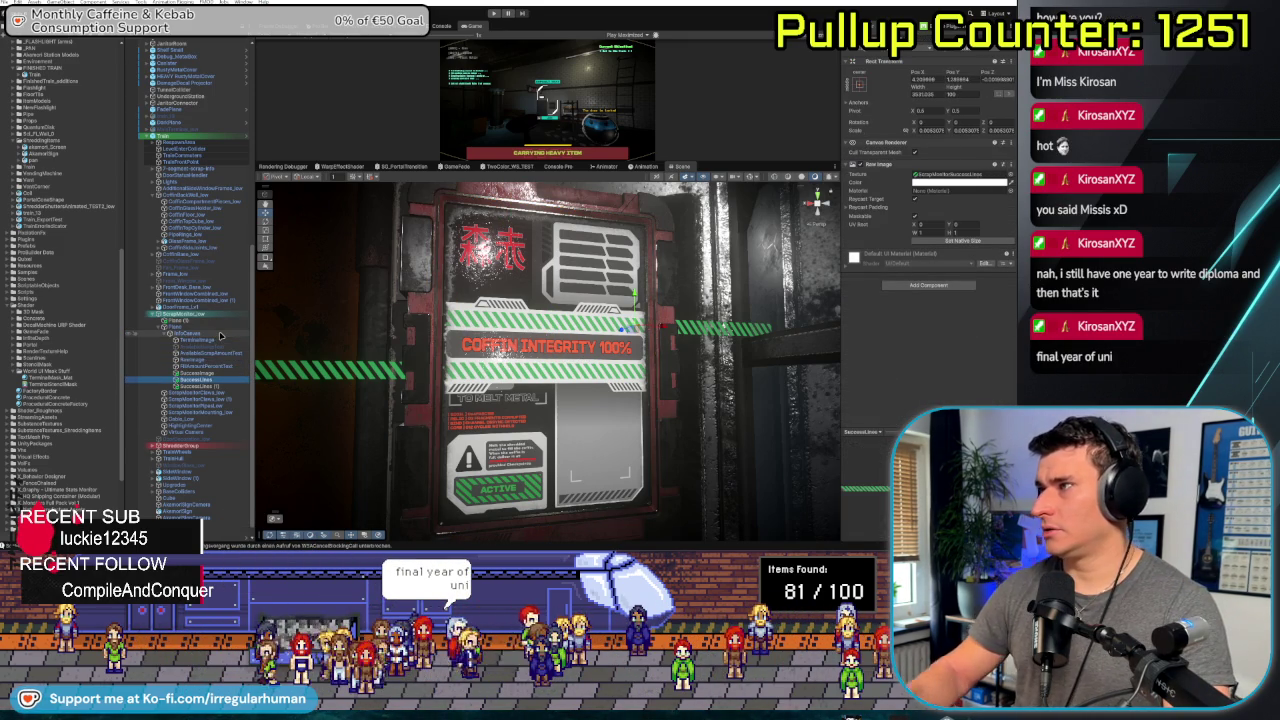
pyautogui.click(847, 262)
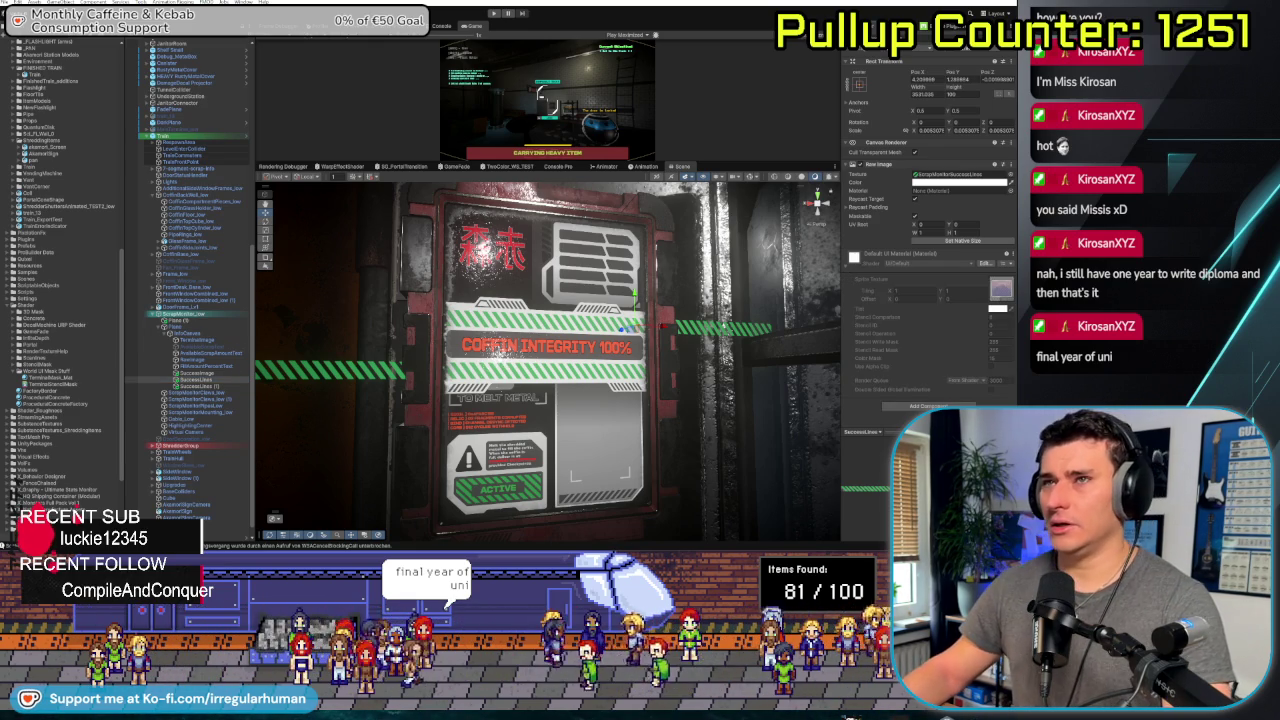
pyautogui.moveTo(541, 400); pyautogui.dragTo(549, 372)
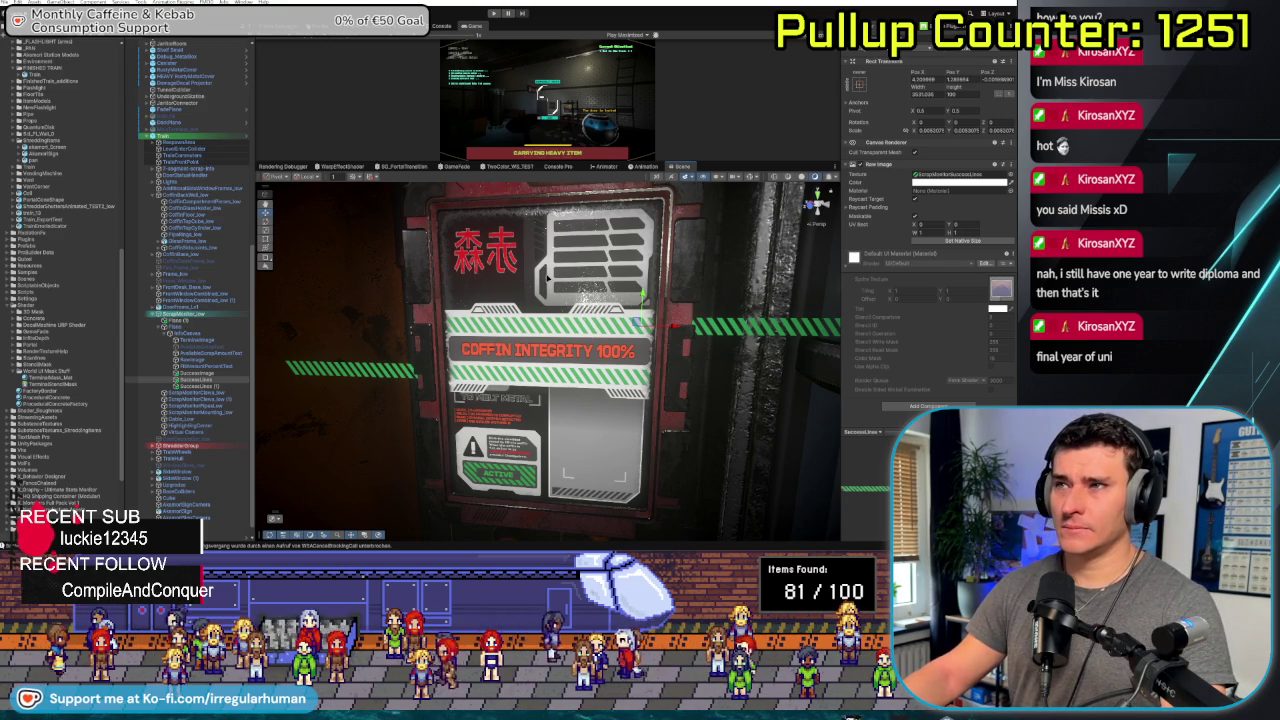
pyautogui.hotkey('alt', 'Tab')
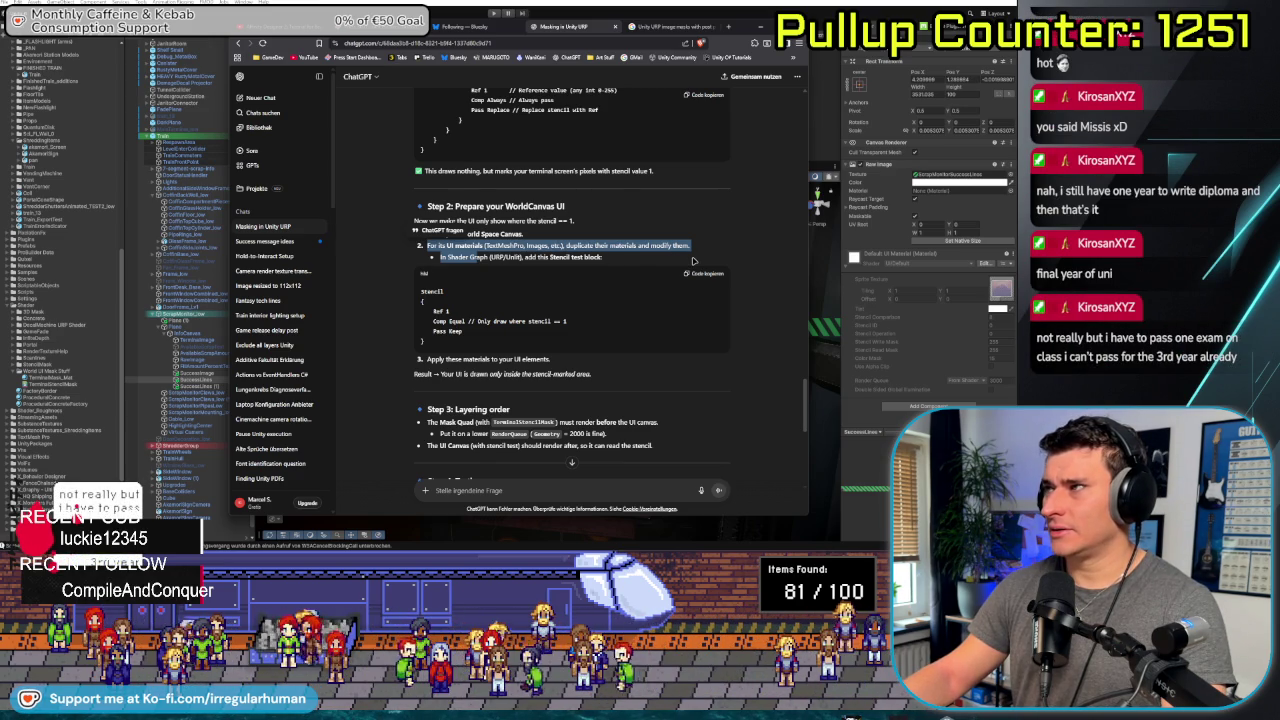
# Ask ChatGPT how to duplicate the UI materials, since they use internal UI/Default materials that can't be altered
pyautogui.click(543, 283)
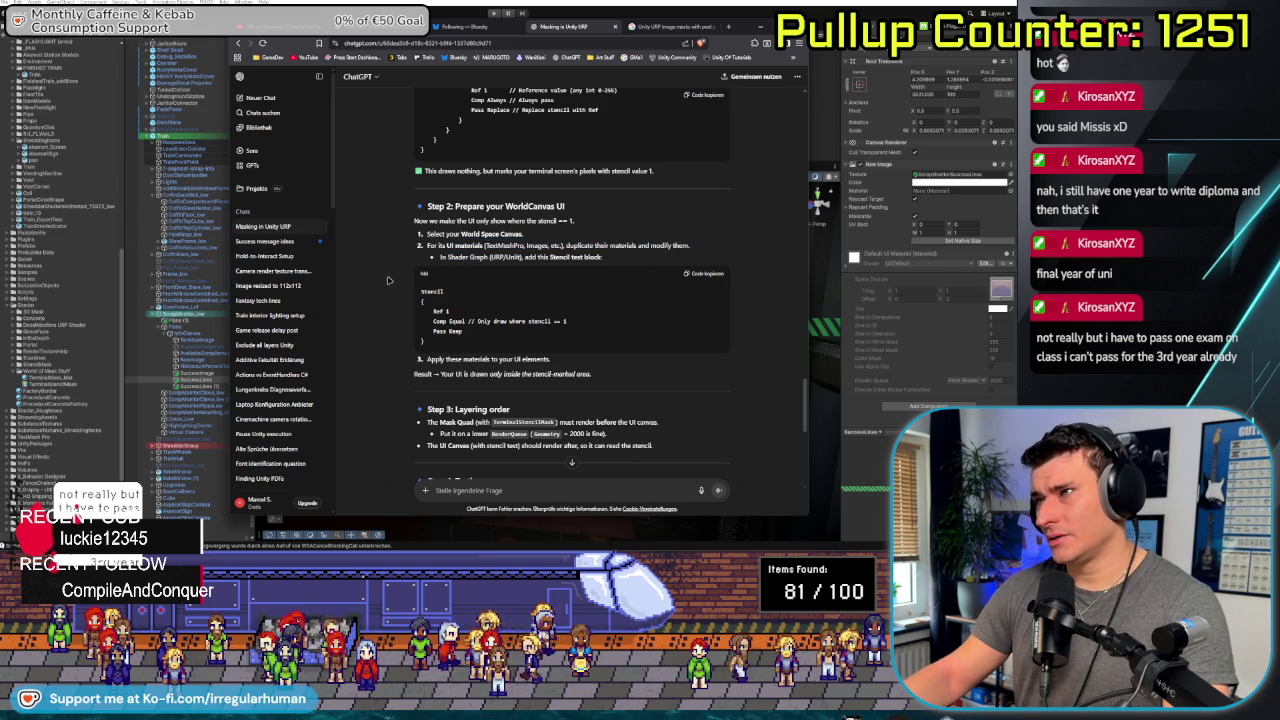
pyautogui.click(557, 490)
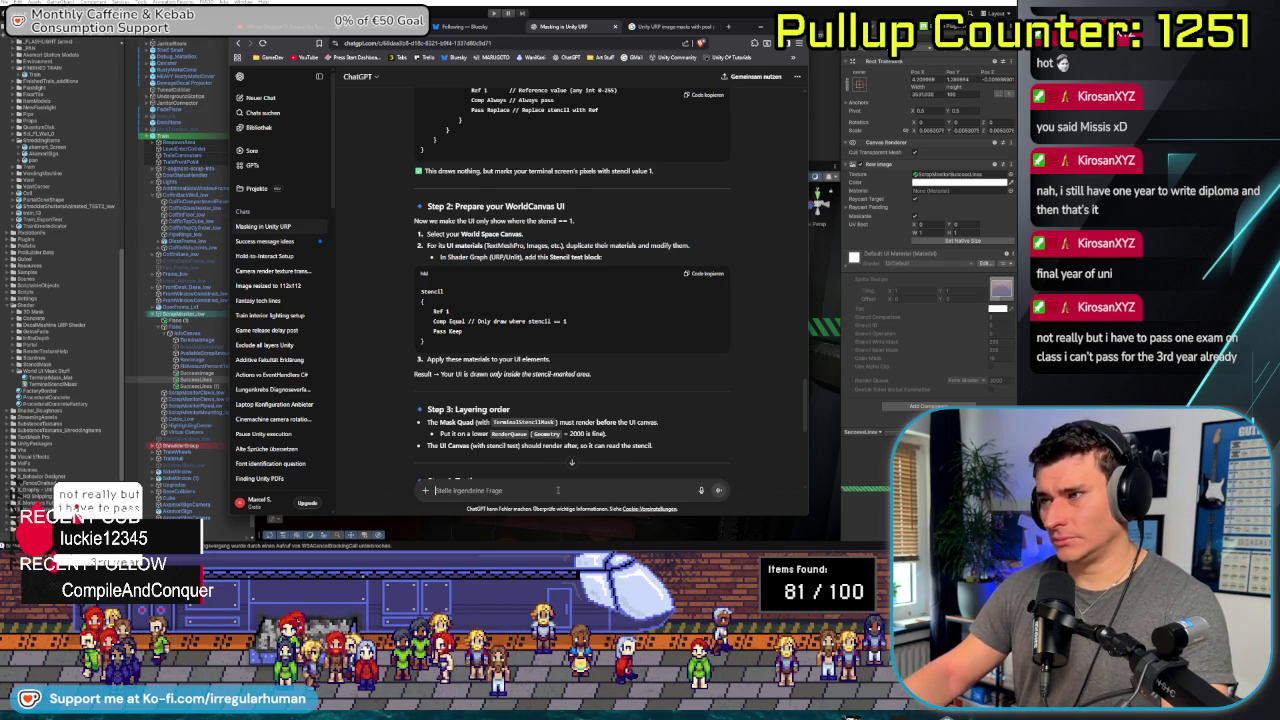
pyautogui.write('Step2.')
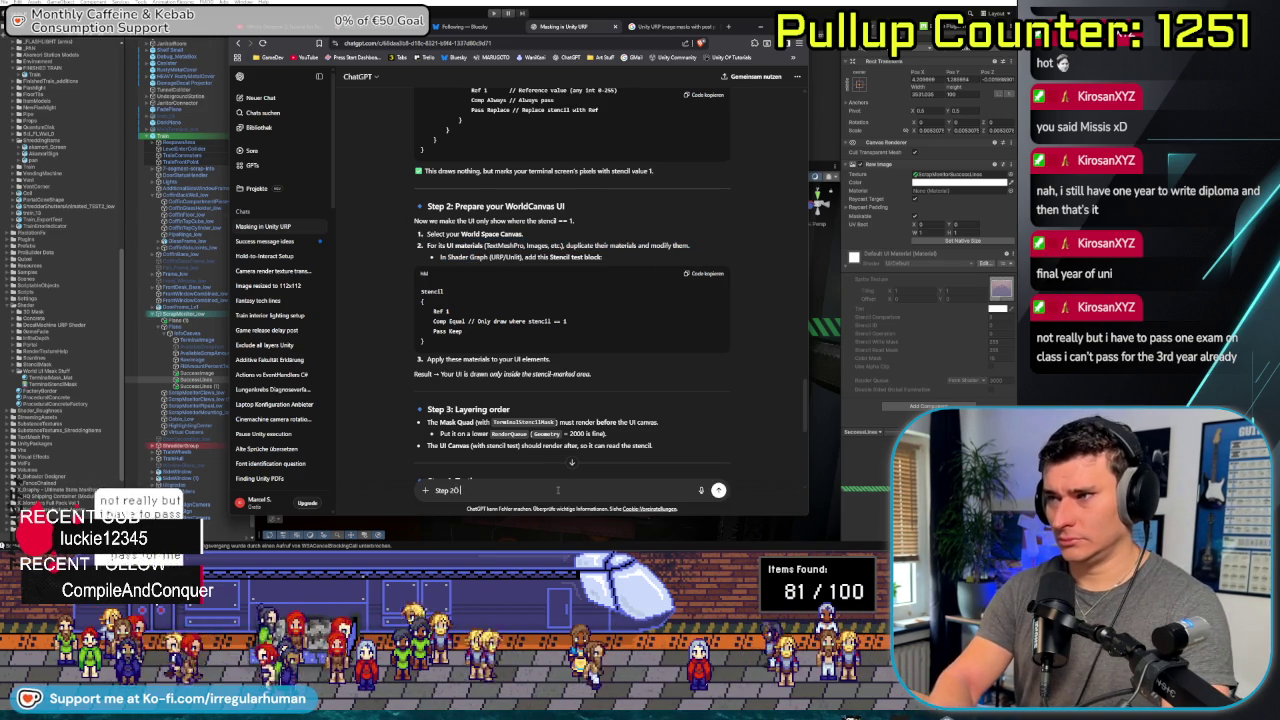
pyautogui.write(' How exactly am')
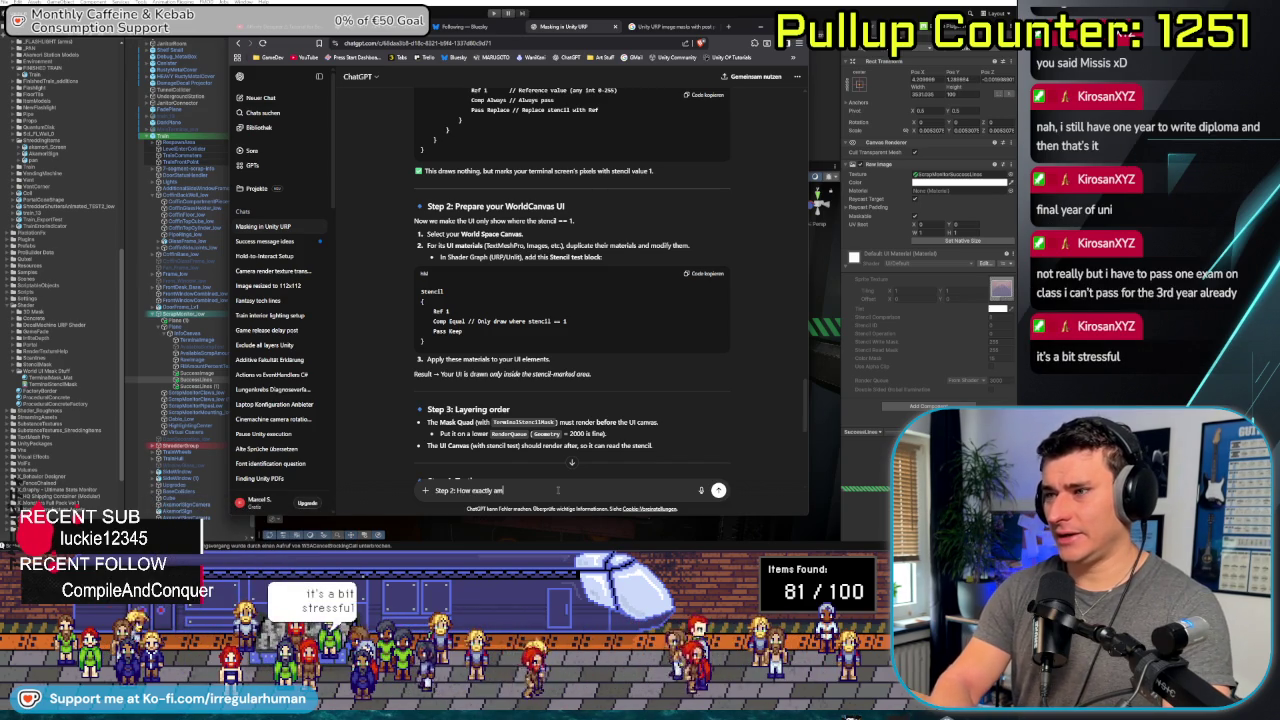
pyautogui.write(' I supposed to "d')
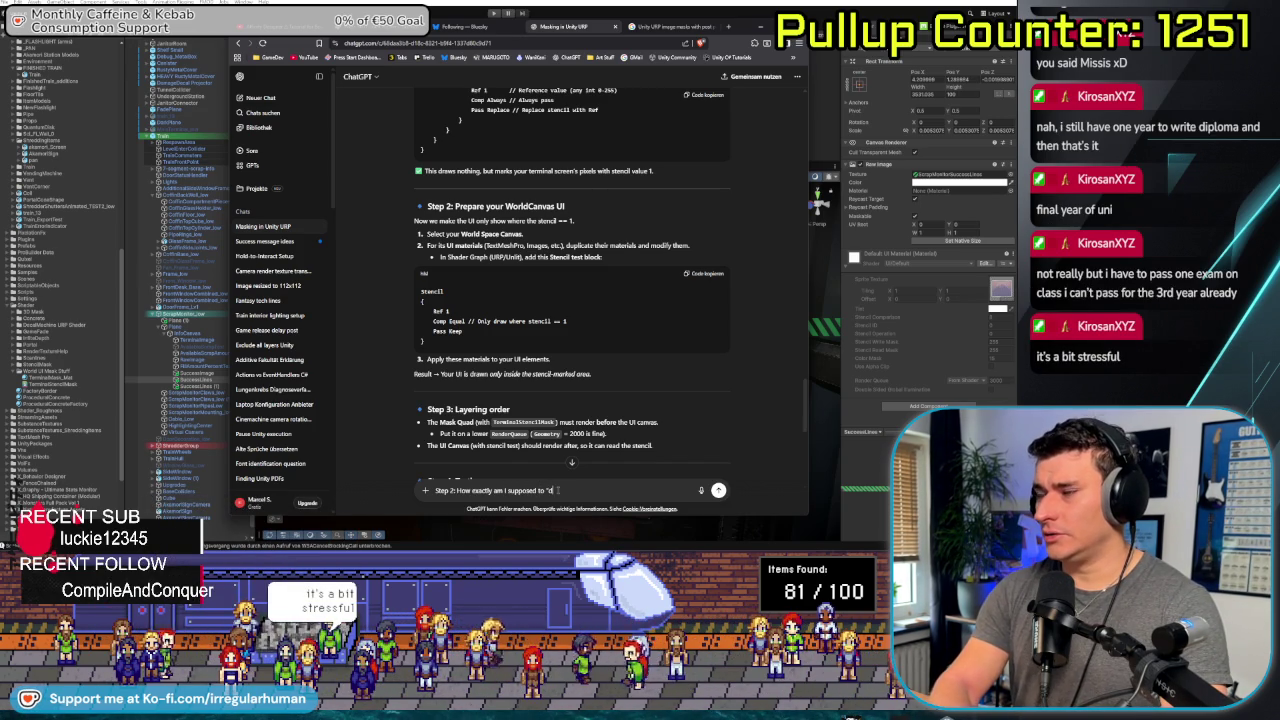
pyautogui.write('uplicate')
pyautogui.write(' their')
pyautogui.write(' materia')
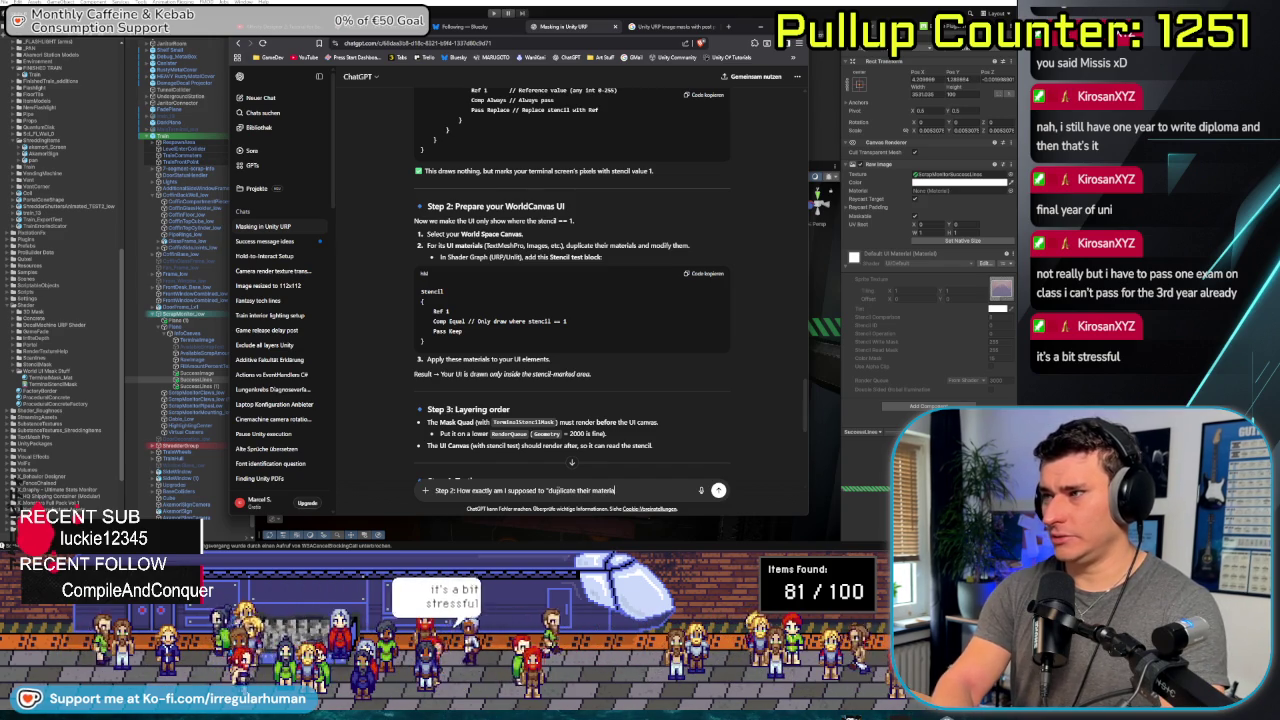
pyautogui.write('ls"?? Ihey\'re un')
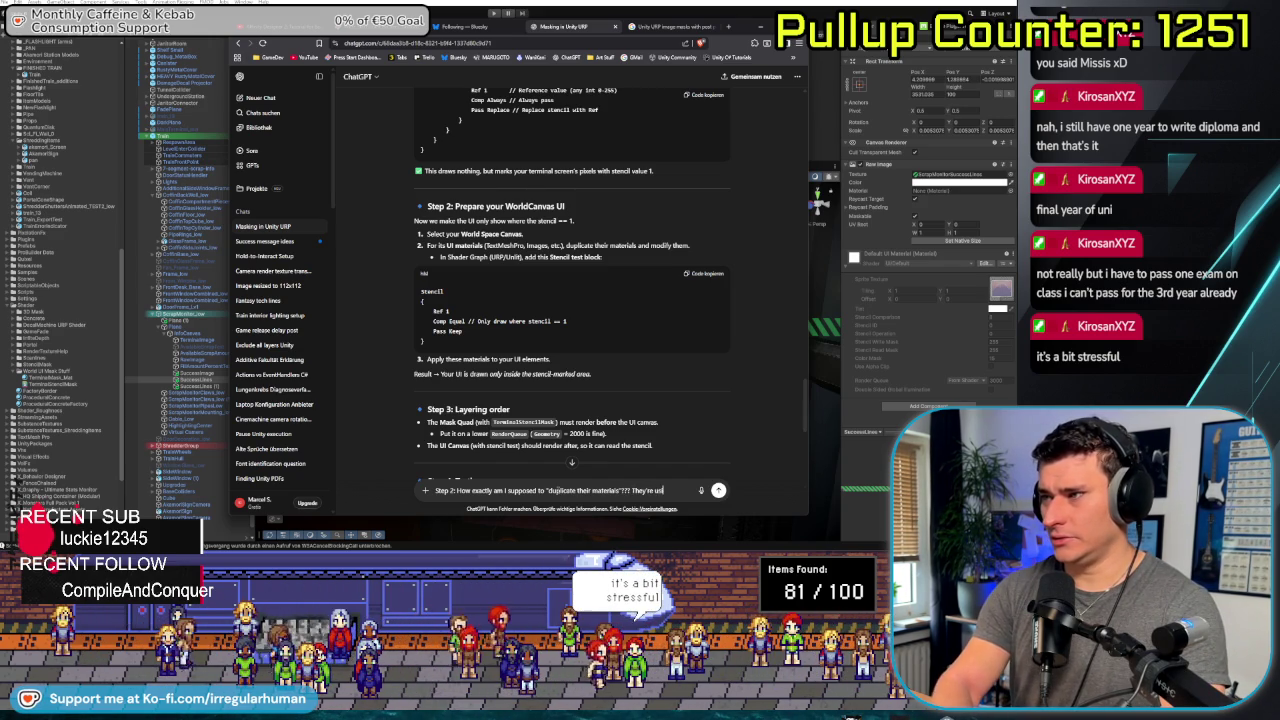
pyautogui.write('internal UI/Default mater')
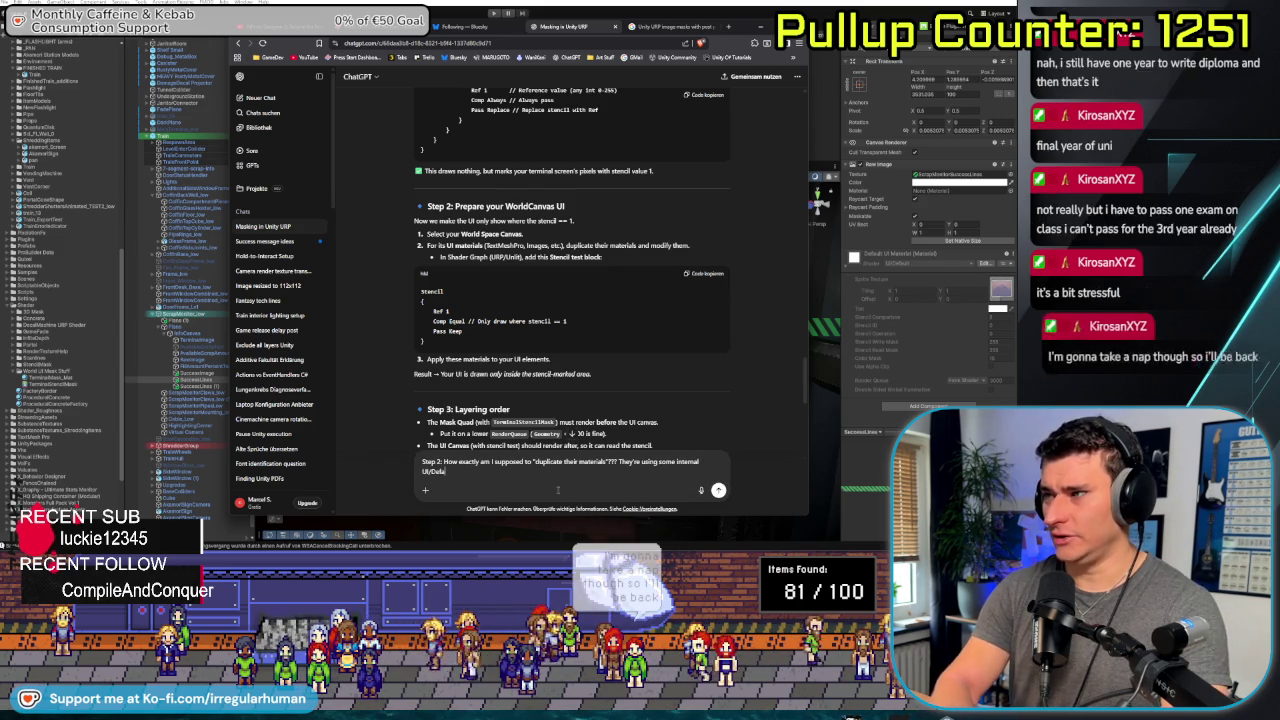
pyautogui.write('ials')
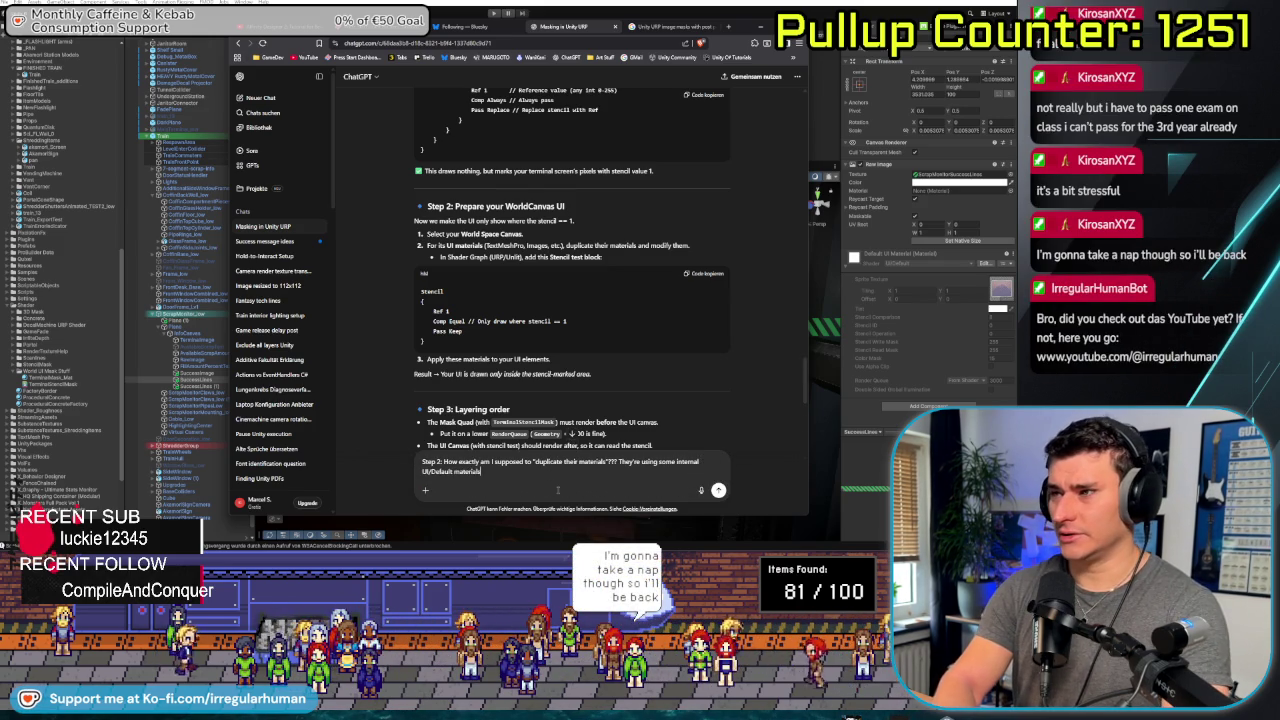
pyautogui.write(' that I cannot')
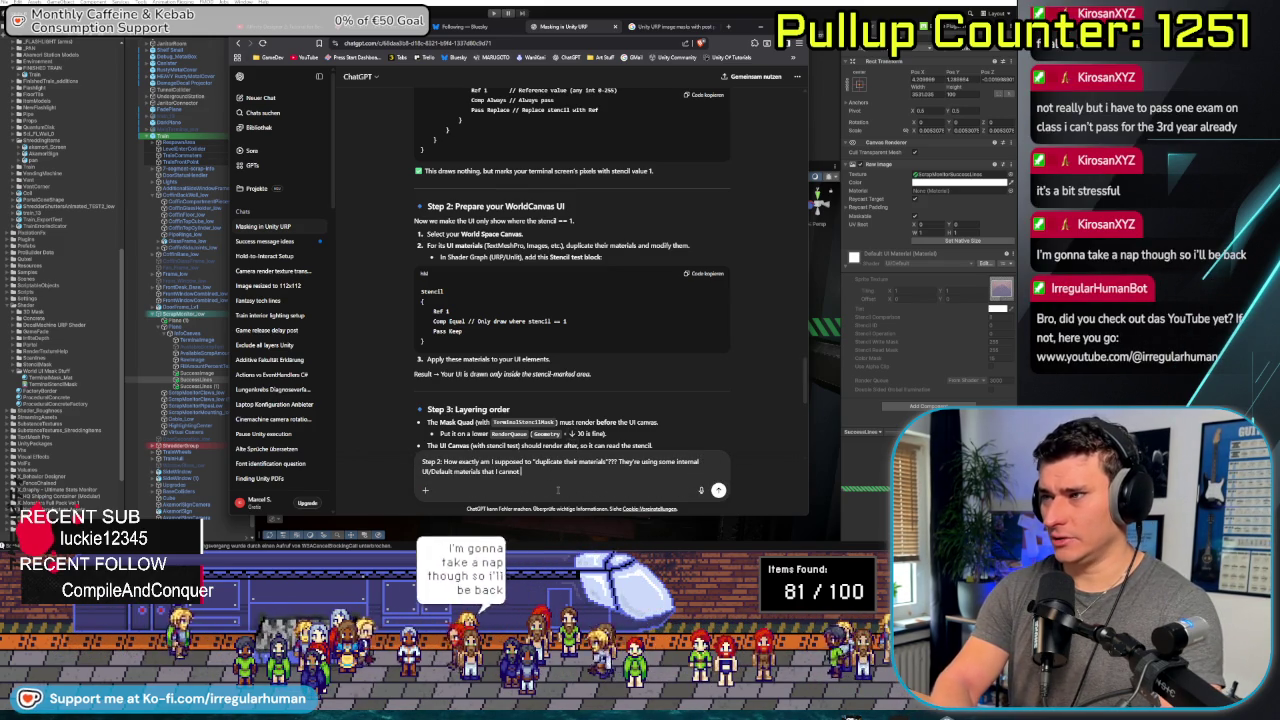
pyautogui.write(' alter')
pyautogui.press('Return')
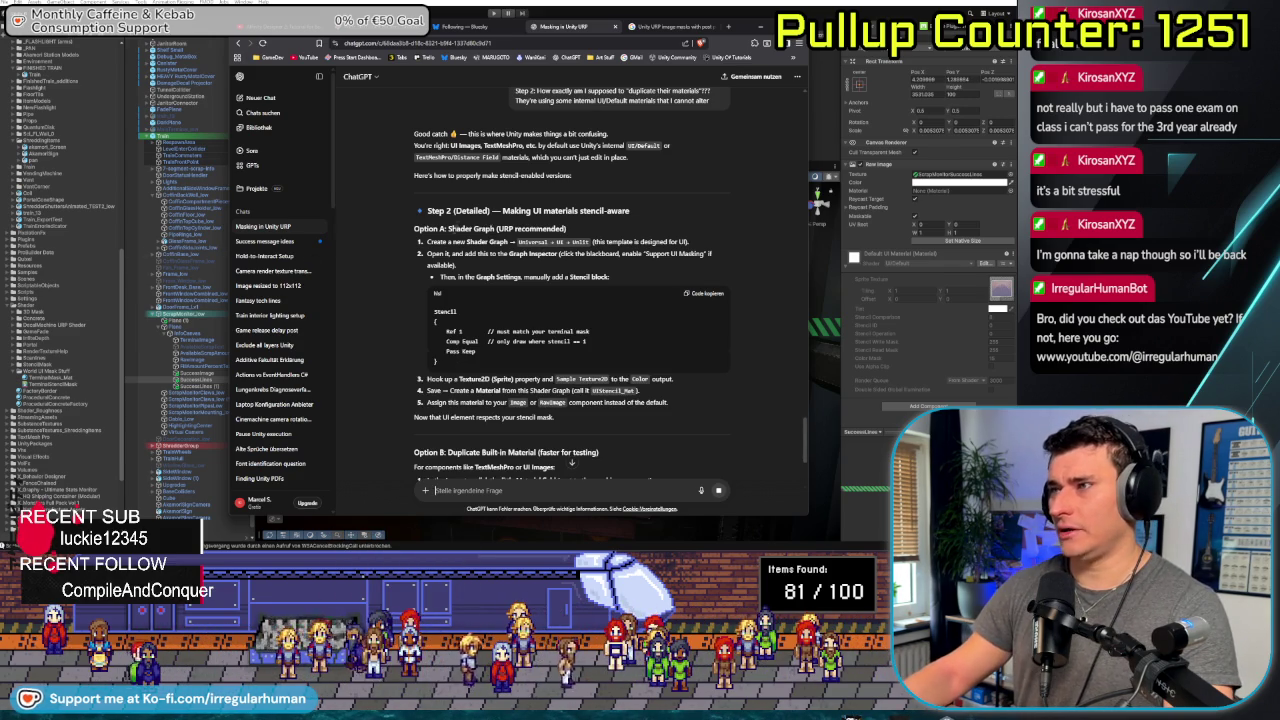
pyautogui.scroll(-2, 388, 225)
pyautogui.scroll(3, 388, 225)
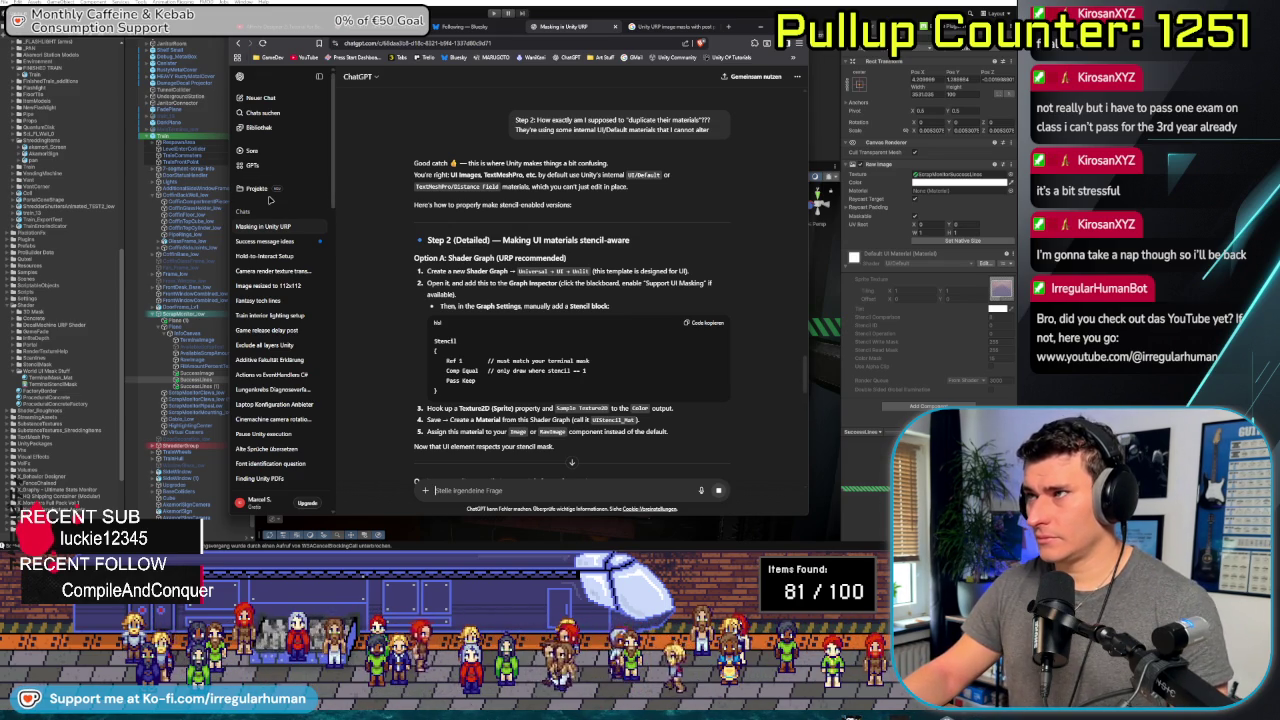
pyautogui.scroll(-1, 270, 200)
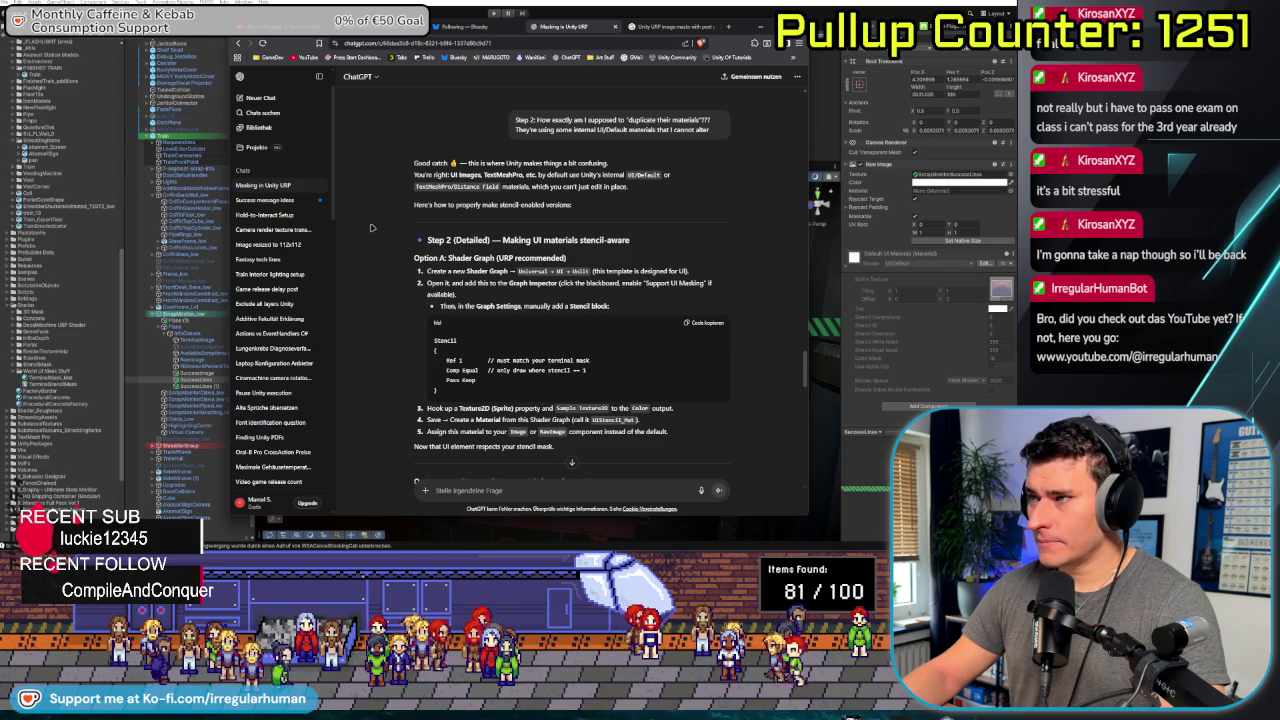
pyautogui.scroll(-2, 370, 228)
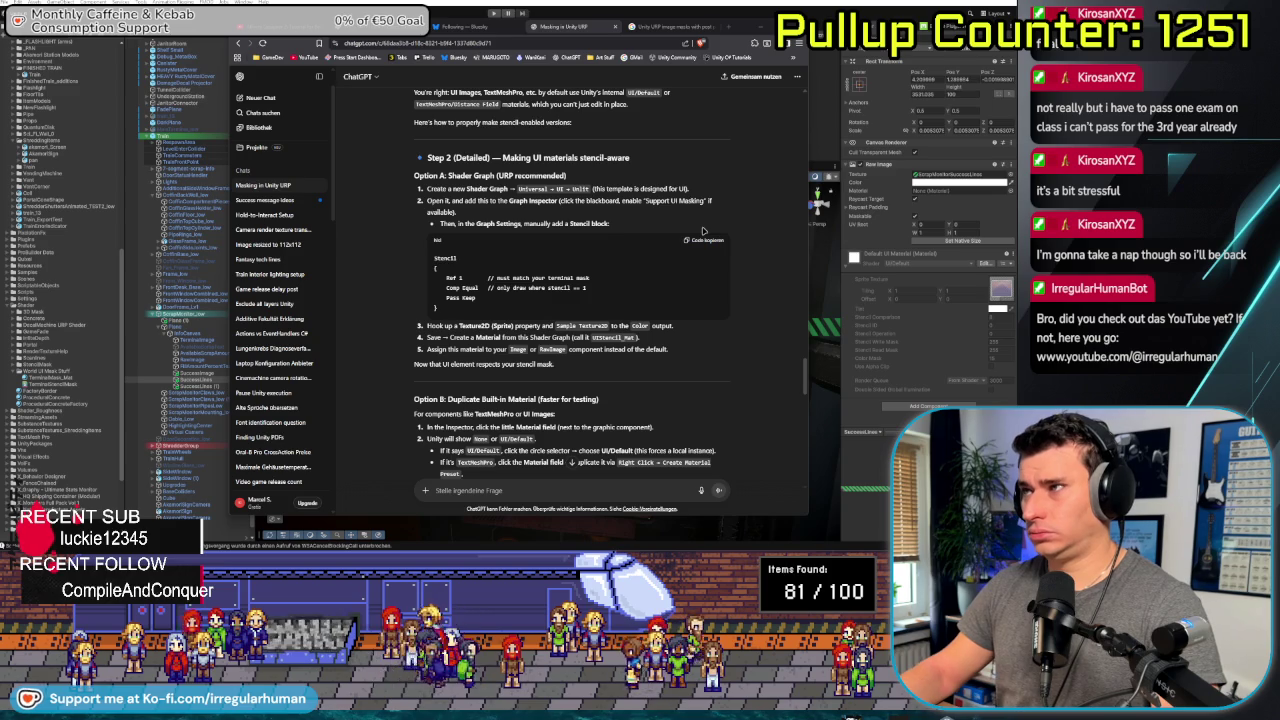
pyautogui.hotkey('alt', 'Tab')
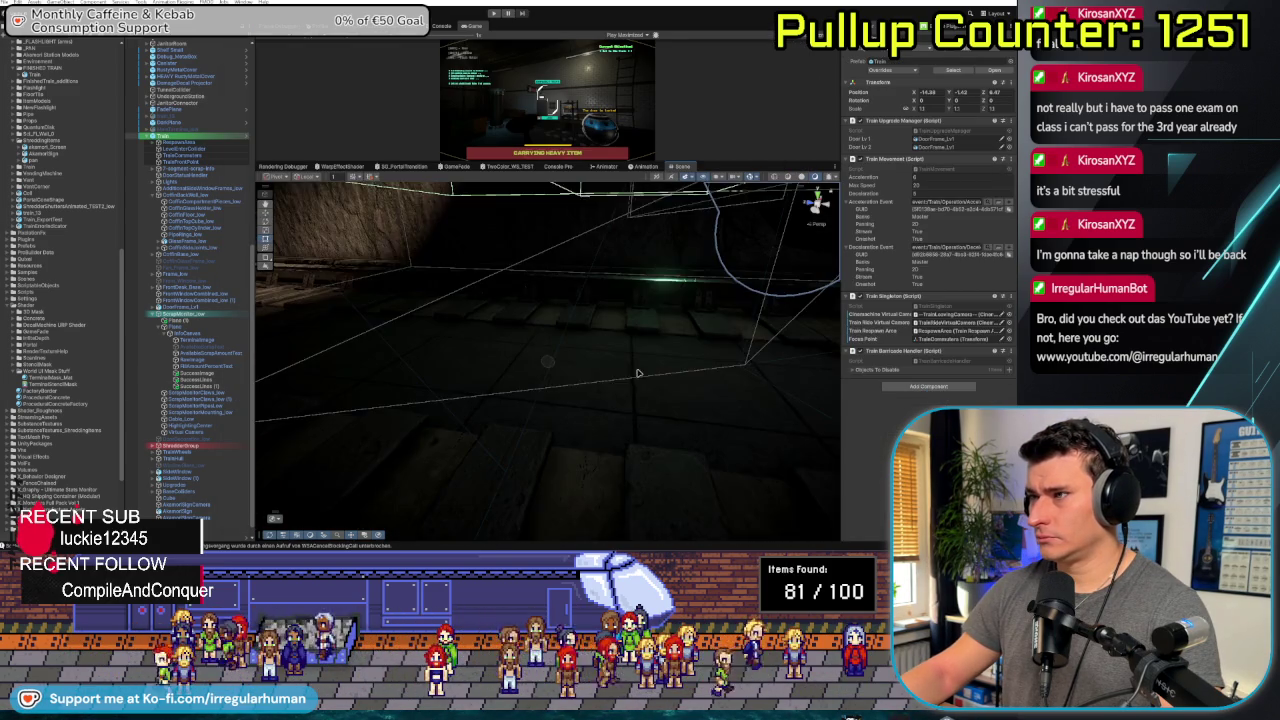
# Orbit around the train's underside to find and select the red neon sign
pyautogui.scroll(5, 590, 378)
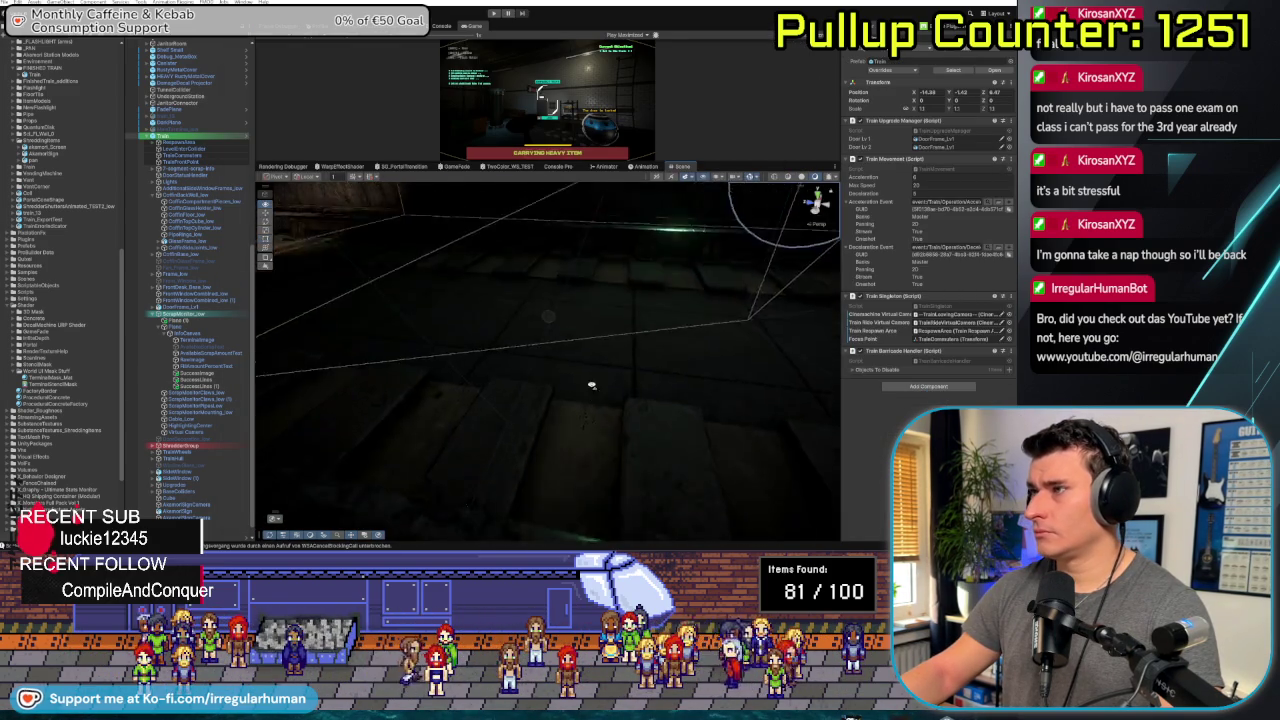
pyautogui.click(815, 200)
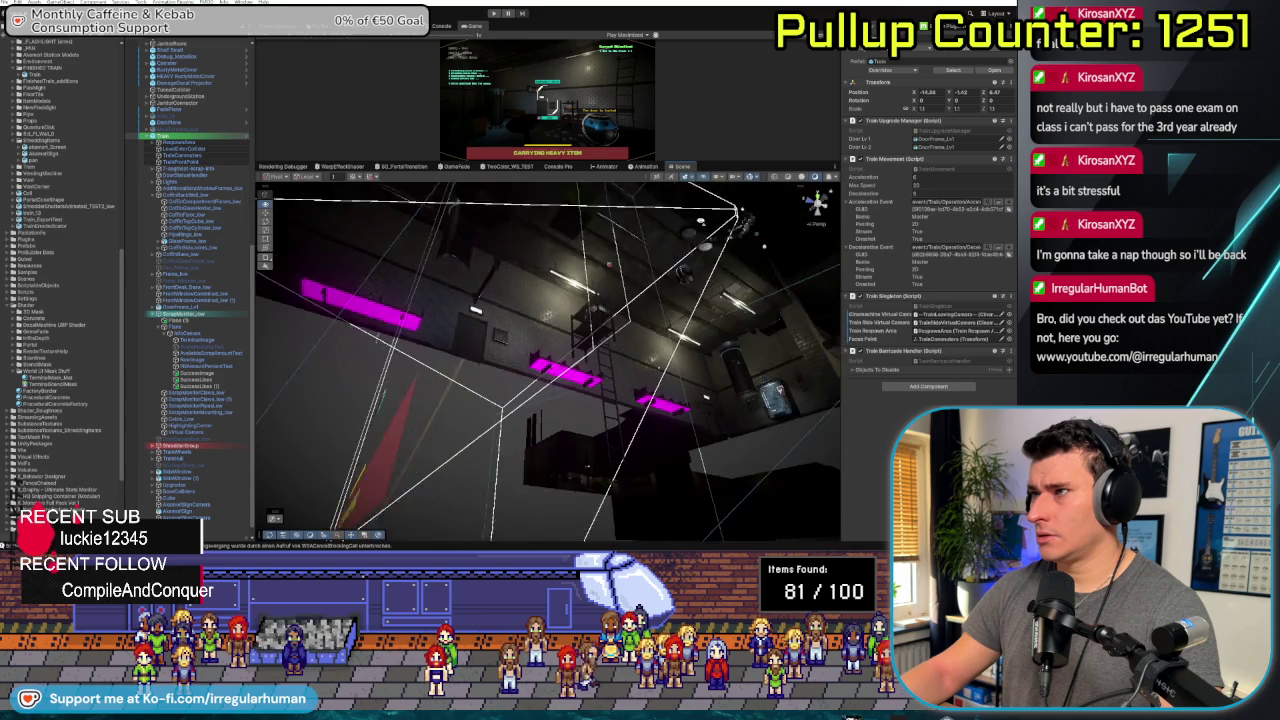
pyautogui.moveTo(673, 323); pyautogui.dragTo(663, 373)
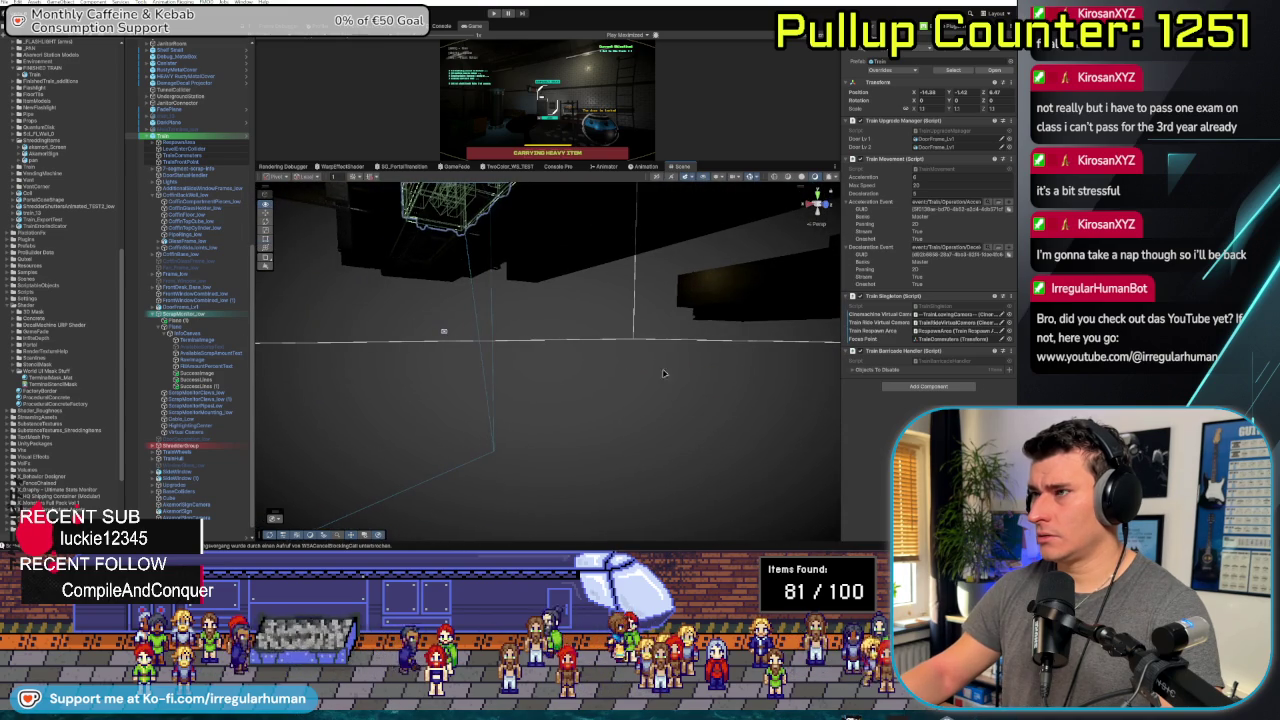
pyautogui.click(443, 333)
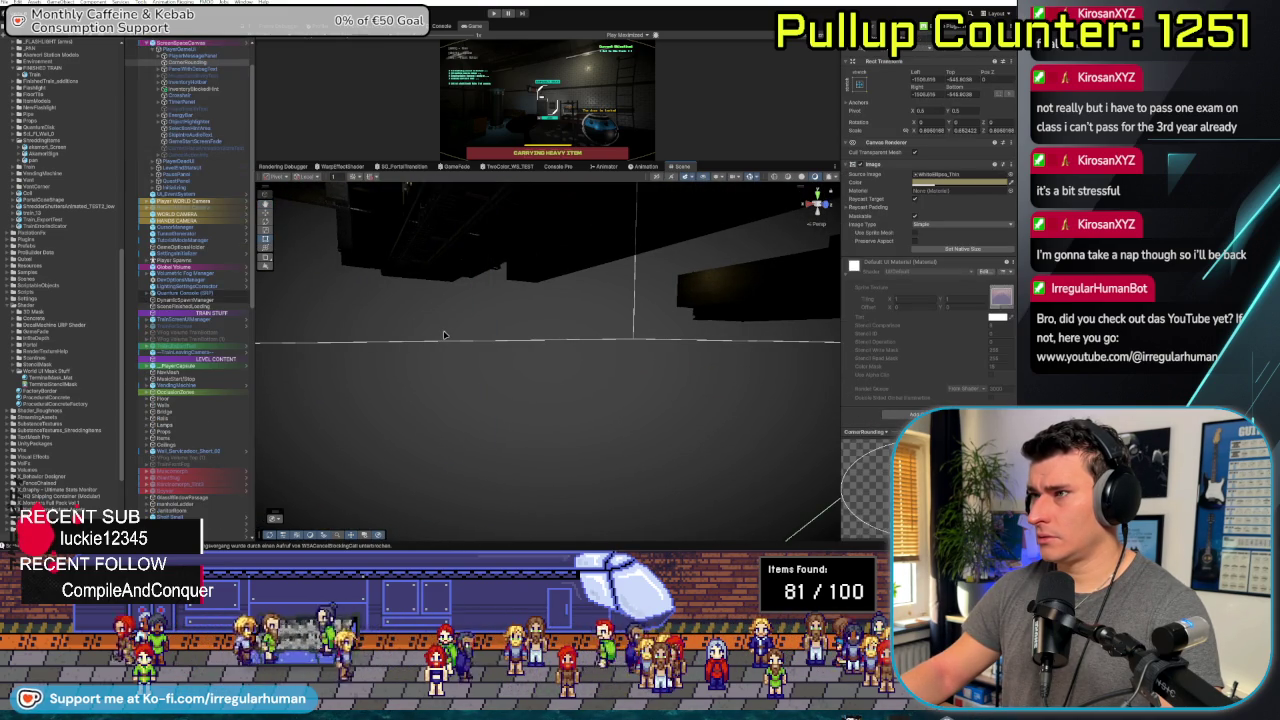
pyautogui.click(443, 333)
pyautogui.click(817, 200)
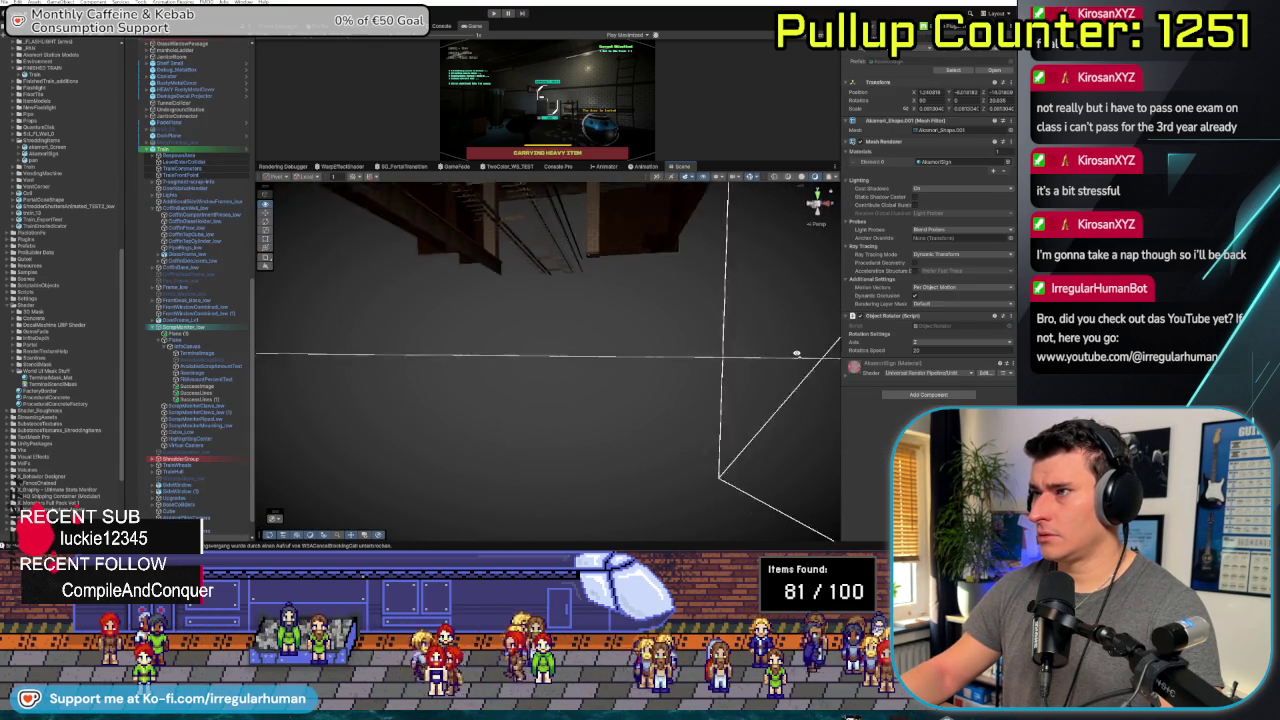
pyautogui.moveTo(798, 343)
pyautogui.mouseDown()
pyautogui.moveTo(638, 313)
pyautogui.moveTo(630, 352)
pyautogui.mouseUp()
pyautogui.click(630, 352)
pyautogui.click(630, 352)
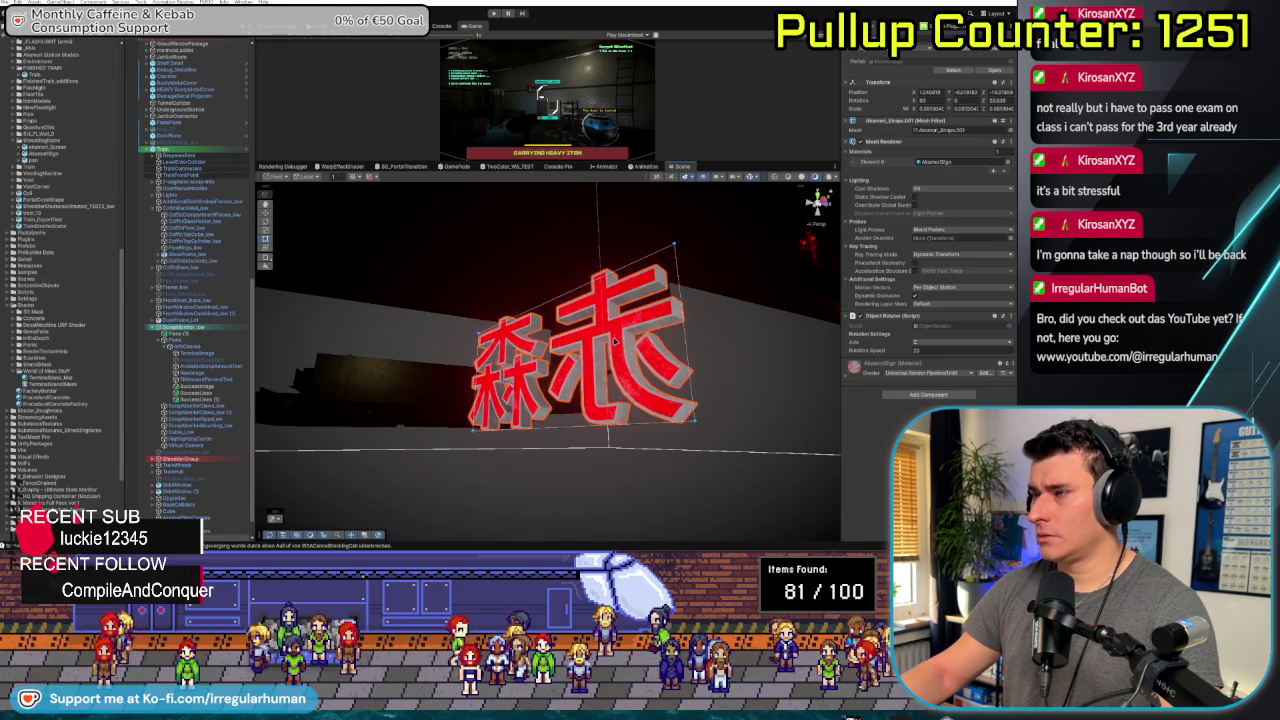
pyautogui.moveTo(613, 342)
pyautogui.mouseDown()
pyautogui.moveTo(376, 407)
pyautogui.moveTo(548, 377)
pyautogui.moveTo(366, 343)
pyautogui.mouseUp()
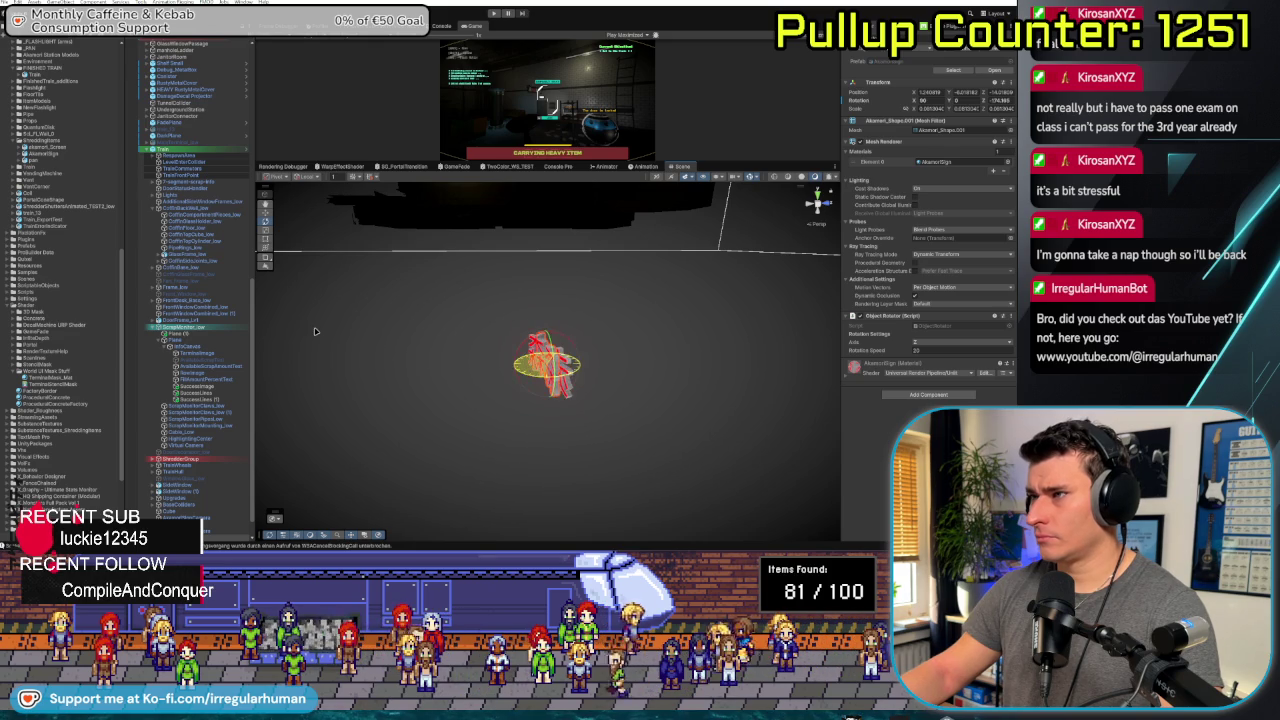
pyautogui.moveTo(432, 427); pyautogui.dragTo(491, 426)
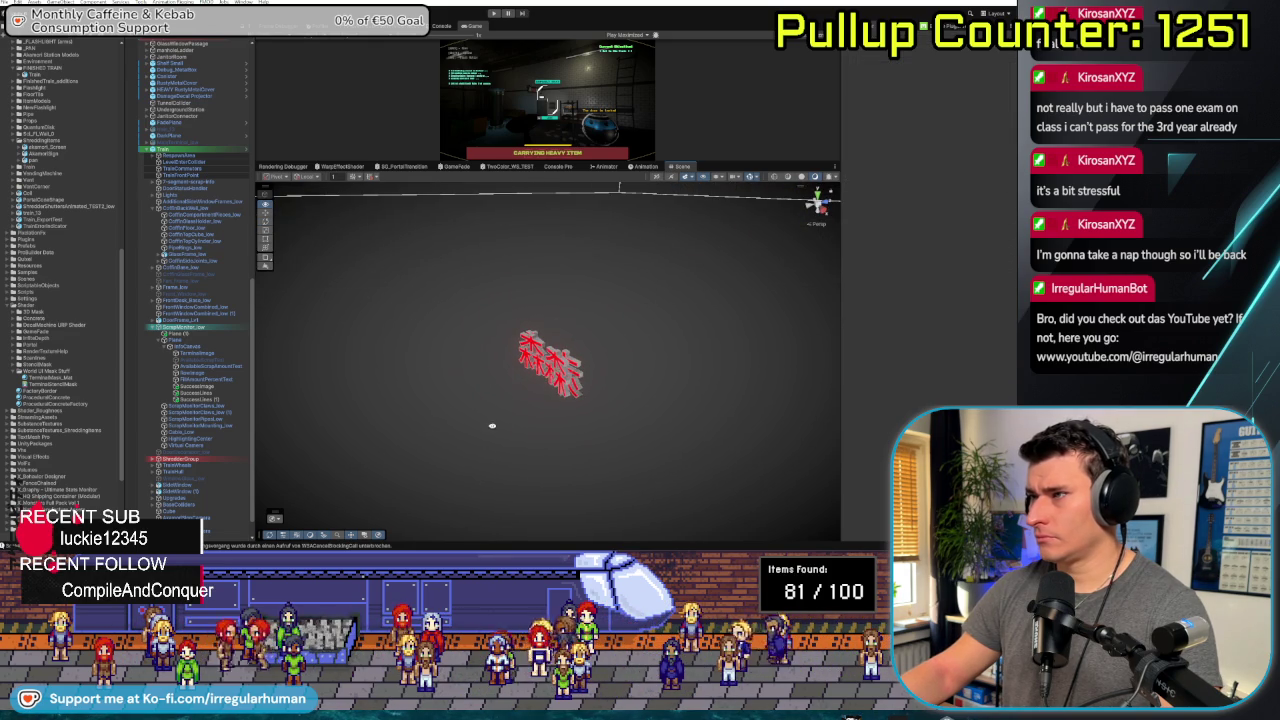
# Duplicate the red neon sign, then undo moving the copy and clear the selection
pyautogui.click(552, 368)
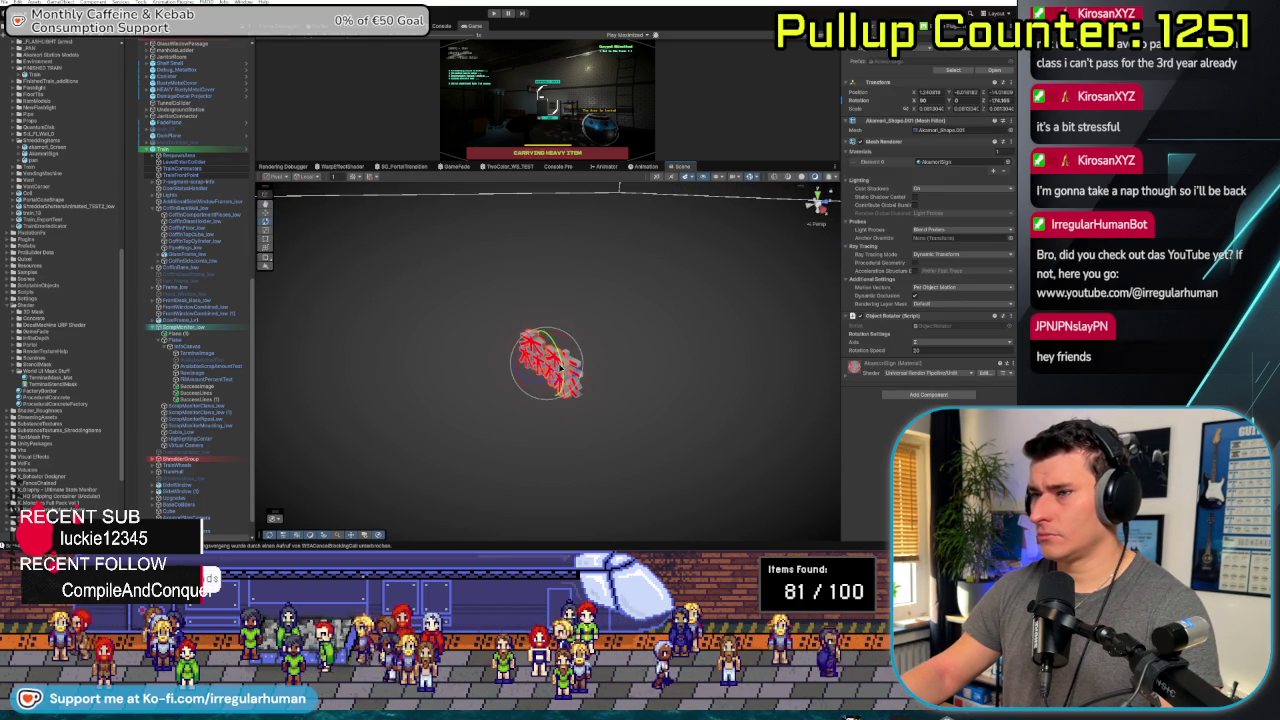
pyautogui.hotkey('ctrl', 'd')
pyautogui.moveTo(520, 371); pyautogui.dragTo(452, 373)
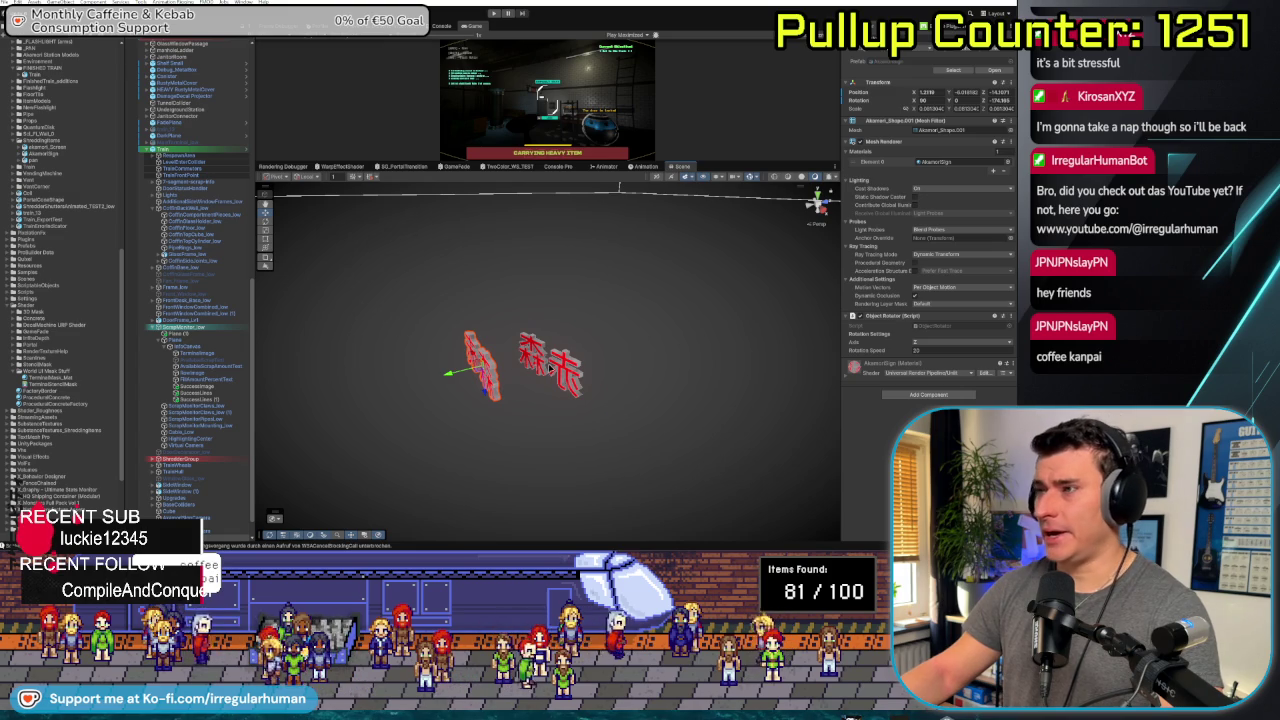
pyautogui.hotkey('ctrl', 'z')
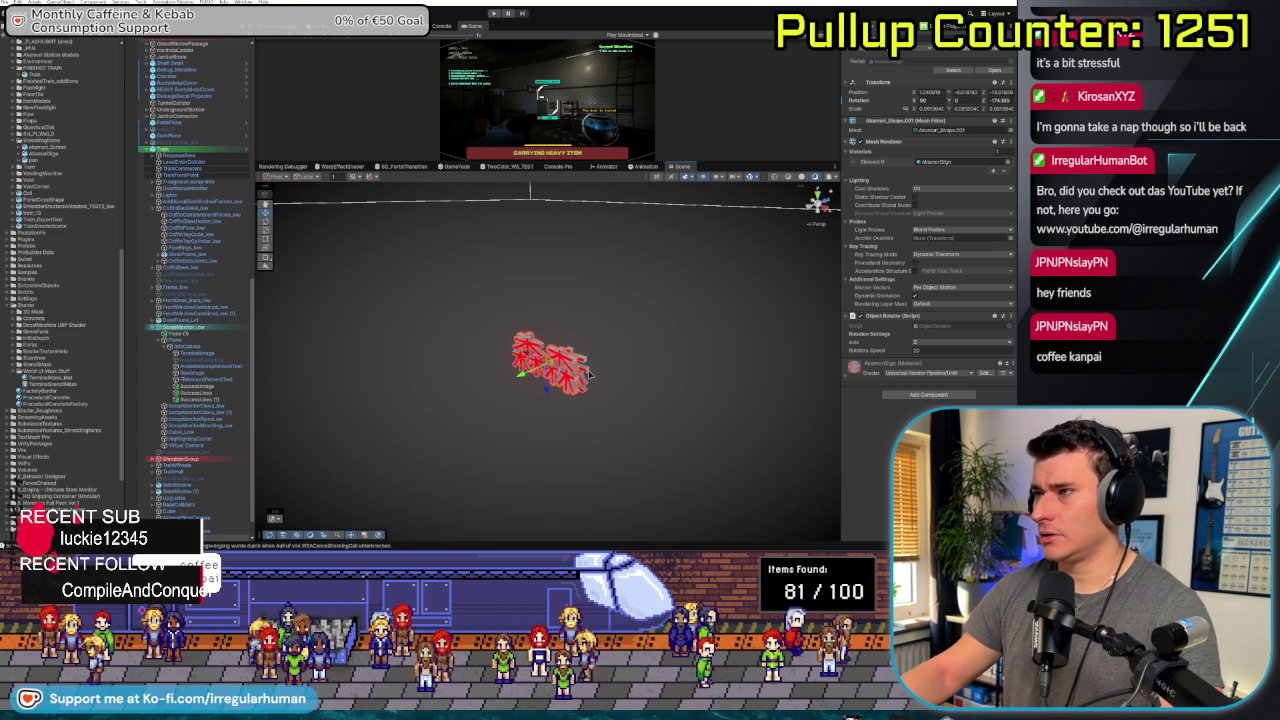
pyautogui.click(584, 362)
pyautogui.click(585, 363)
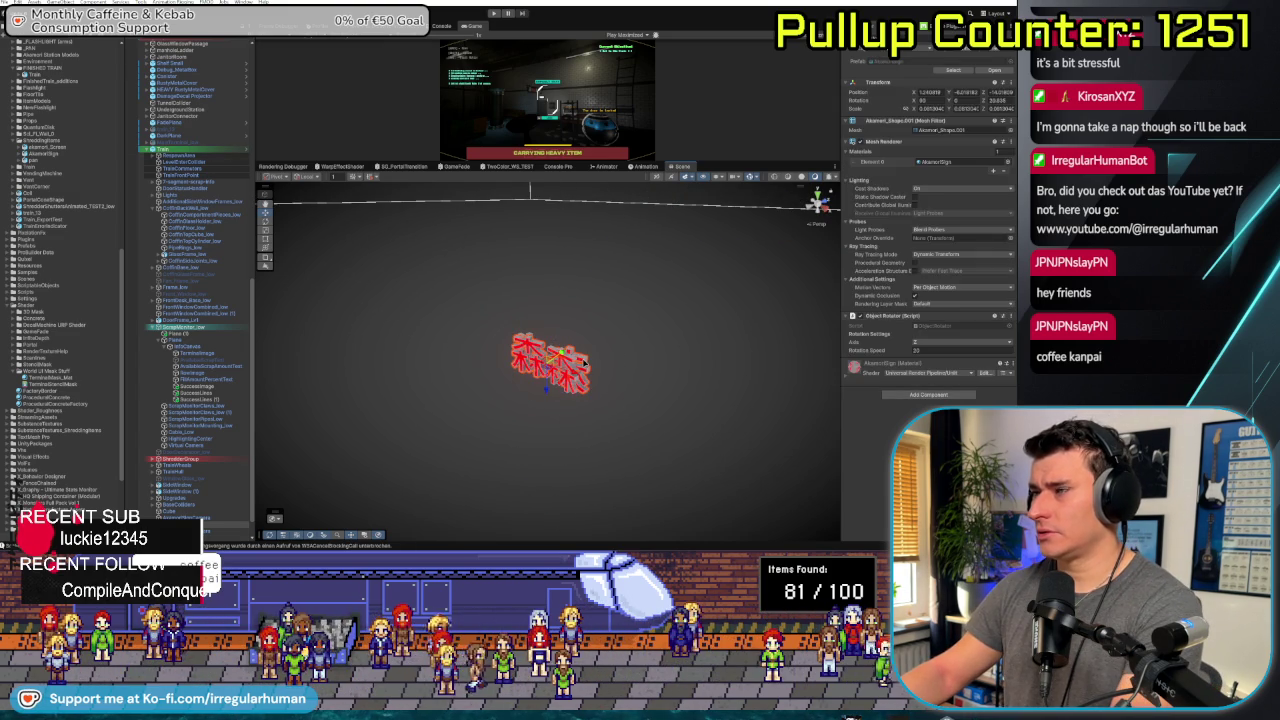
# Rotate the round red neon sign and enlarge the game preview area
pyautogui.click(576, 367)
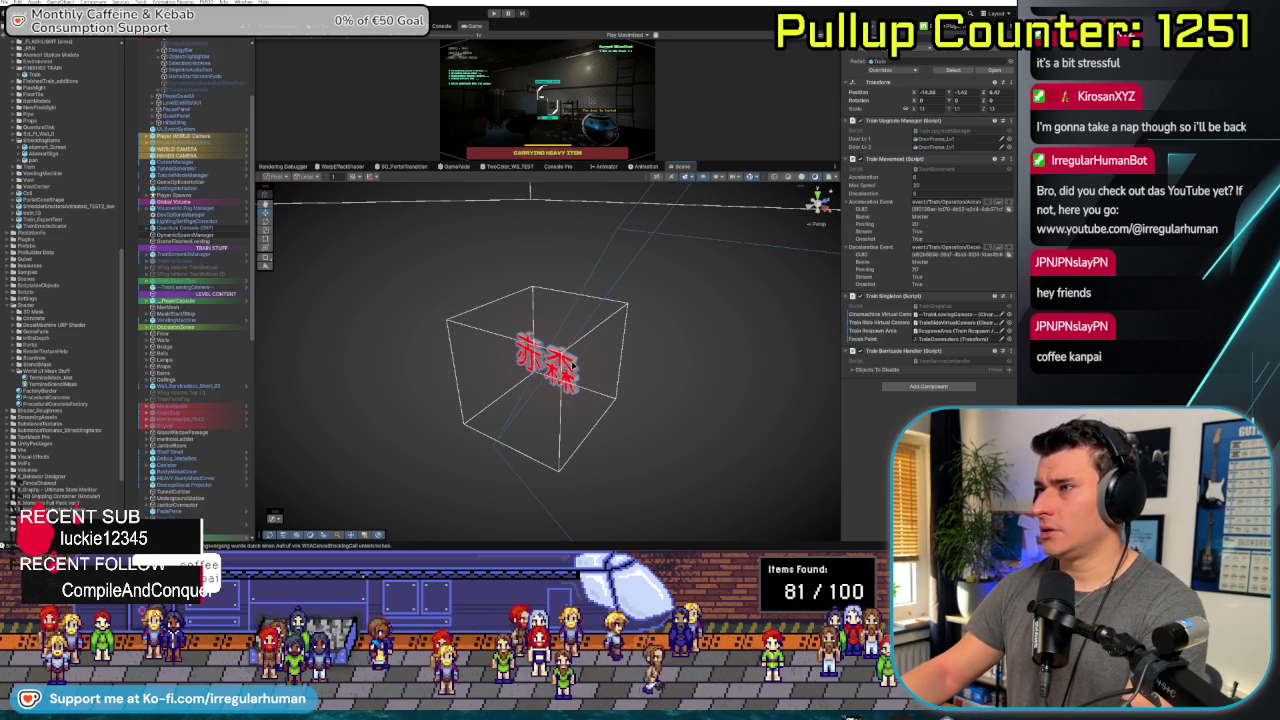
pyautogui.press('f')
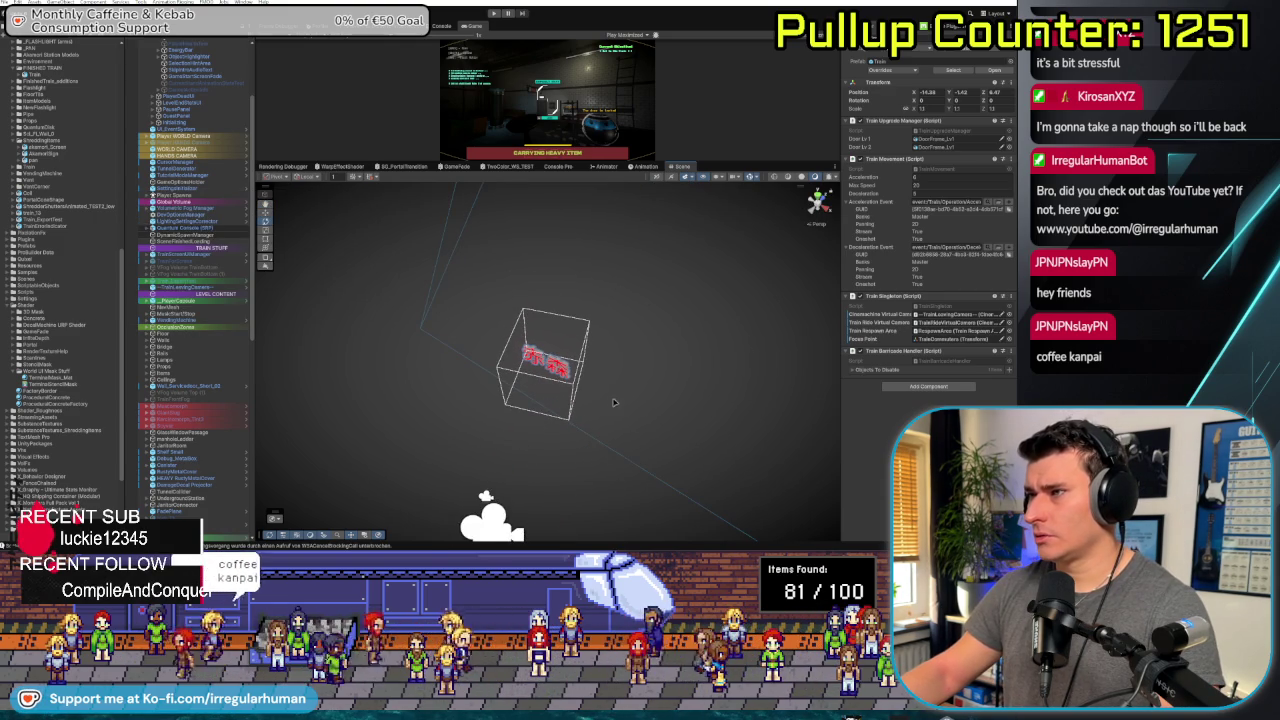
pyautogui.moveTo(565, 413); pyautogui.dragTo(647, 365)
pyautogui.click(541, 365)
pyautogui.click(541, 365)
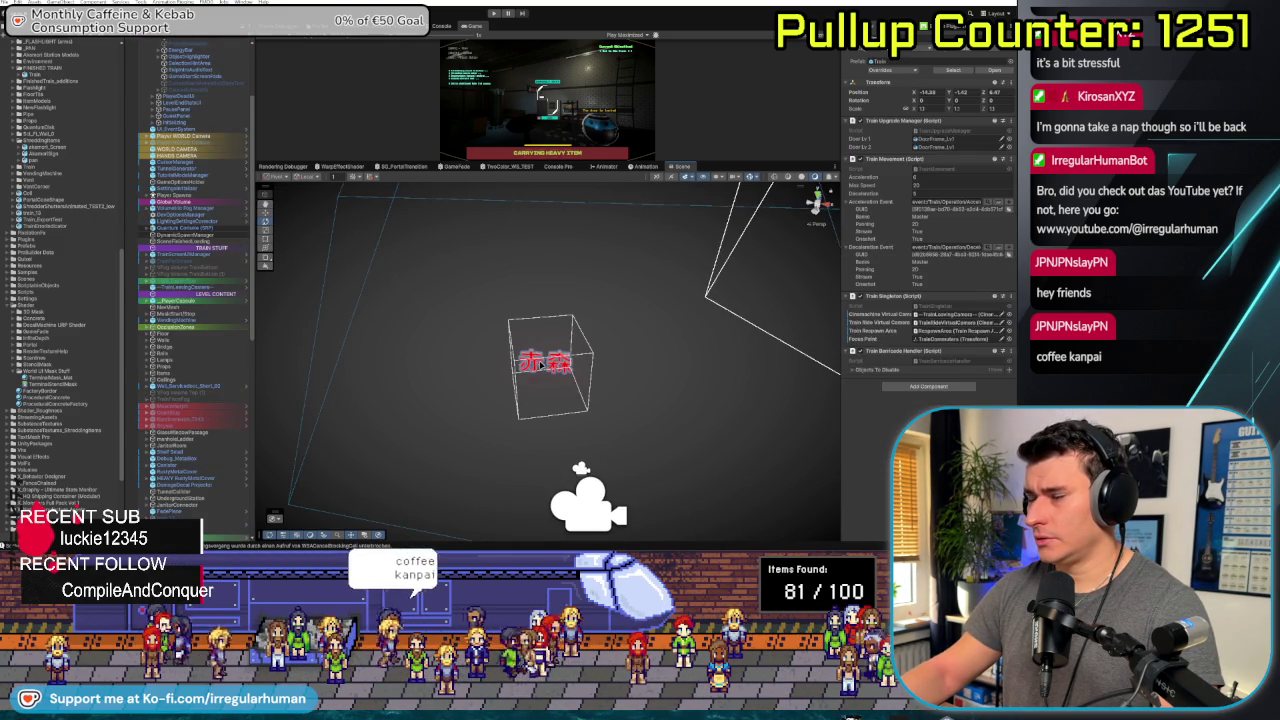
pyautogui.click(541, 365)
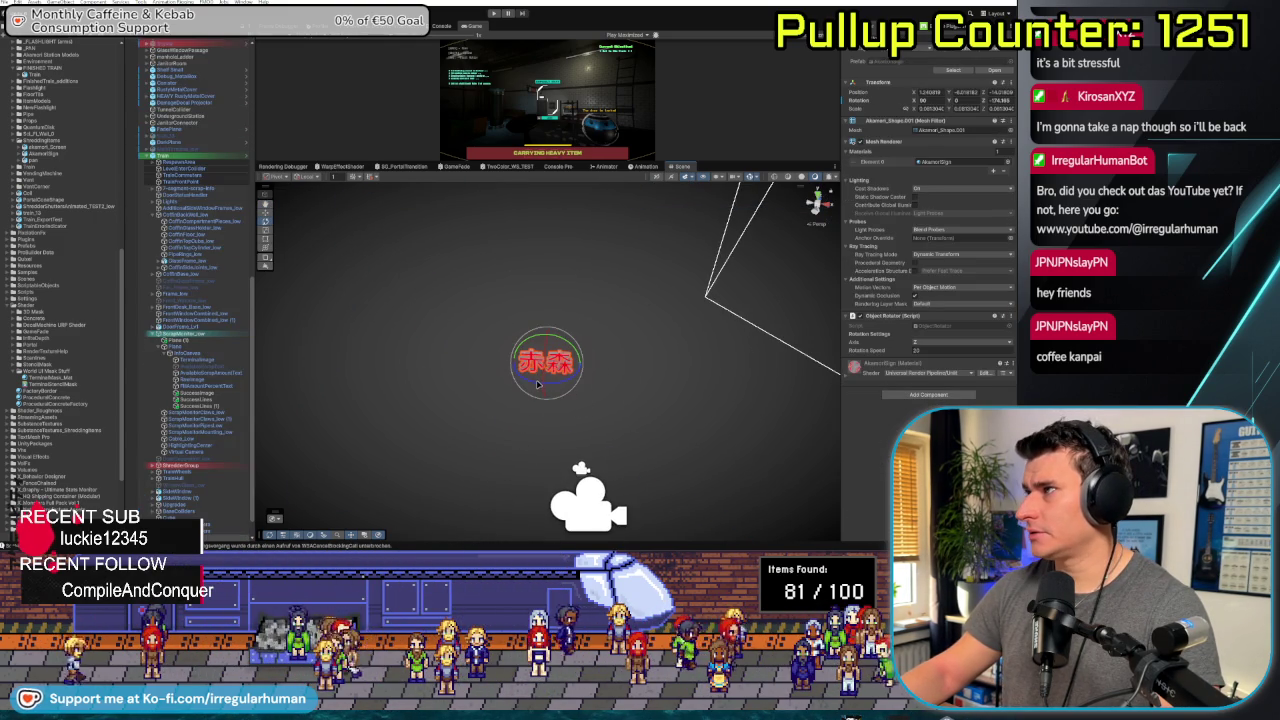
pyautogui.moveTo(537, 384); pyautogui.dragTo(766, 508)
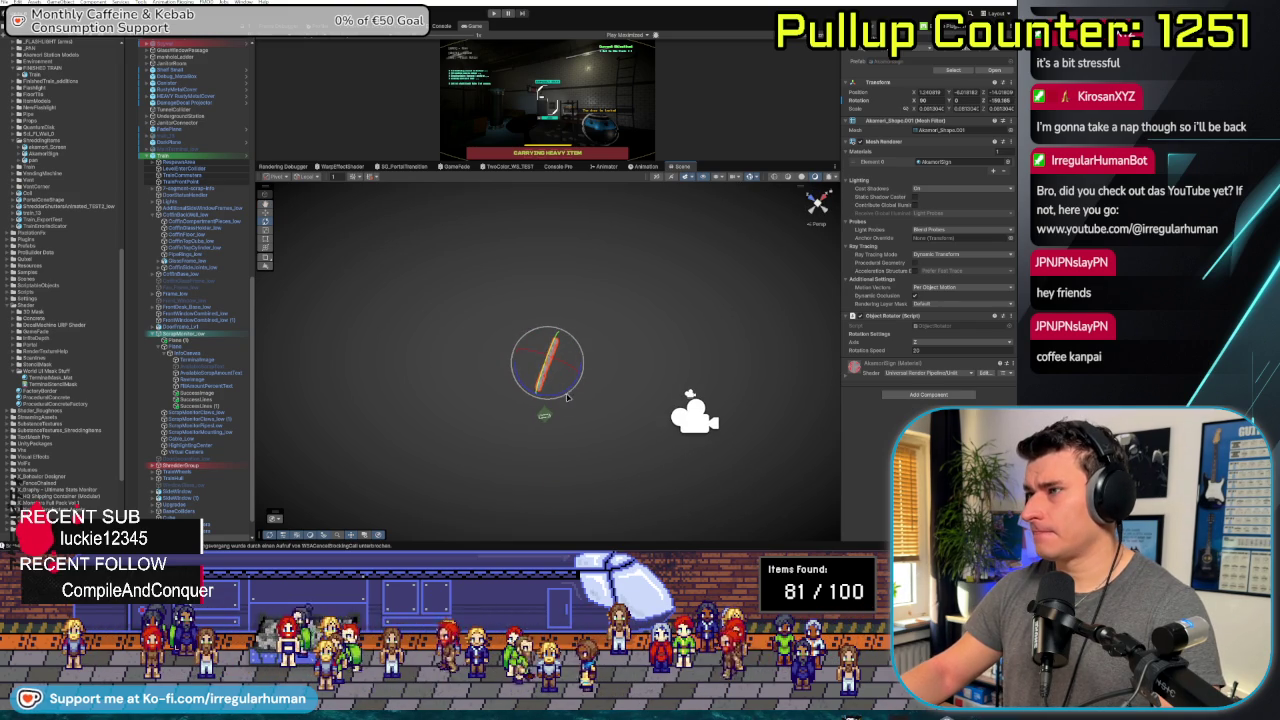
pyautogui.moveTo(562, 398)
pyautogui.mouseDown()
pyautogui.moveTo(786, 371)
pyautogui.moveTo(798, 481)
pyautogui.mouseUp()
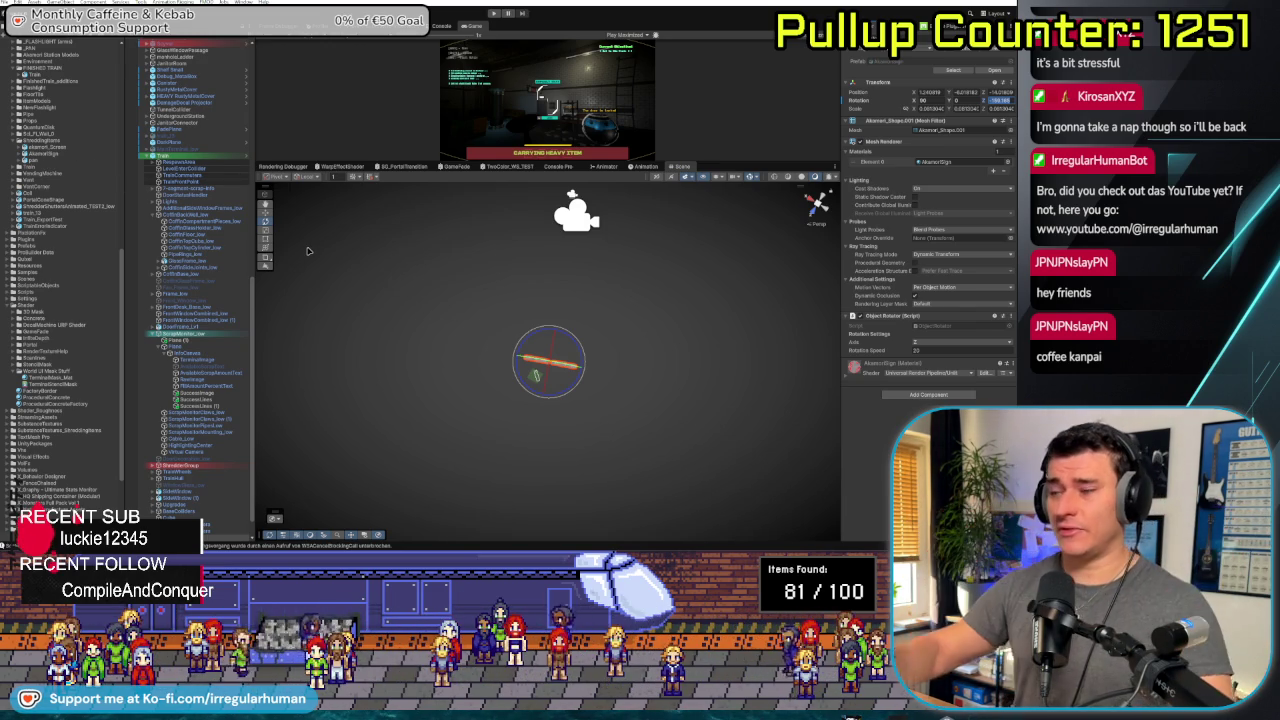
pyautogui.moveTo(316, 163)
pyautogui.mouseDown()
pyautogui.moveTo(425, 300)
pyautogui.moveTo(415, 282)
pyautogui.mouseUp()
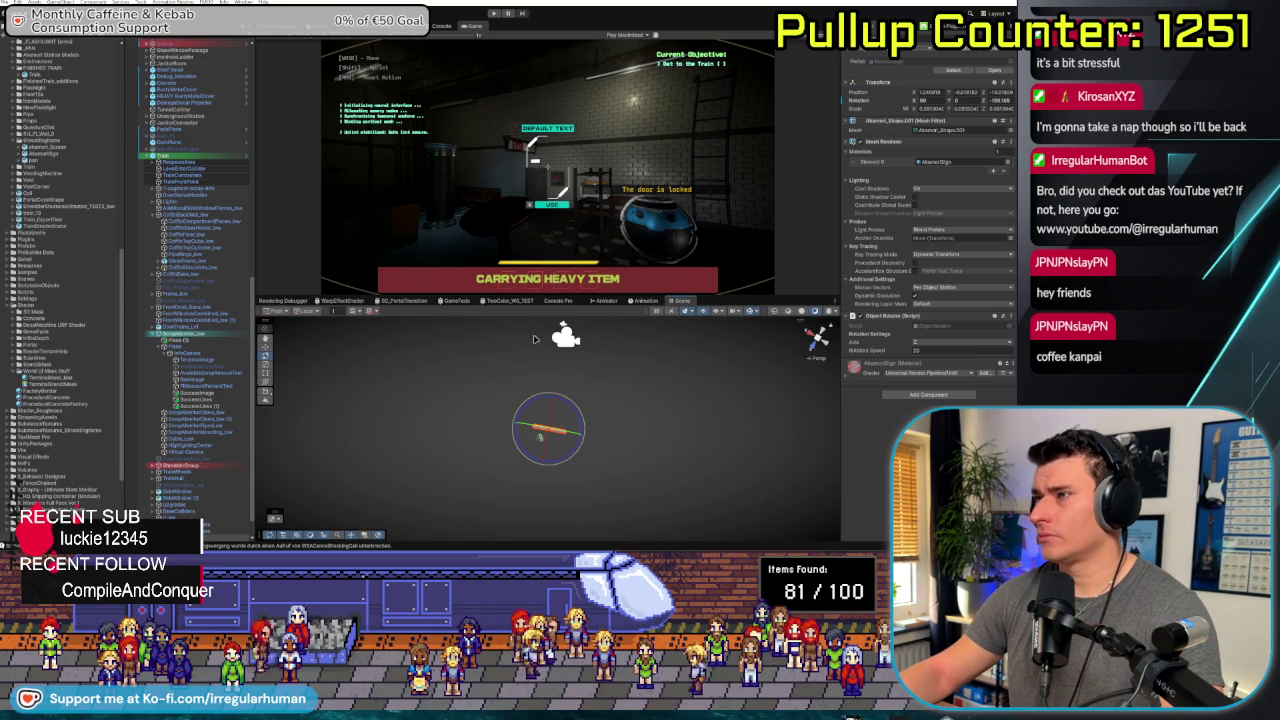
# Try Perspective projection and Overlay type on the terminal render camera, returning it to Orthographic Base
pyautogui.click(548, 425)
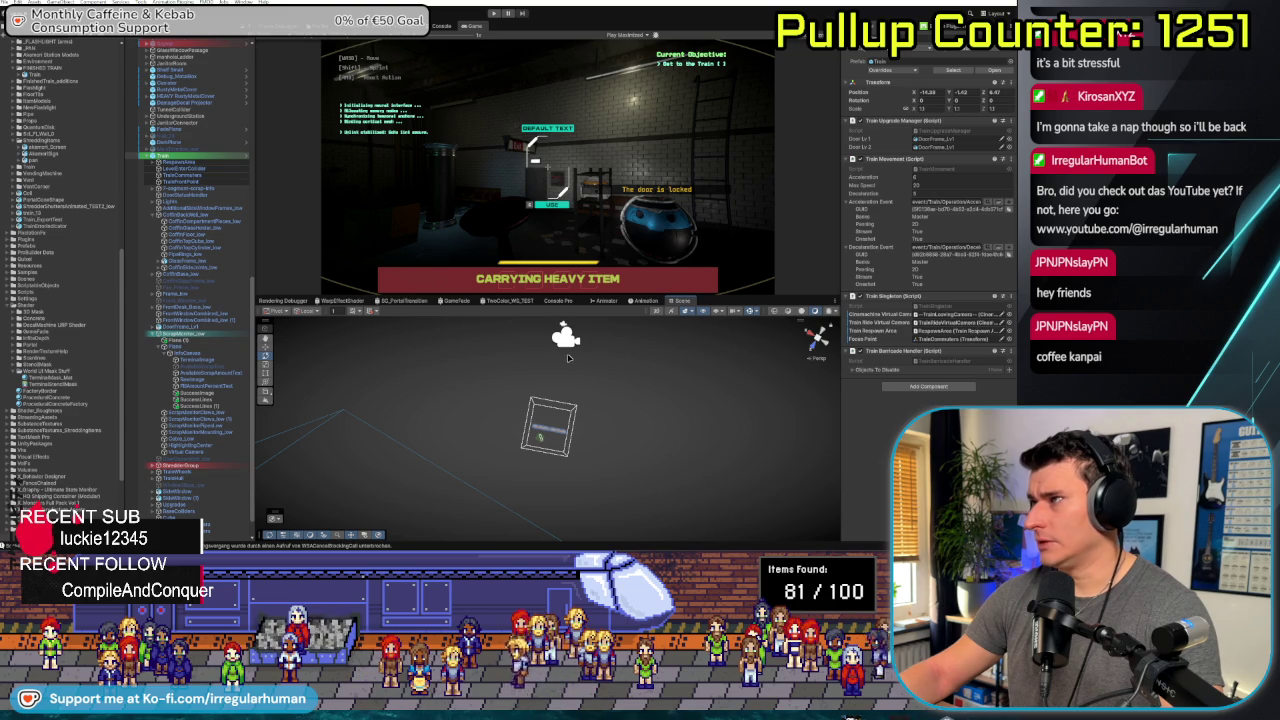
pyautogui.click(565, 339)
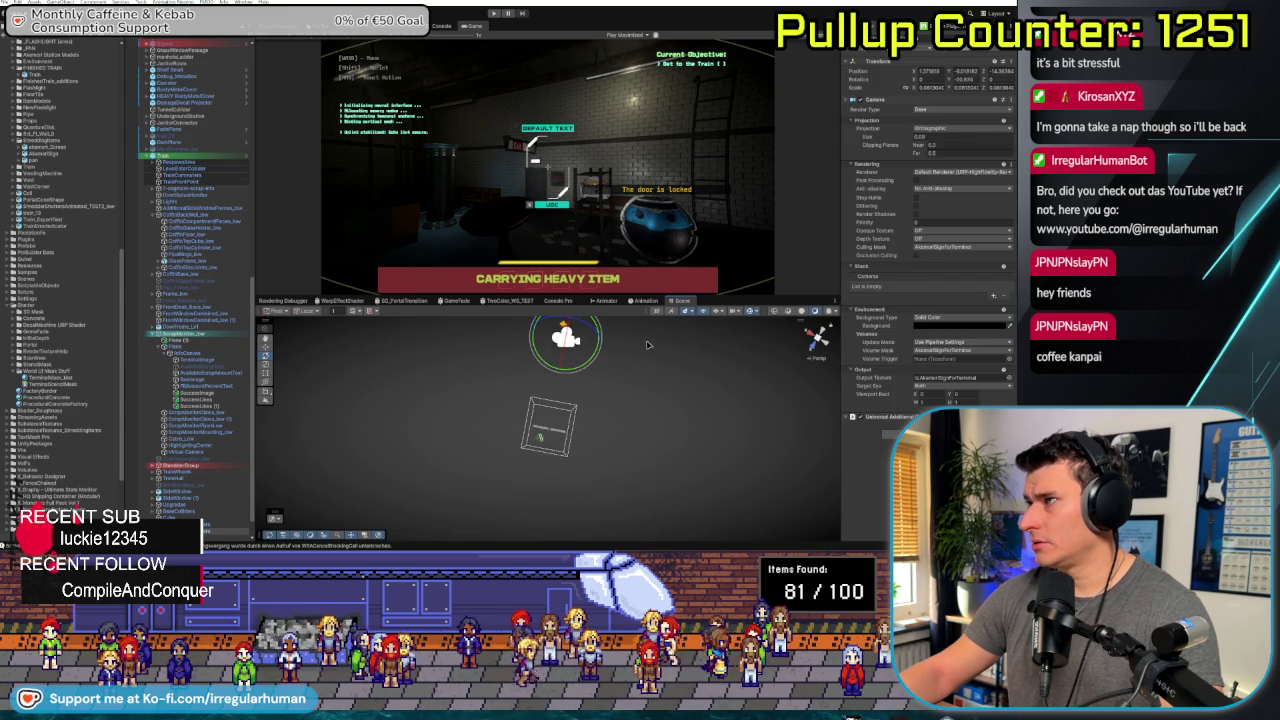
pyautogui.click(940, 131)
pyautogui.click(945, 120)
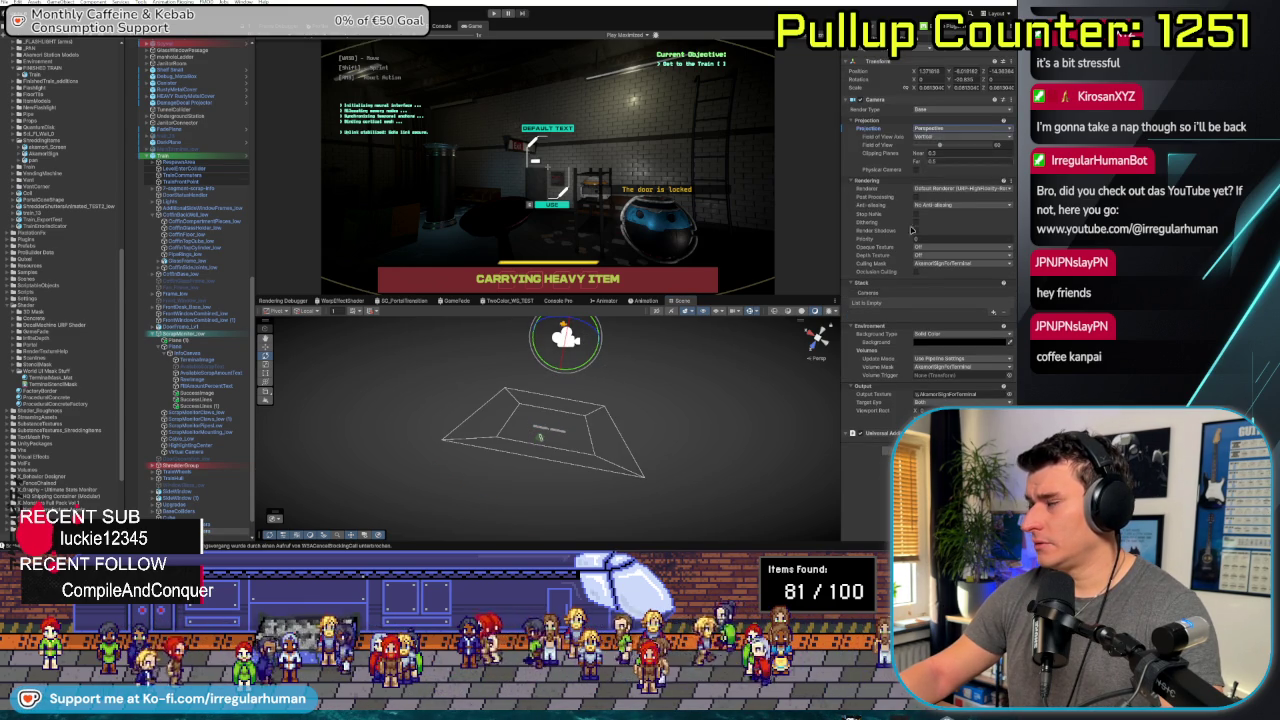
pyautogui.moveTo(938, 146)
pyautogui.mouseDown()
pyautogui.moveTo(975, 150)
pyautogui.moveTo(934, 155)
pyautogui.mouseUp()
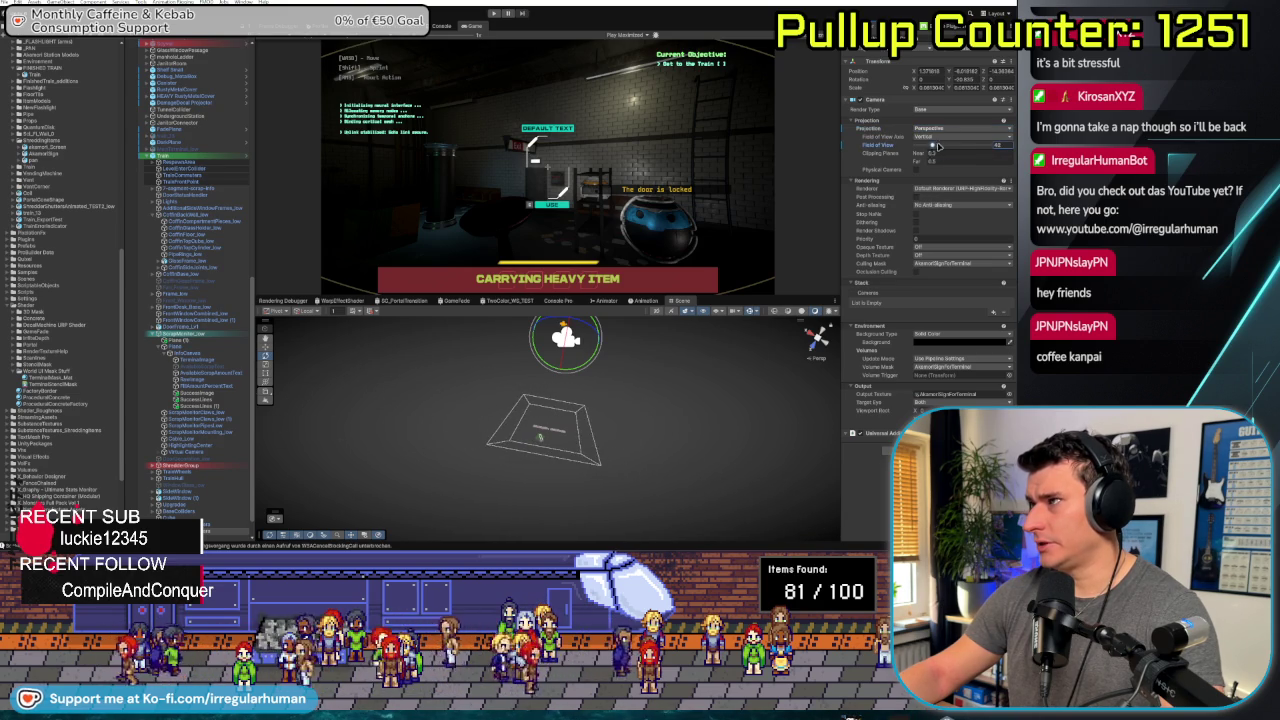
pyautogui.click(950, 128)
pyautogui.click(945, 146)
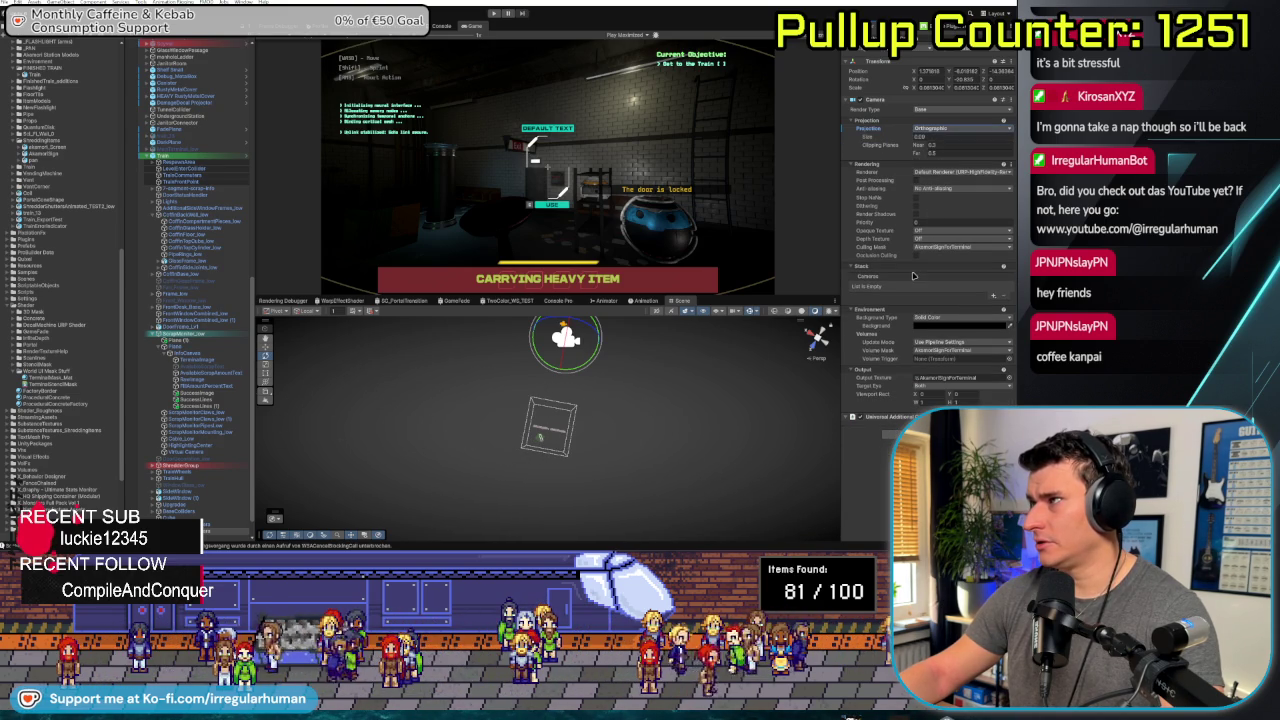
pyautogui.click(941, 111)
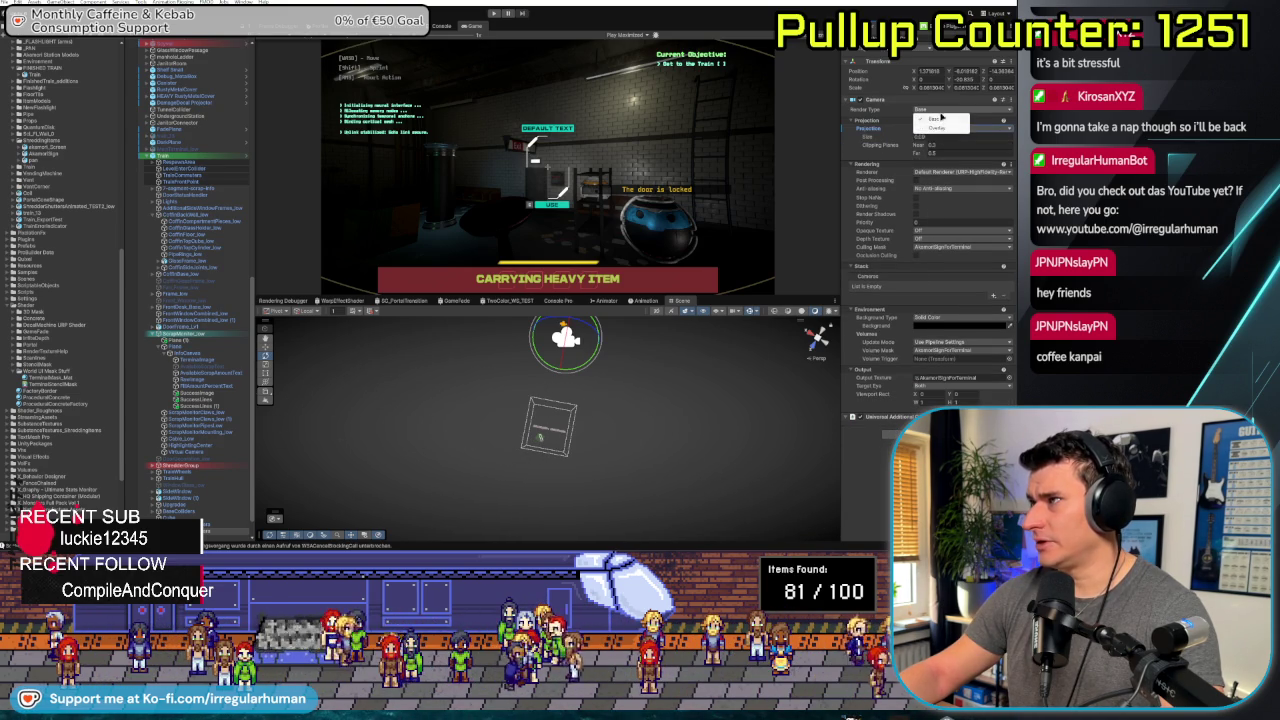
pyautogui.click(938, 131)
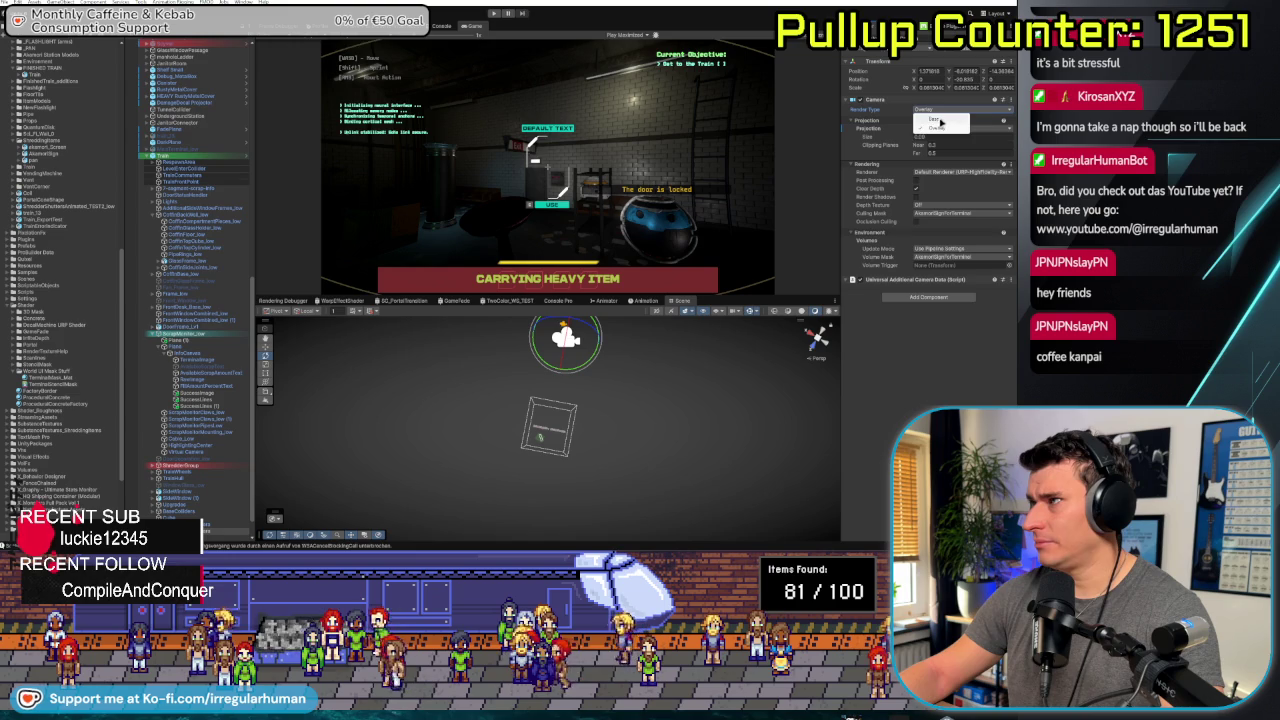
pyautogui.click(940, 121)
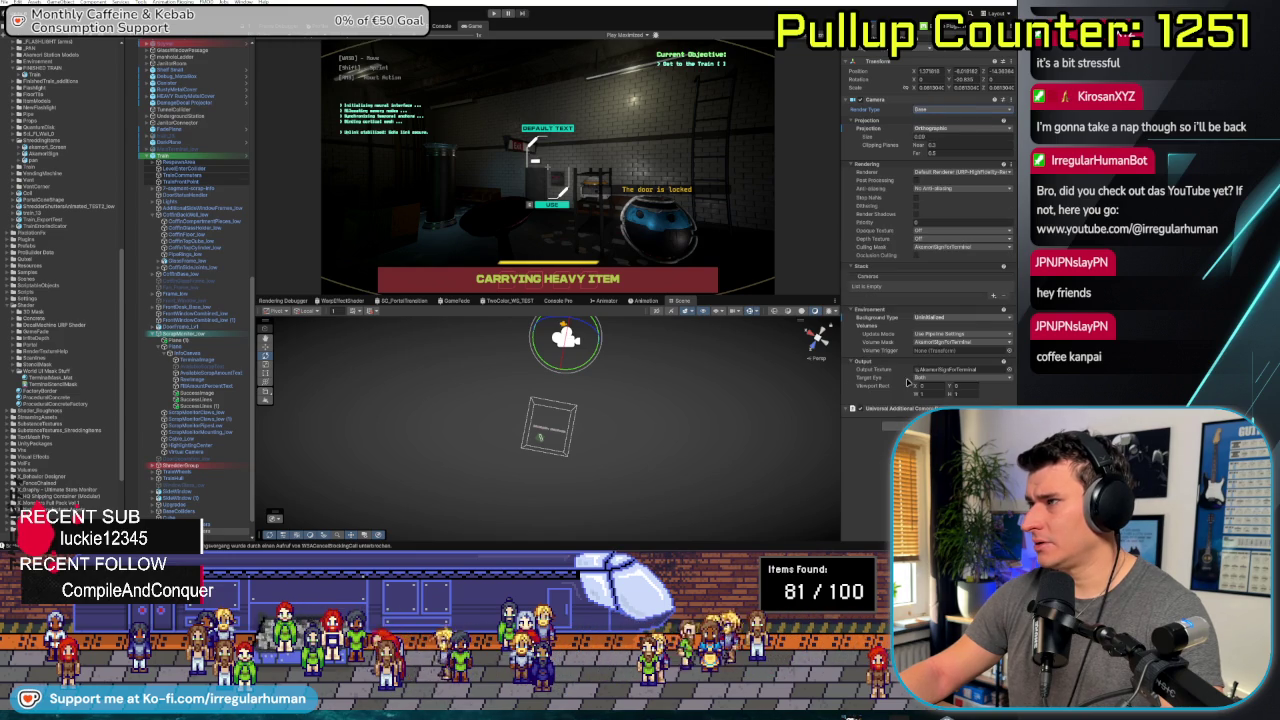
# Try shifting and widening the camera's Viewport Rect, then restore it to 0,0,1,1
pyautogui.moveTo(914, 393)
pyautogui.mouseDown()
pyautogui.moveTo(936, 388)
pyautogui.moveTo(608, 399)
pyautogui.moveTo(672, 359)
pyautogui.mouseUp()
pyautogui.moveTo(912, 381)
pyautogui.mouseDown()
pyautogui.moveTo(926, 394)
pyautogui.moveTo(989, 390)
pyautogui.moveTo(965, 391)
pyautogui.mouseUp()
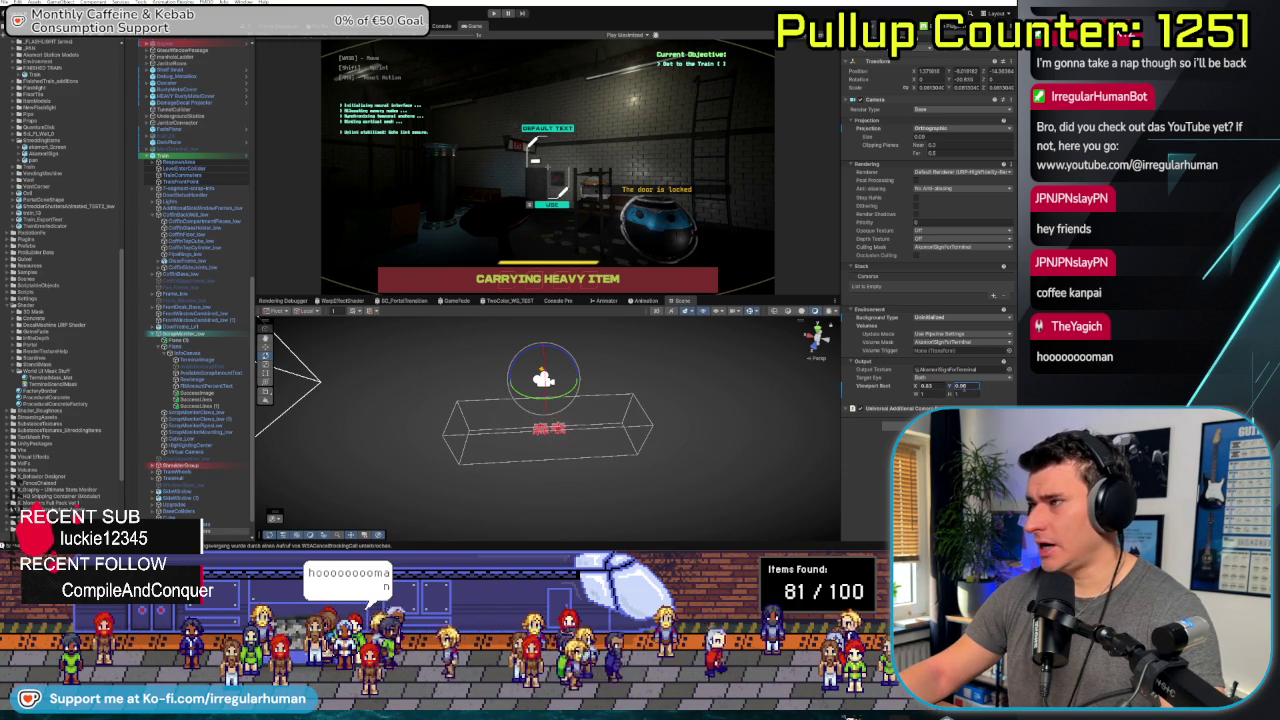
pyautogui.hotkey('ctrl', 'z')
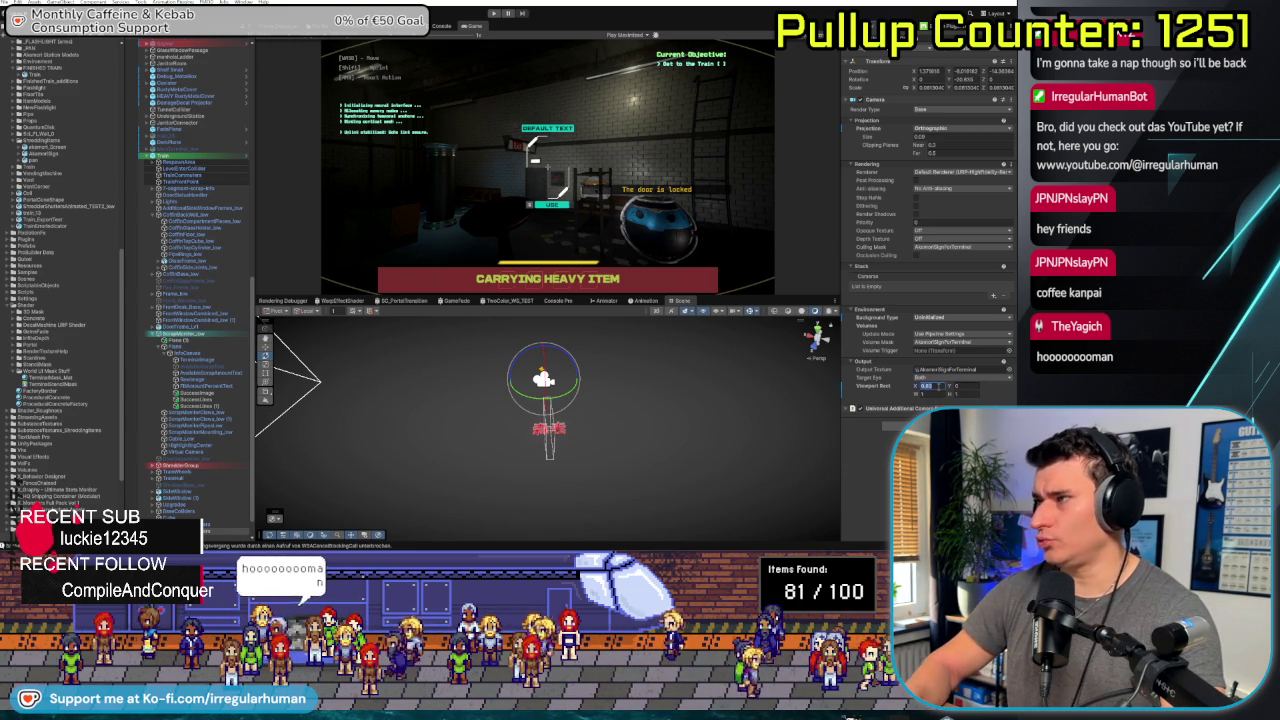
pyautogui.hotkey('ctrl', 'z')
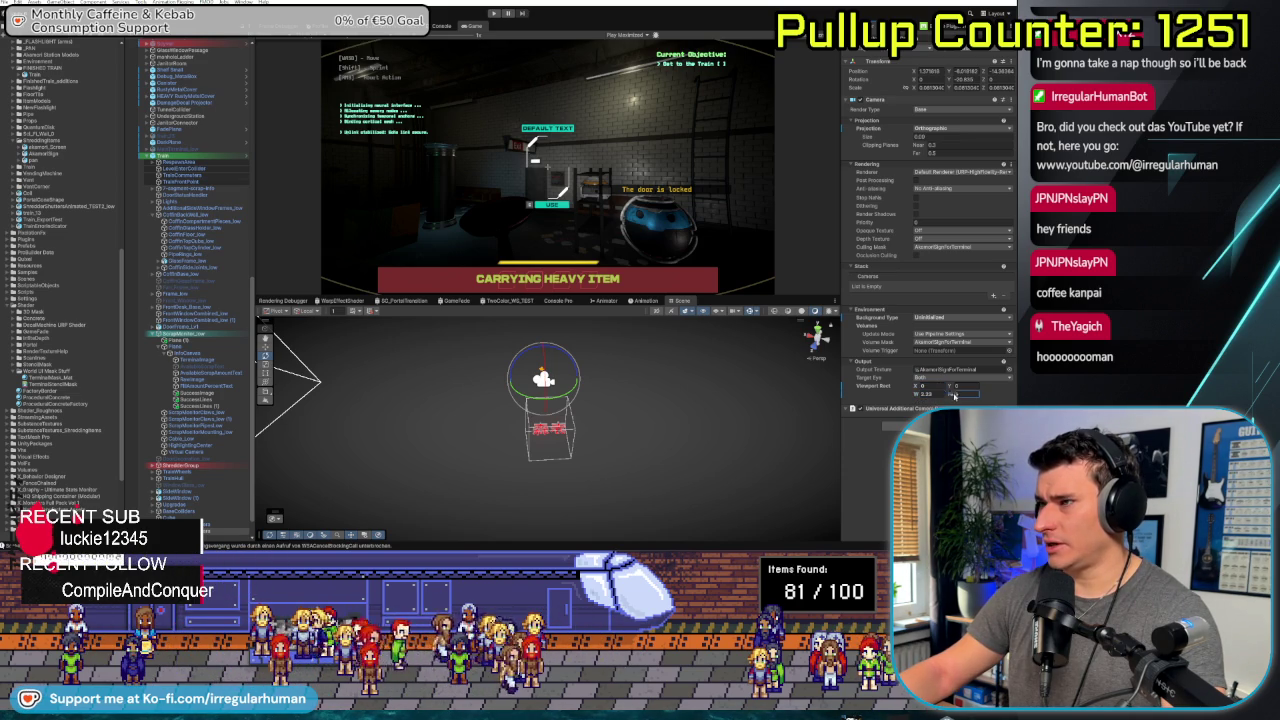
pyautogui.moveTo(963, 395)
pyautogui.mouseDown()
pyautogui.moveTo(950, 400)
pyautogui.moveTo(978, 400)
pyautogui.mouseUp()
pyautogui.hotkey('ctrl', 'z')
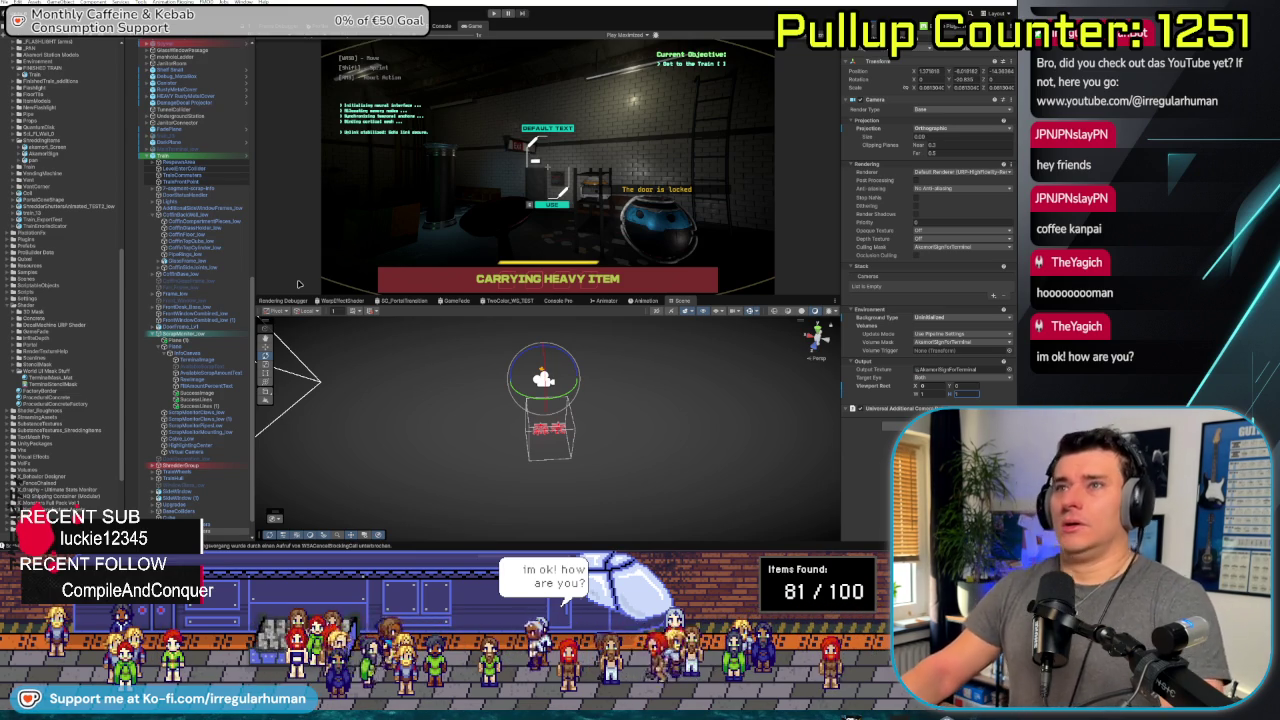
# Frame the InfoCanvas and set its Render Mode to Screen Space - Camera
pyautogui.click(186, 353)
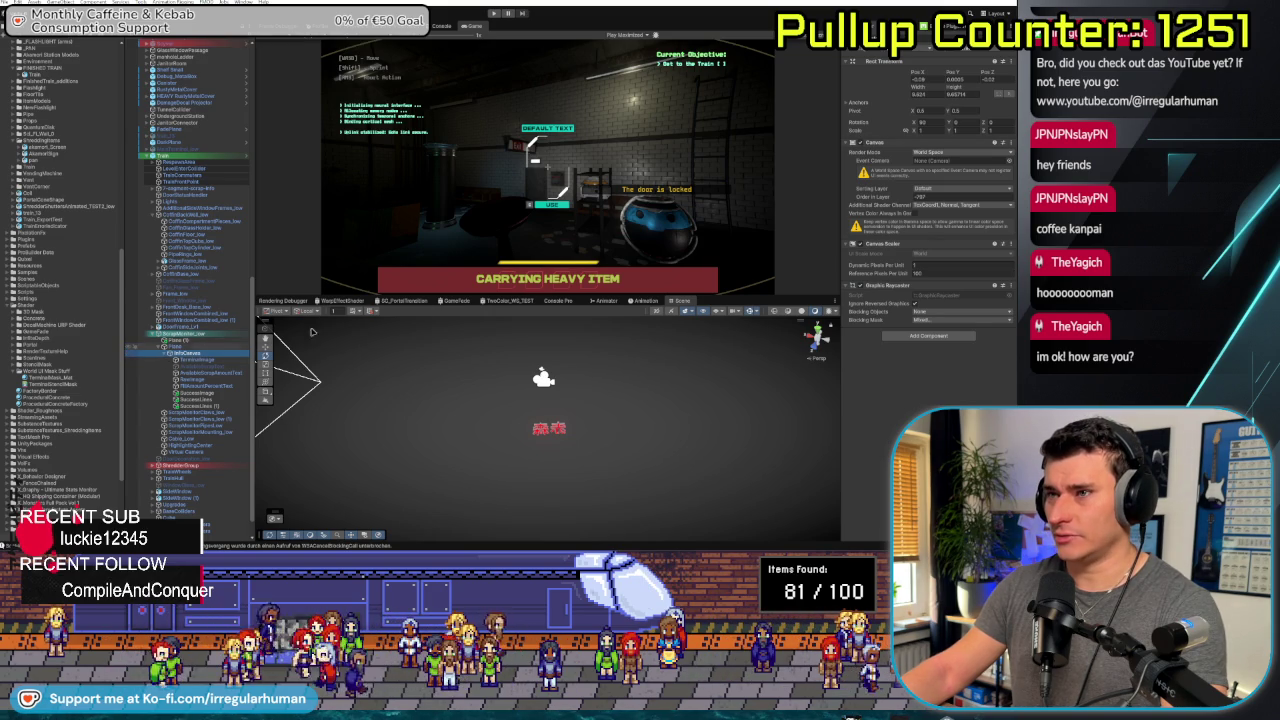
pyautogui.press('f')
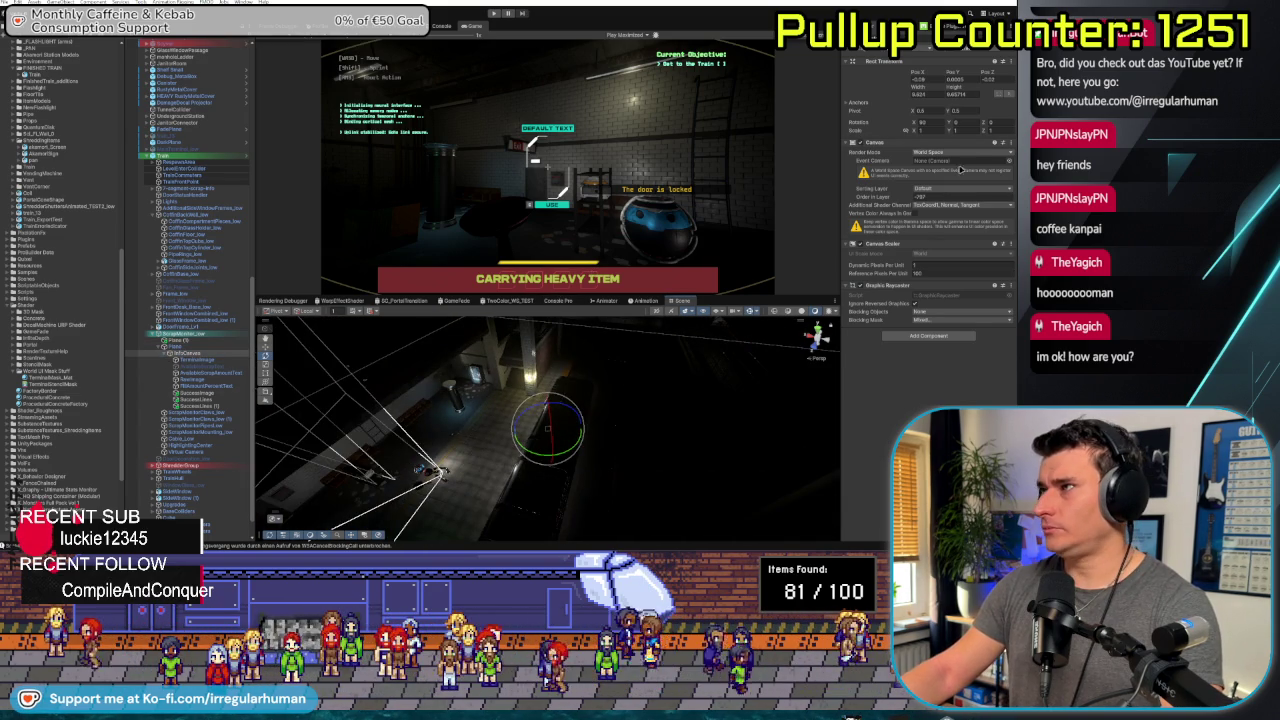
pyautogui.click(968, 152)
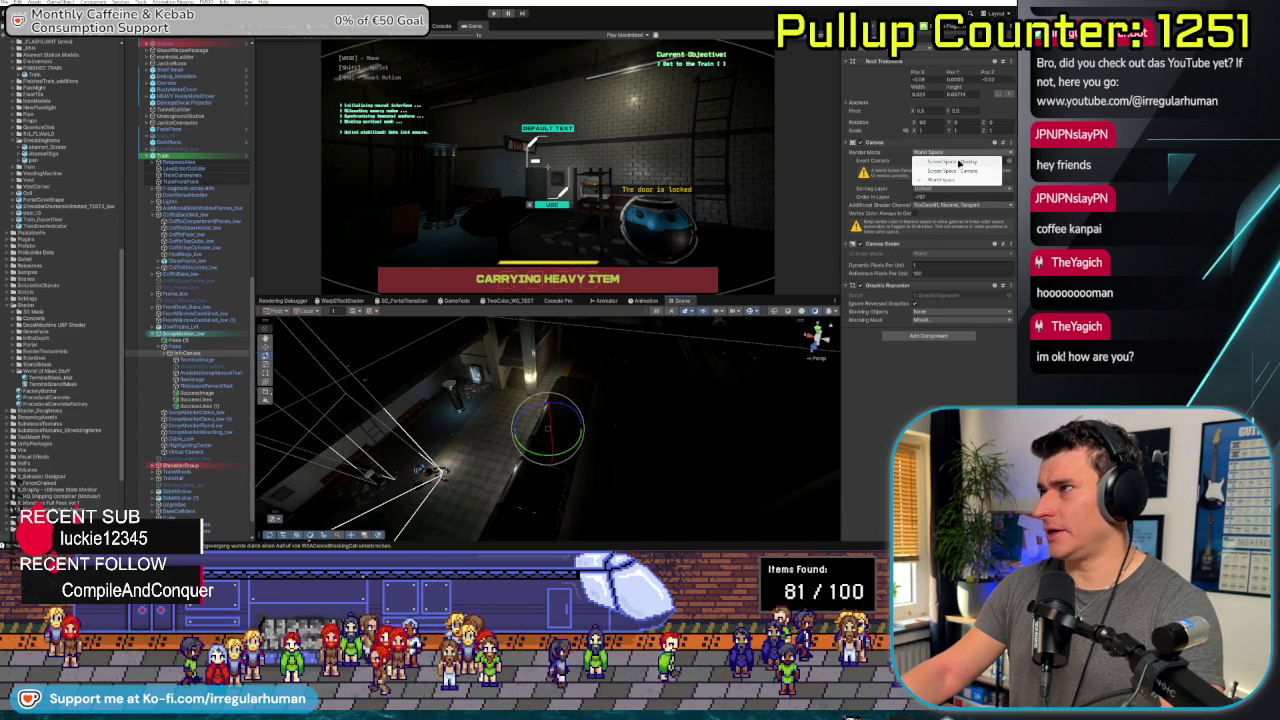
pyautogui.click(957, 173)
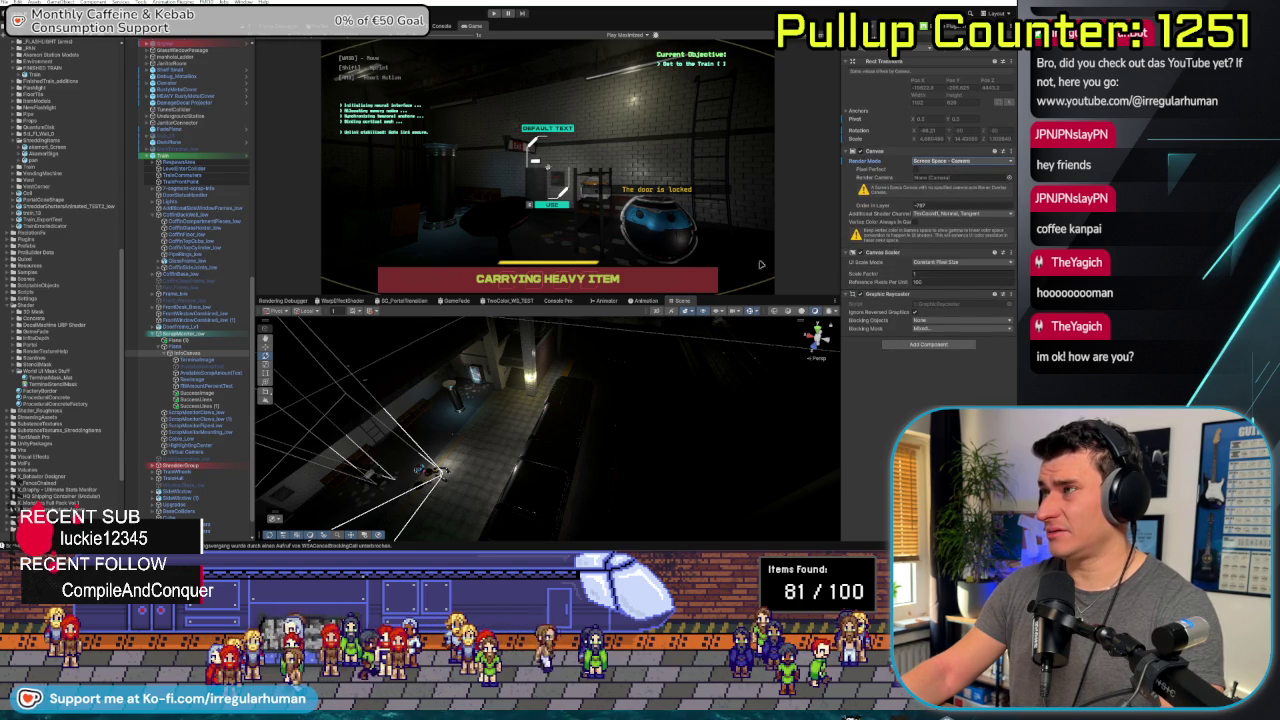
# Frame the canvas's child elements, try Screen Space - Overlay, then undo back to Screen Space - Camera
pyautogui.click(197, 408)
pyautogui.press('f')
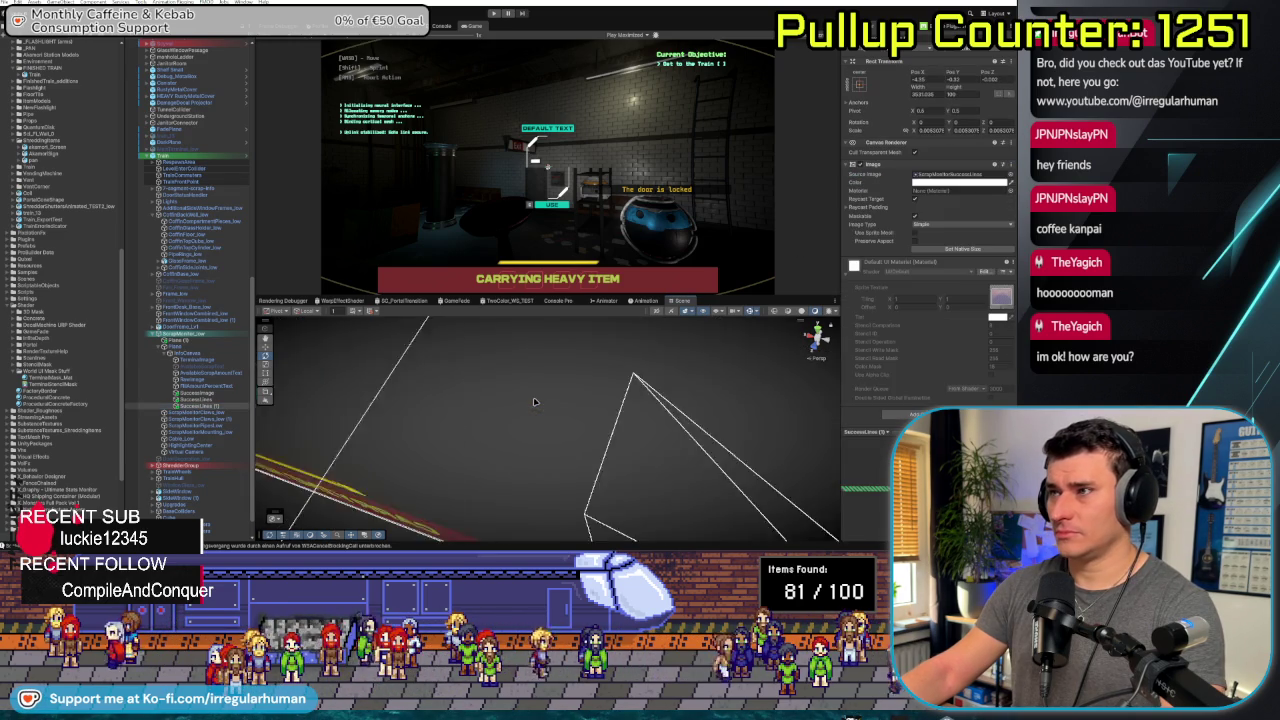
pyautogui.click(217, 357)
pyautogui.press('f')
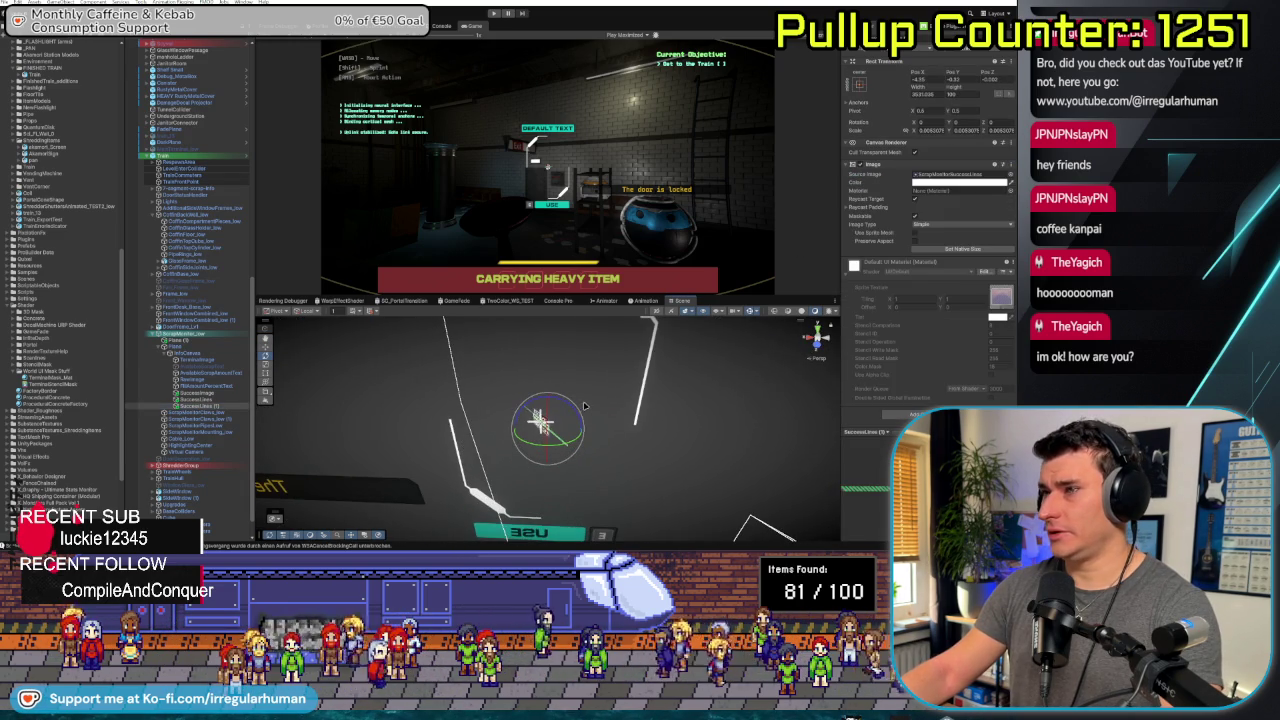
pyautogui.click(217, 355)
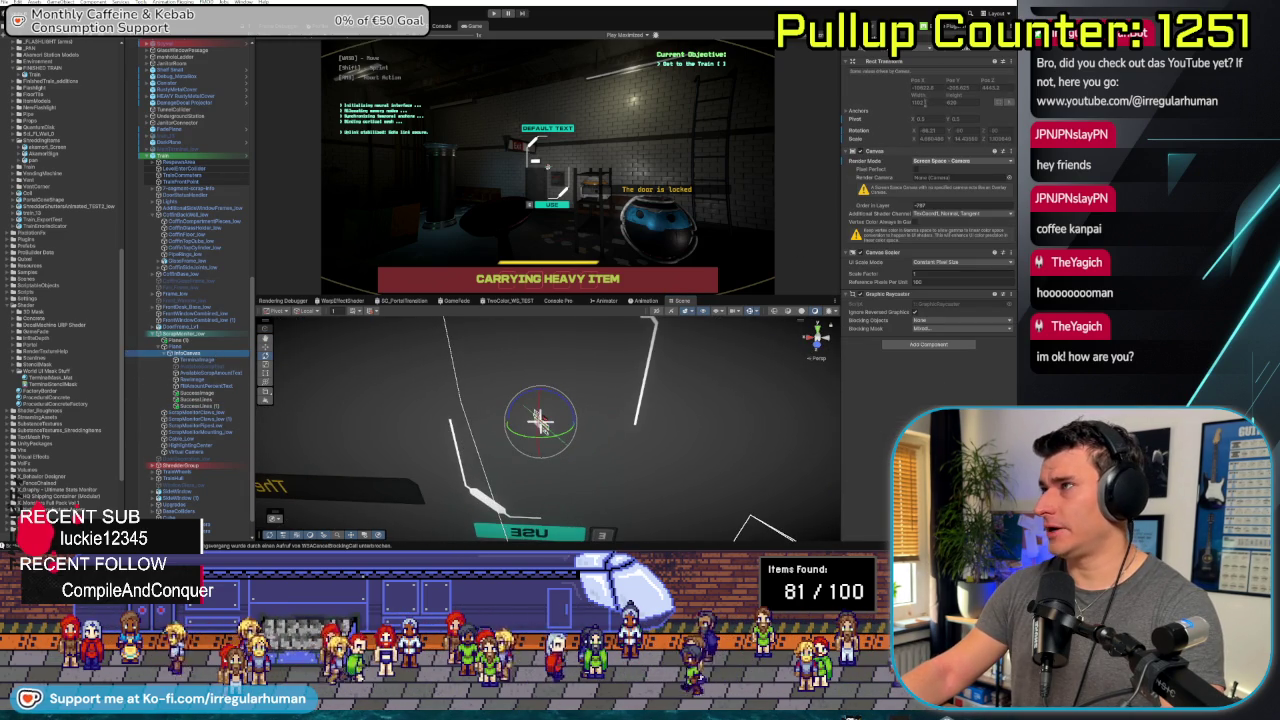
pyautogui.click(954, 160)
pyautogui.click(950, 151)
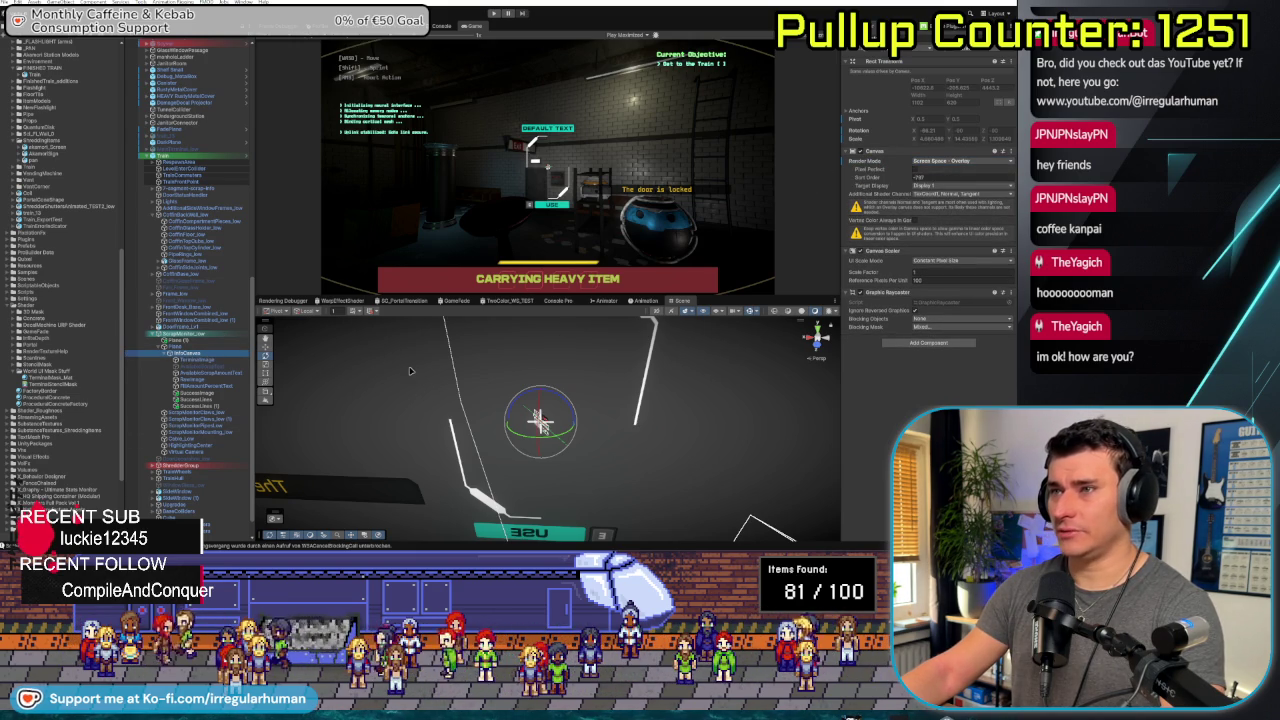
pyautogui.hotkey('ctrl', 'z')
pyautogui.hotkey('ctrl', 'z')
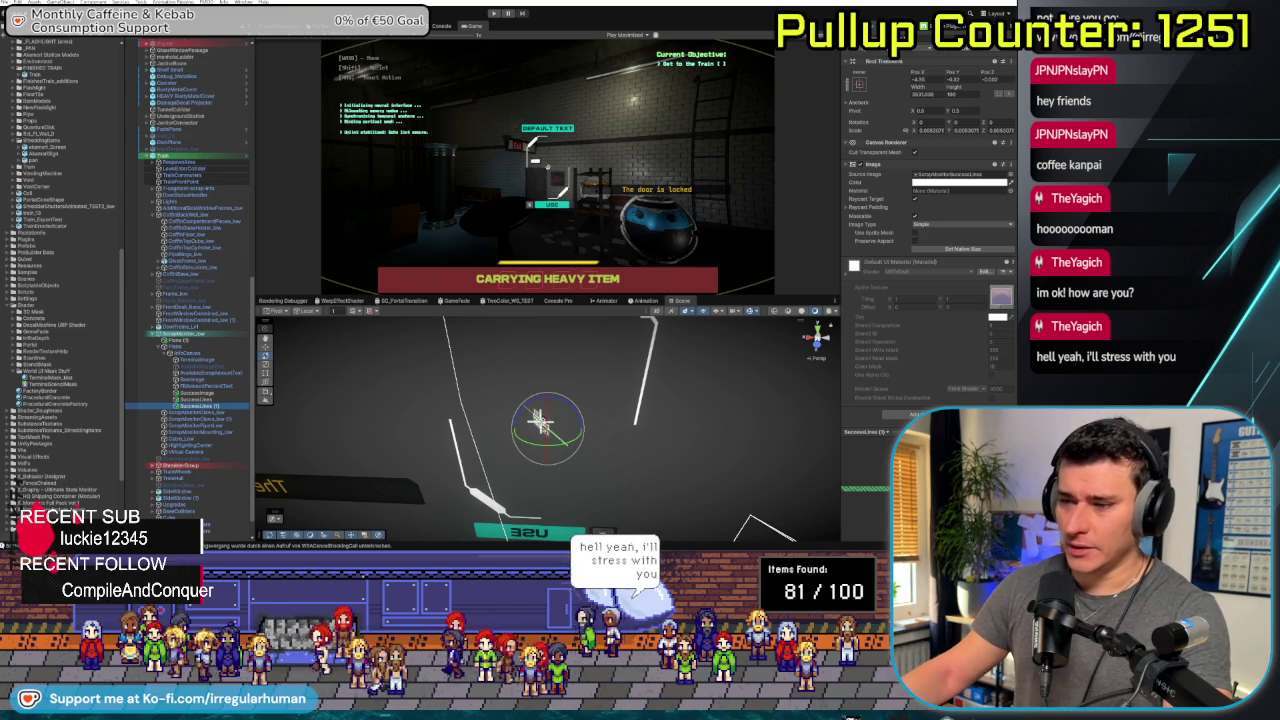
pyautogui.hotkey('alt', 'Tab')
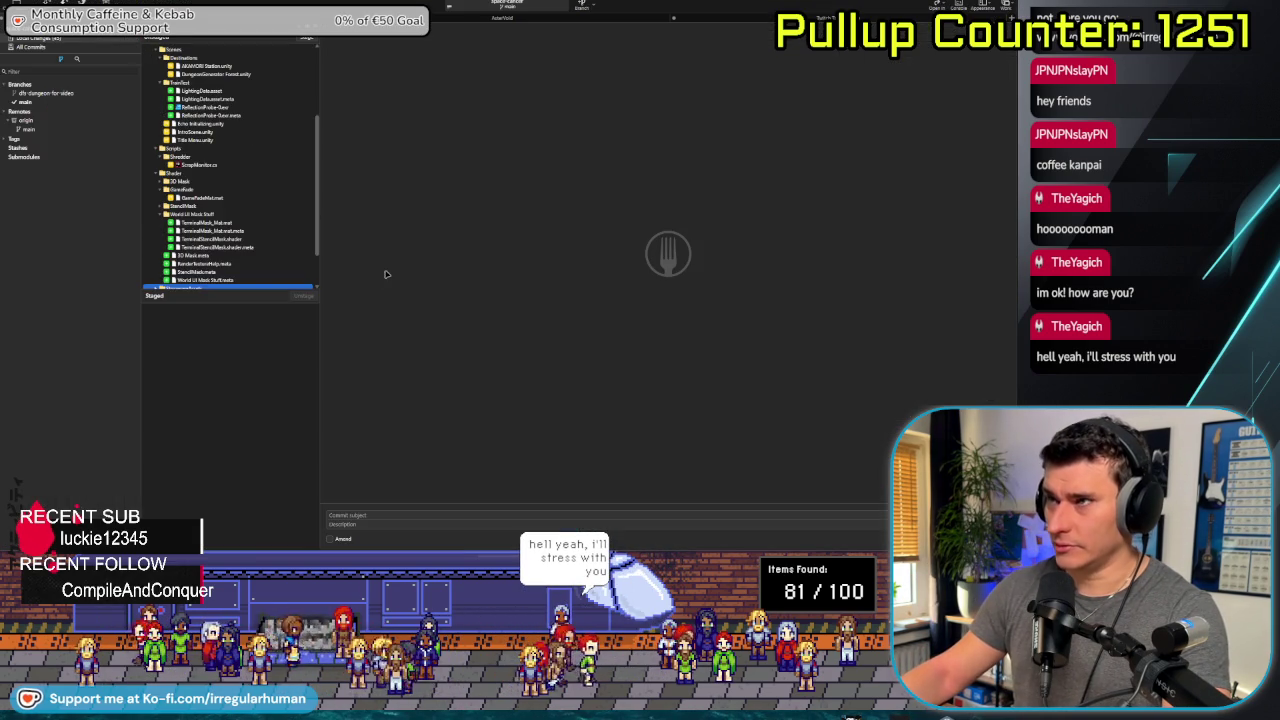
# Enlarge the Unstaged list and compare the diffs of ScrapMonitor.cs and Title Menu.unity
pyautogui.moveTo(312, 288); pyautogui.dragTo(237, 458)
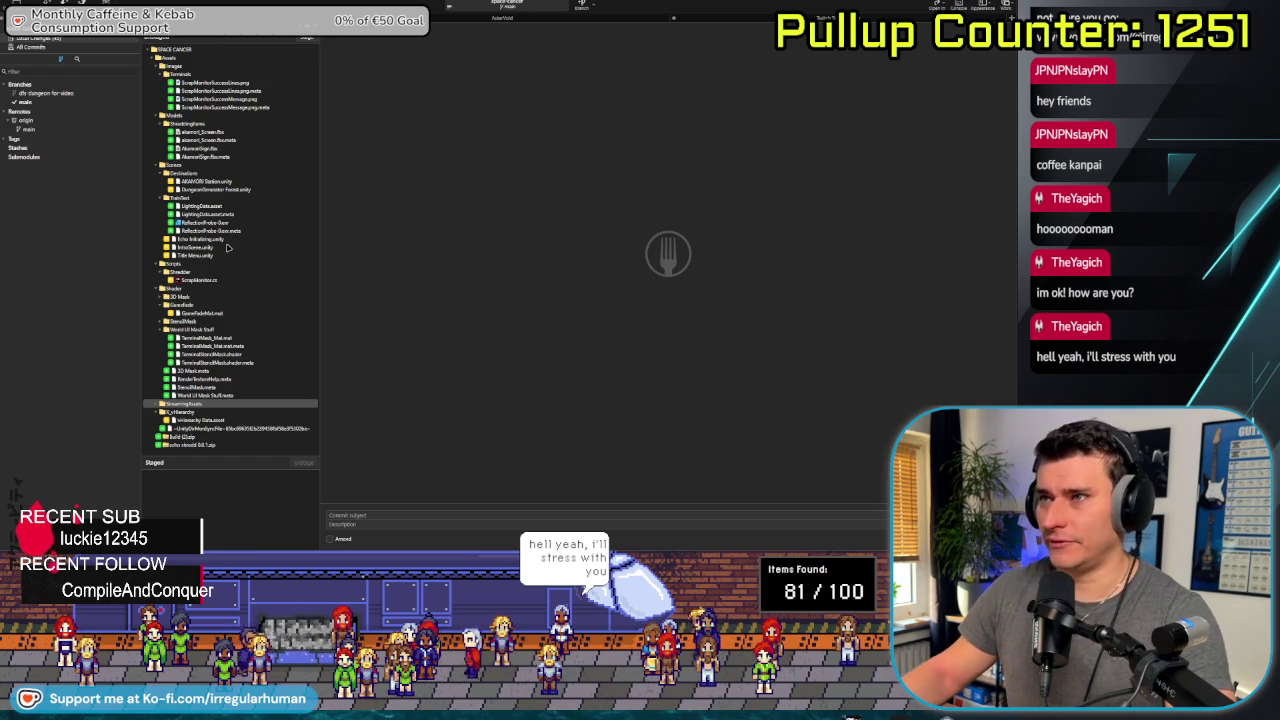
pyautogui.click(210, 281)
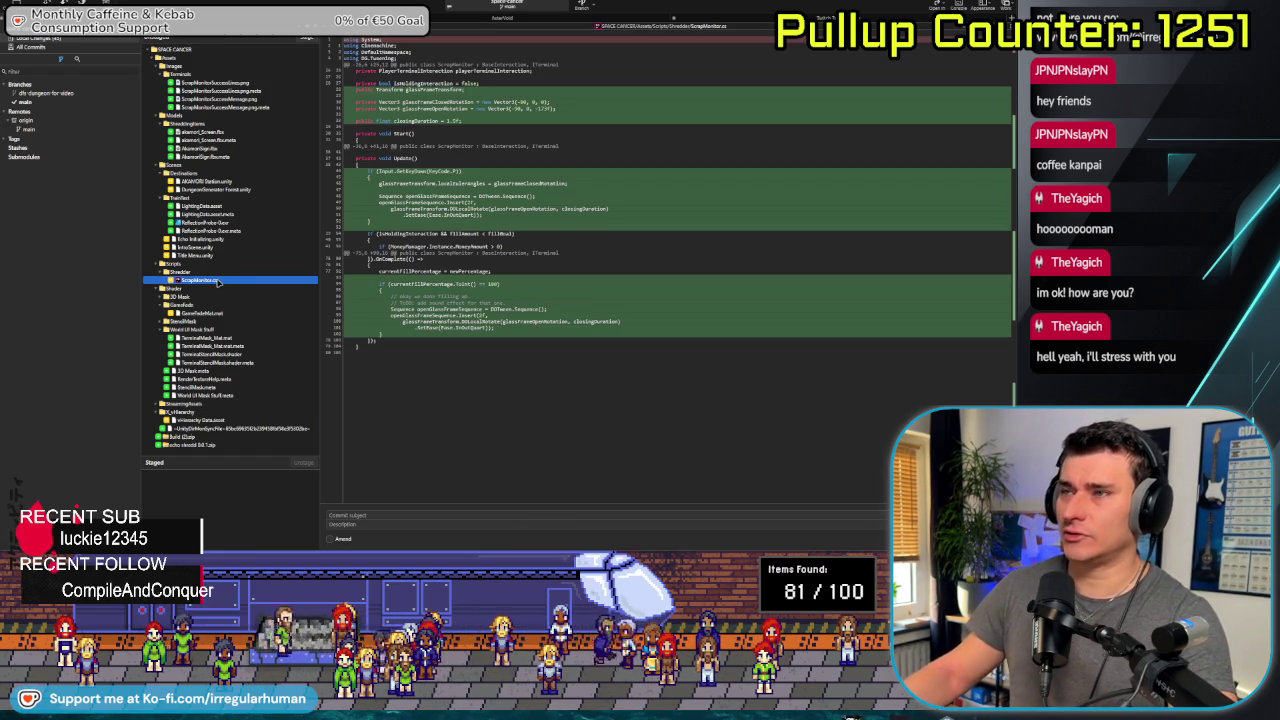
pyautogui.click(237, 256)
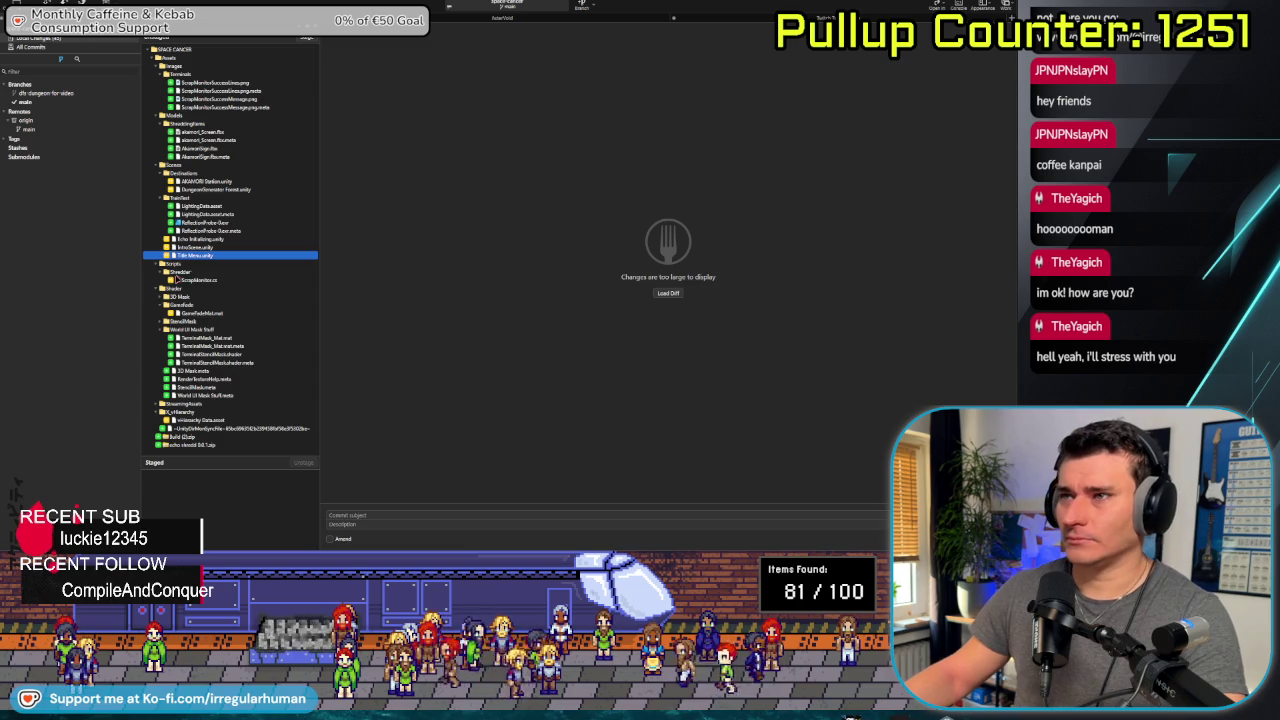
pyautogui.click(195, 280)
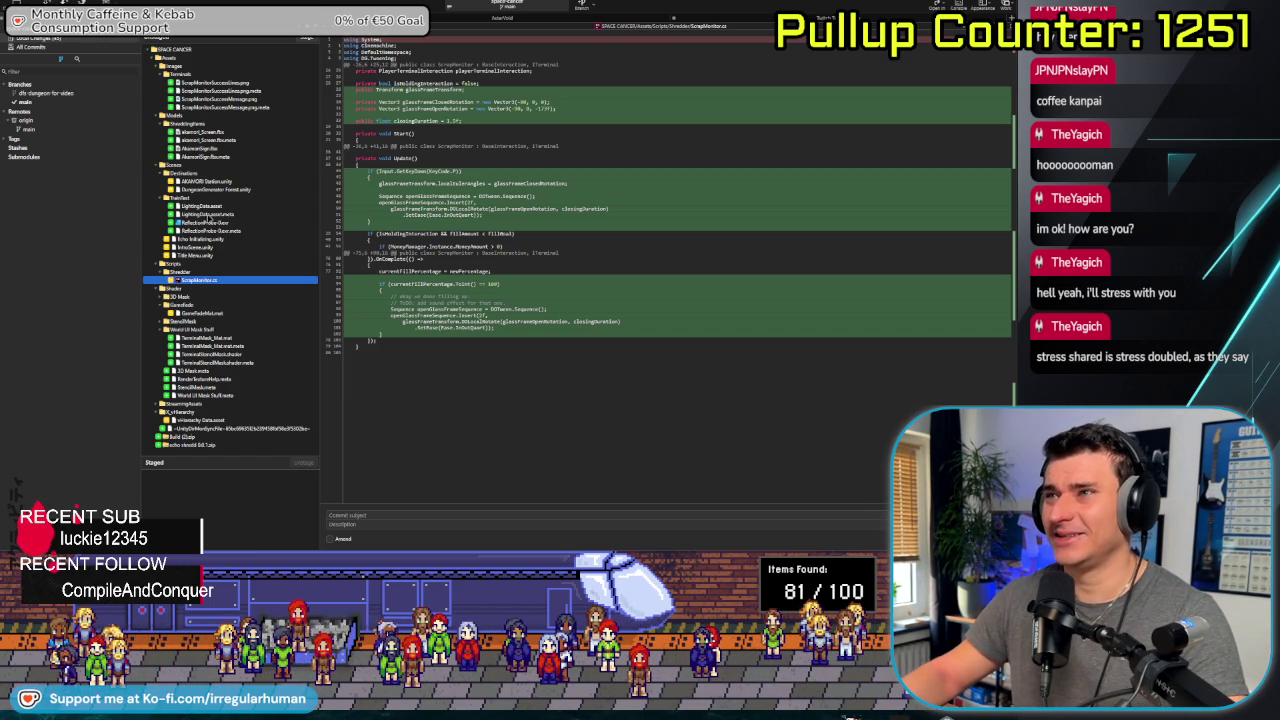
# Stage the Terminals image folder, Intro Scene.unity and ScrapMonitor.cs
pyautogui.click(187, 90)
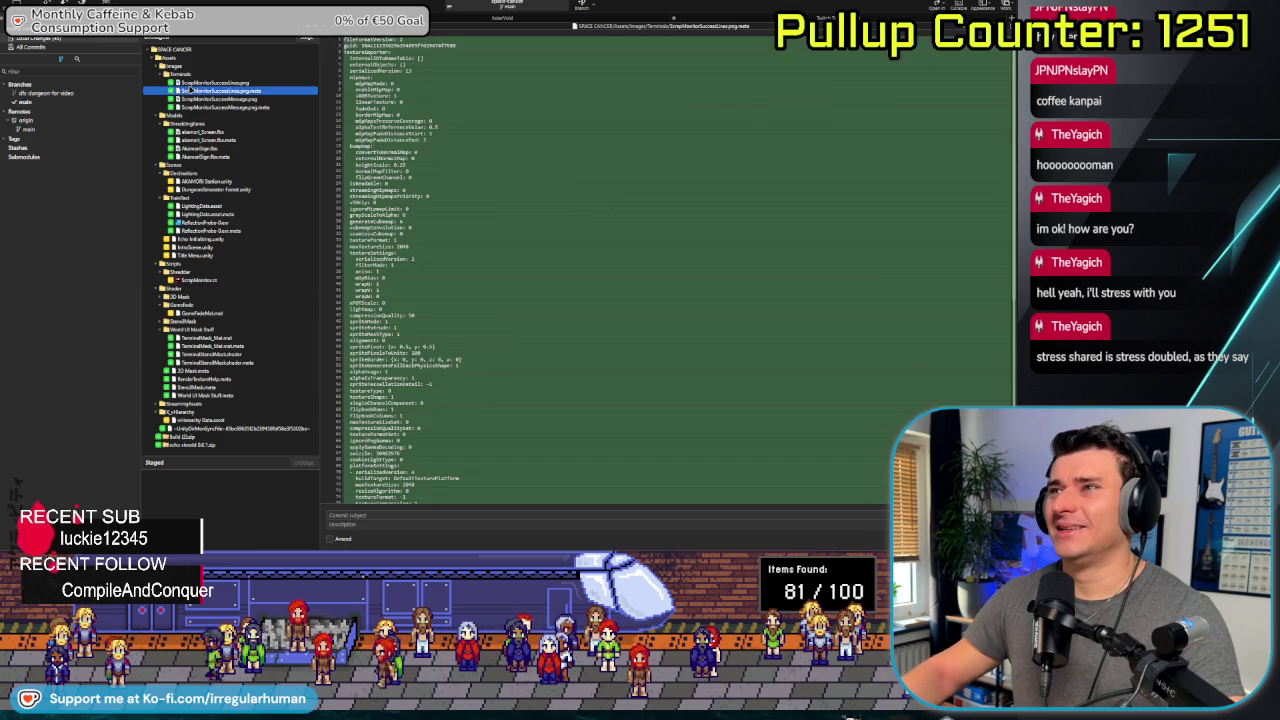
pyautogui.press('Up')
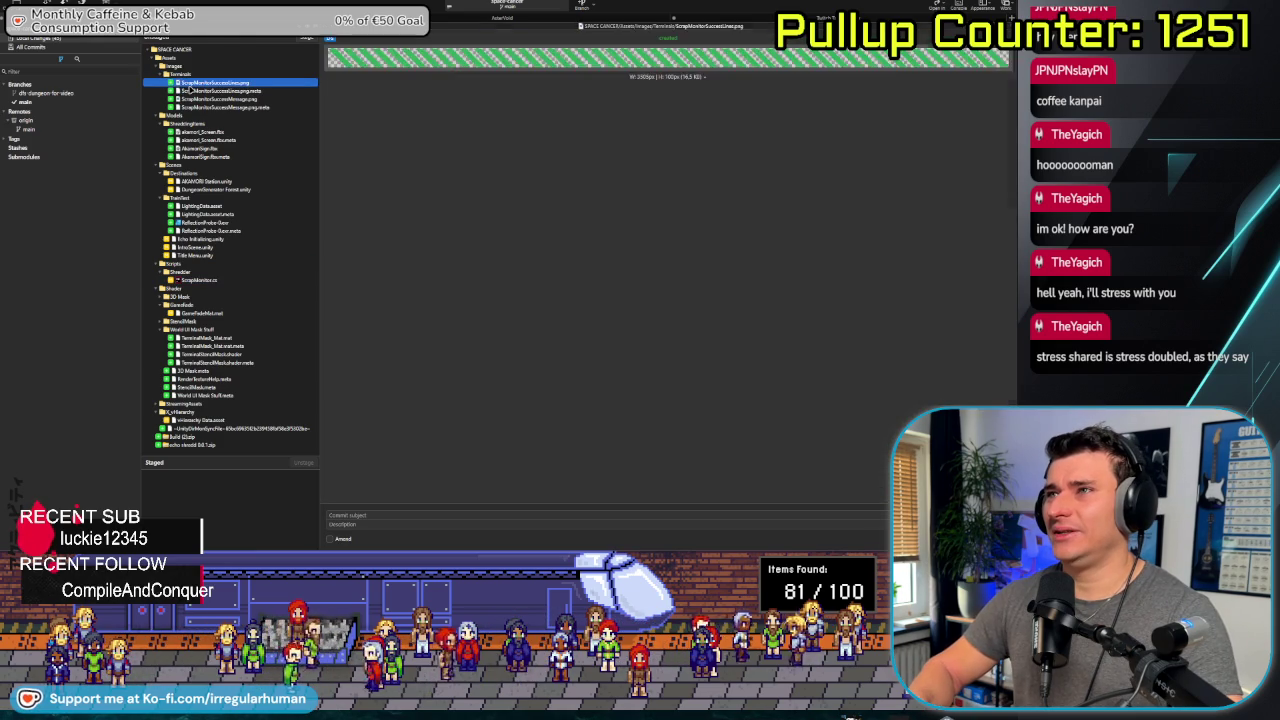
pyautogui.press('Up')
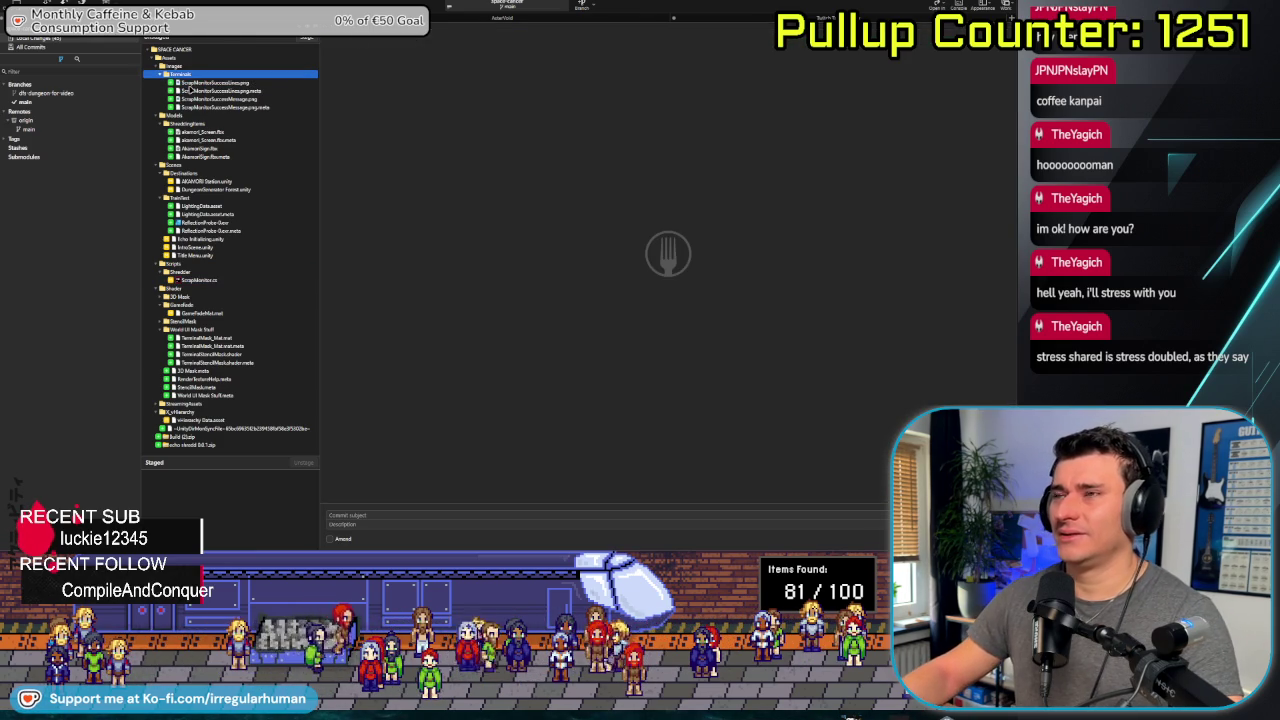
pyautogui.click(306, 40)
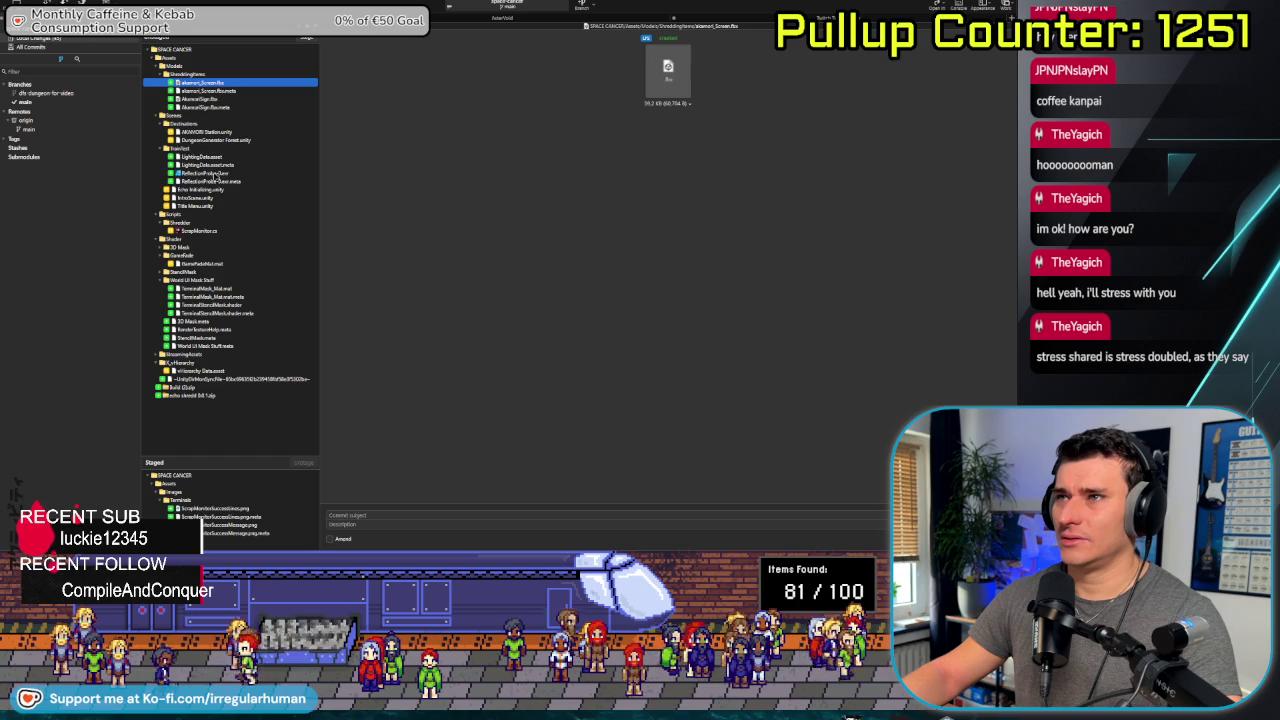
pyautogui.click(205, 205)
pyautogui.doubleClick(205, 198)
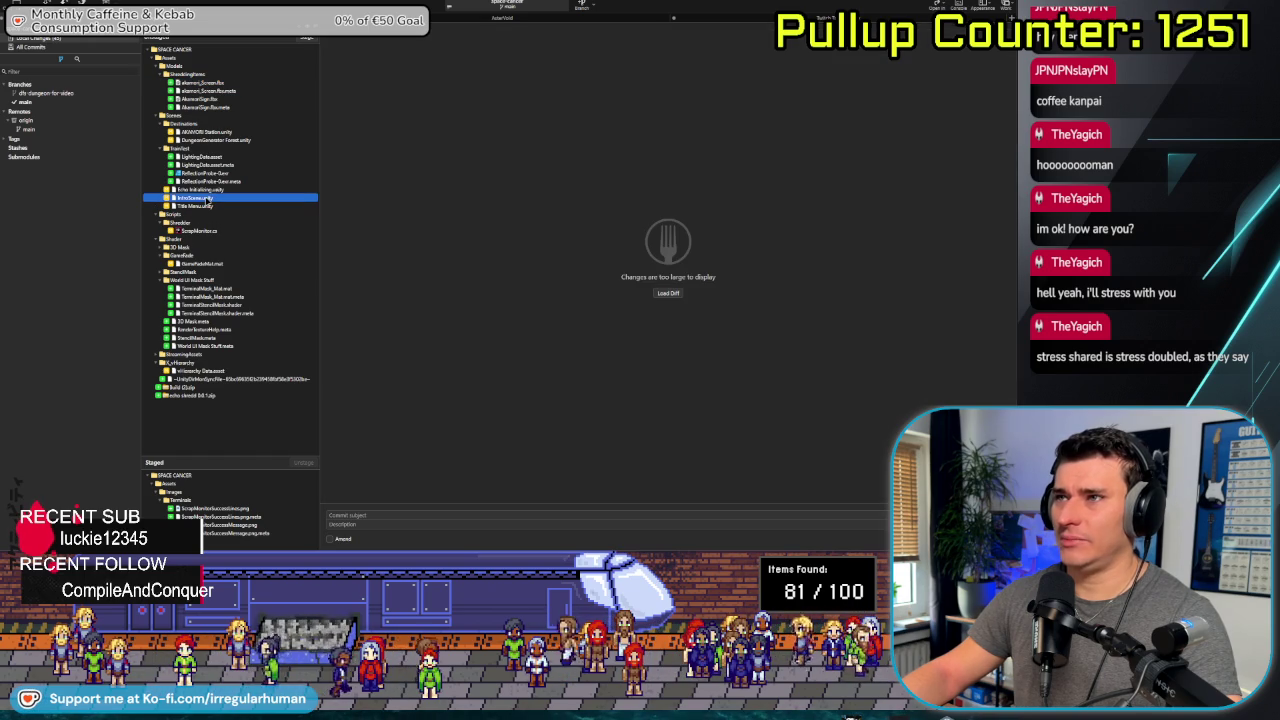
pyautogui.click(210, 222)
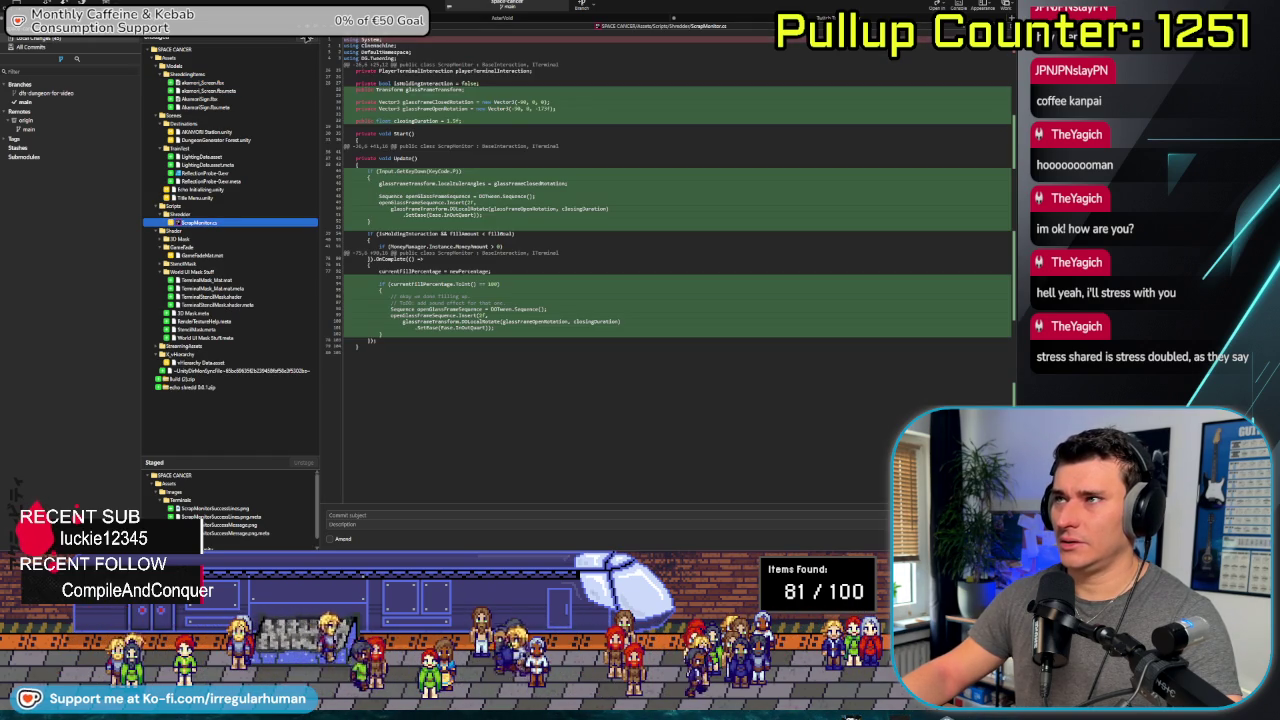
pyautogui.doubleClick(213, 221)
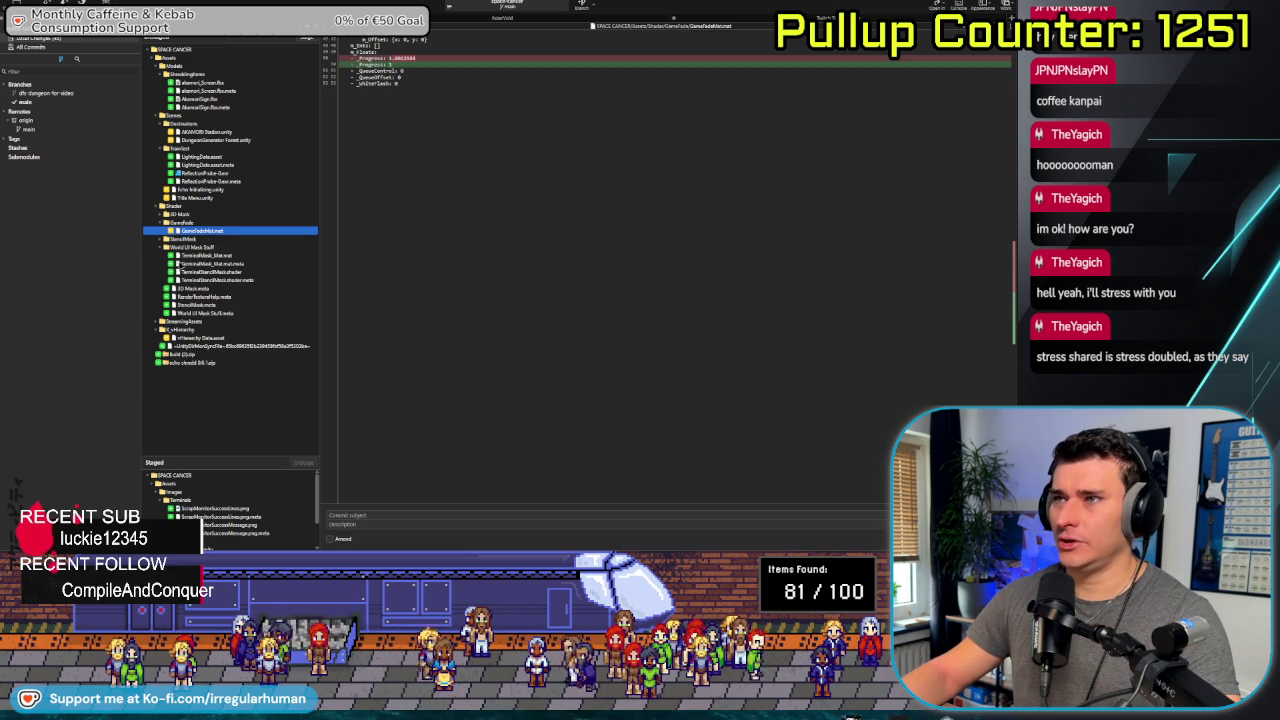
# Stage vHierarchy Data.asset and commit as 'Backup of Train with ScrapMonitor as WorldSpace Canvas.'
pyautogui.doubleClick(202, 256)
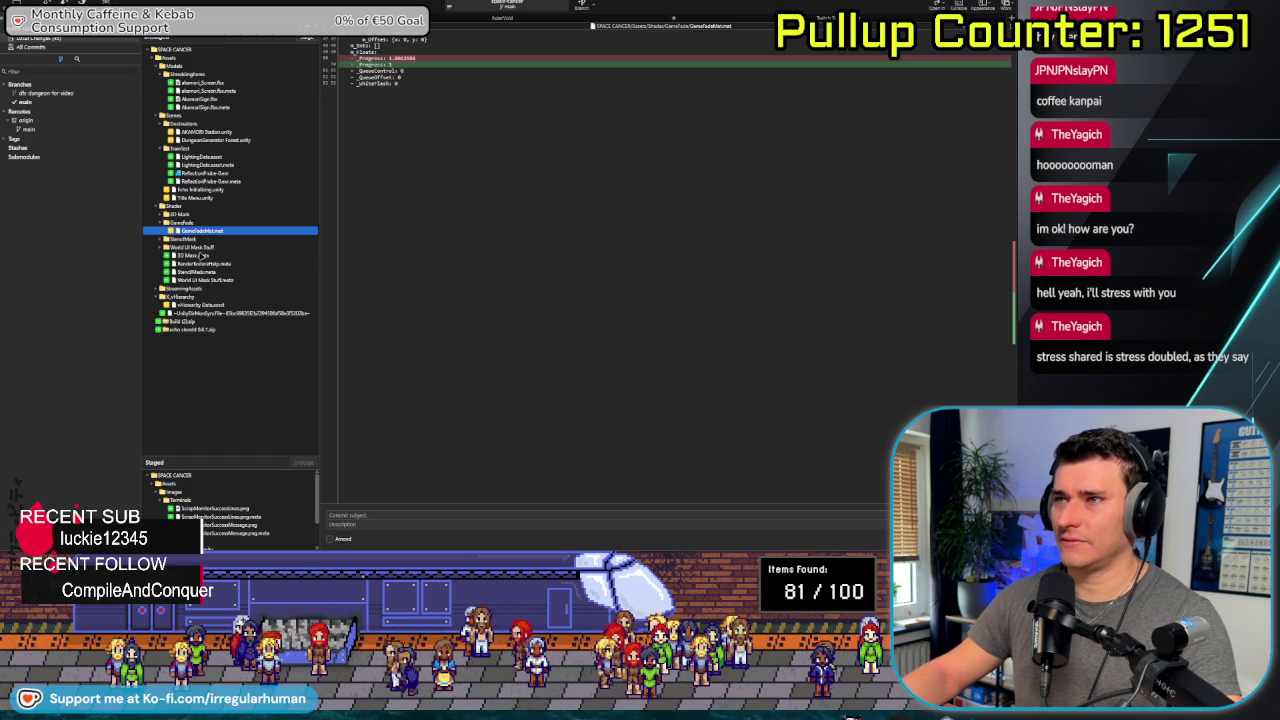
pyautogui.click(203, 247)
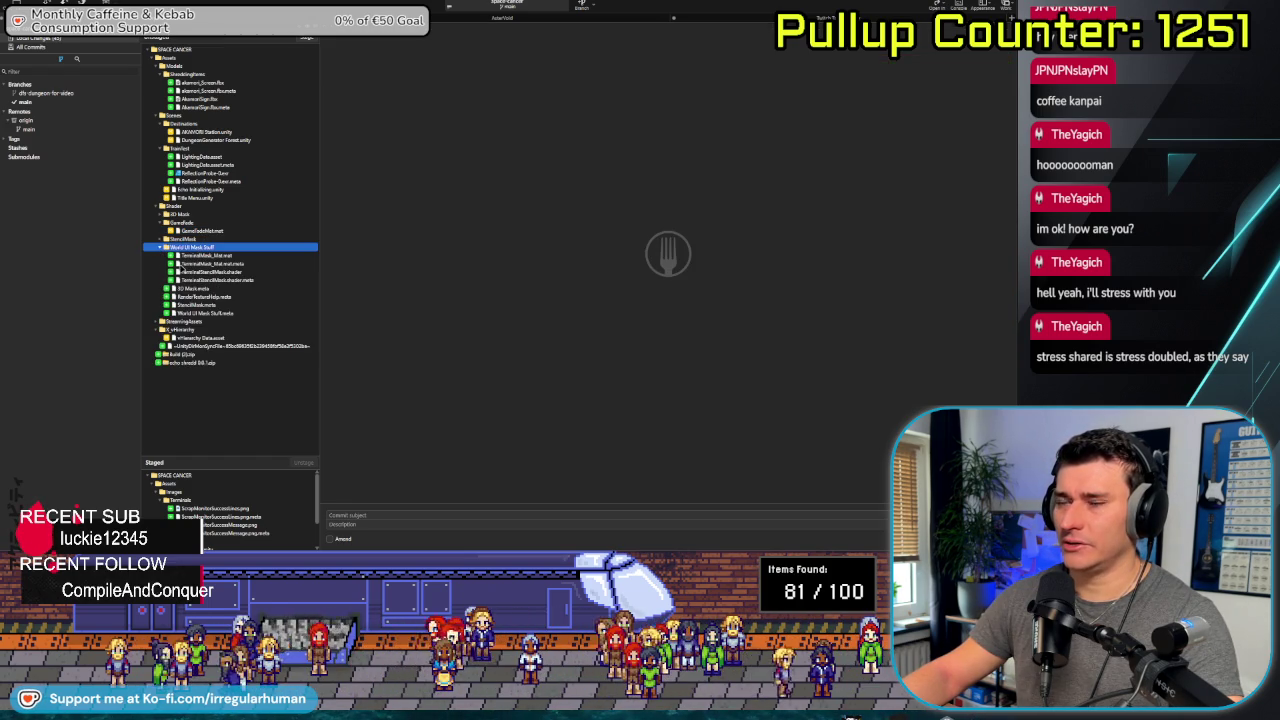
pyautogui.click(197, 338)
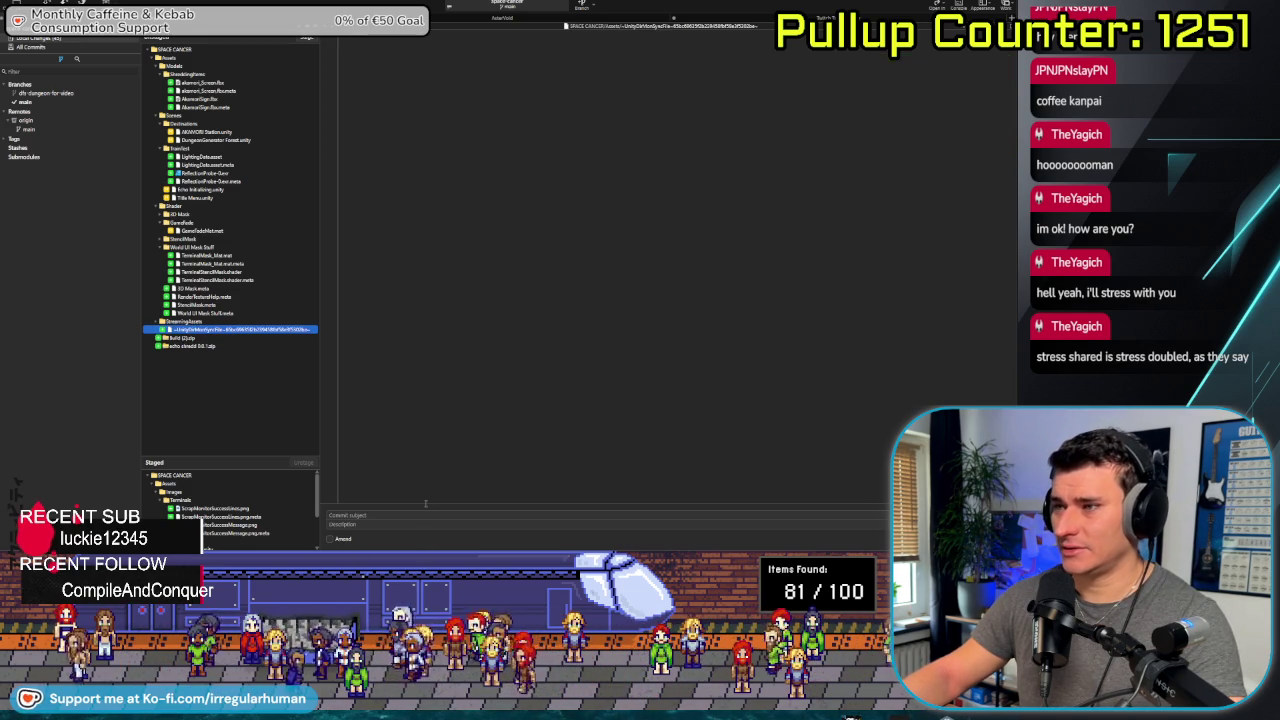
pyautogui.moveTo(257, 457); pyautogui.dragTo(257, 328)
pyautogui.write('Backup of Train w')
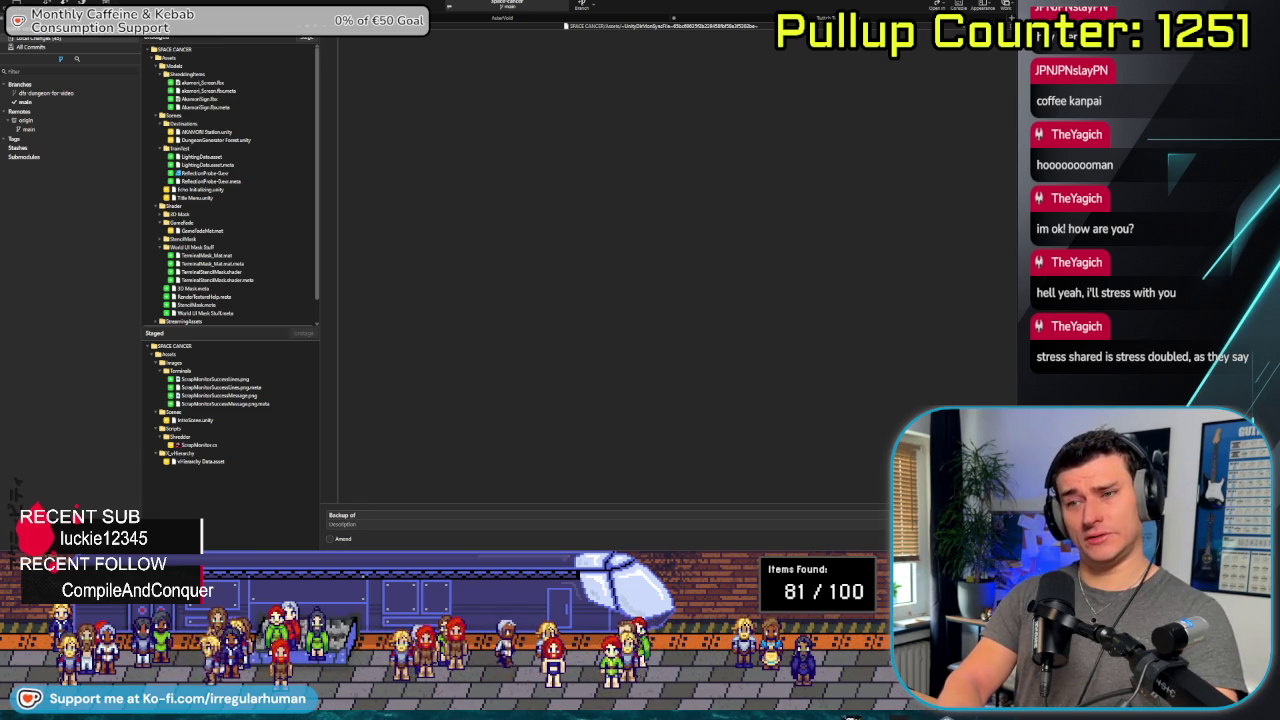
pyautogui.write('ith ScrapMoni')
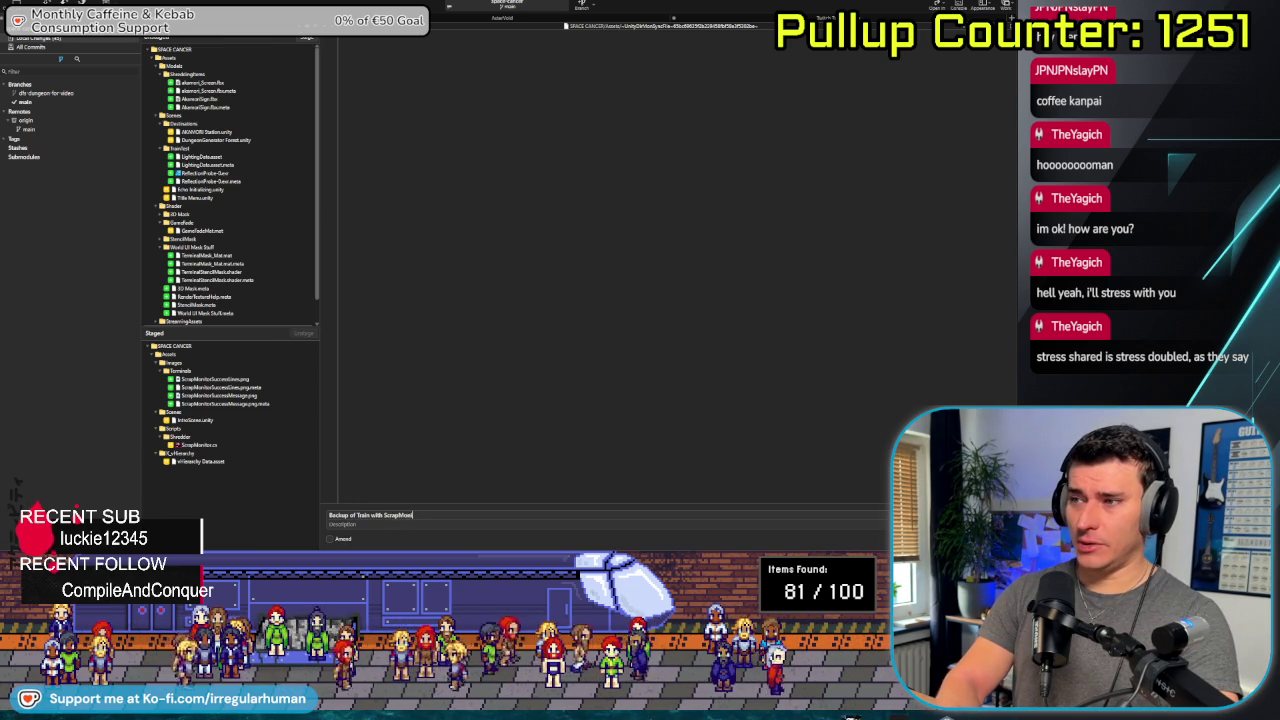
pyautogui.write('Space Can')
pyautogui.hotkey('ctrl', 'Return')
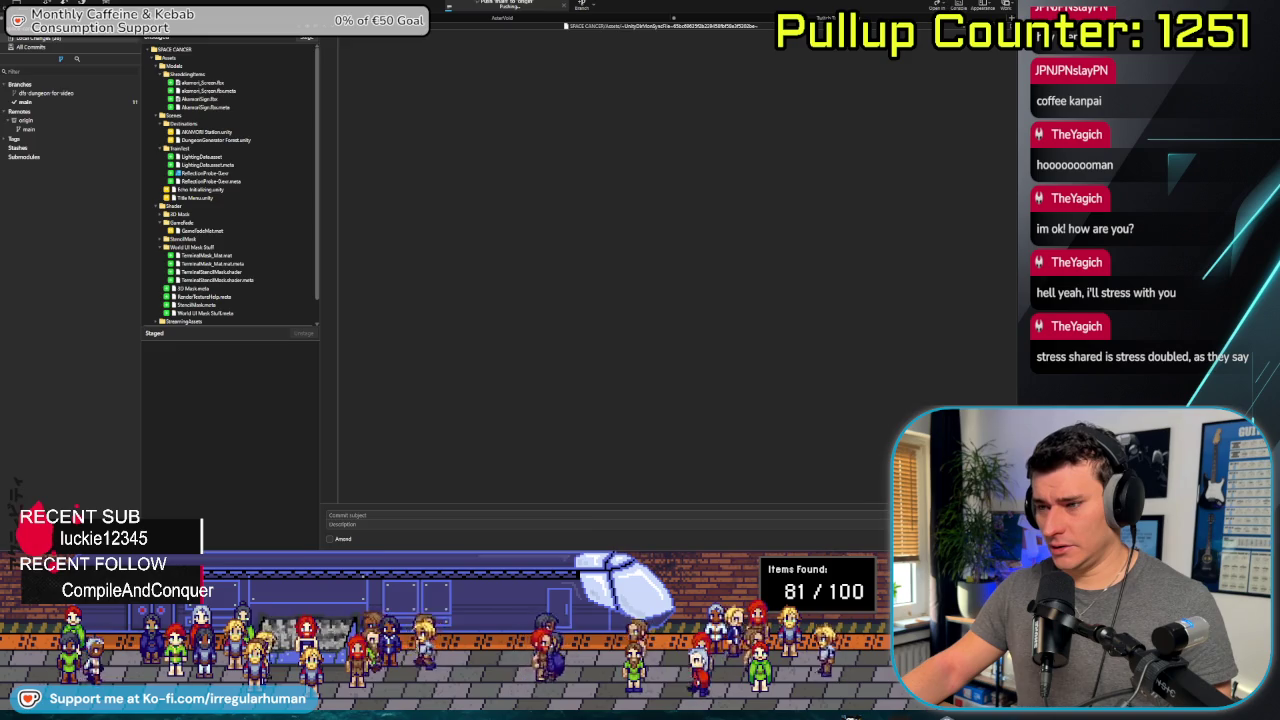
pyautogui.hotkey('alt', 'Tab')
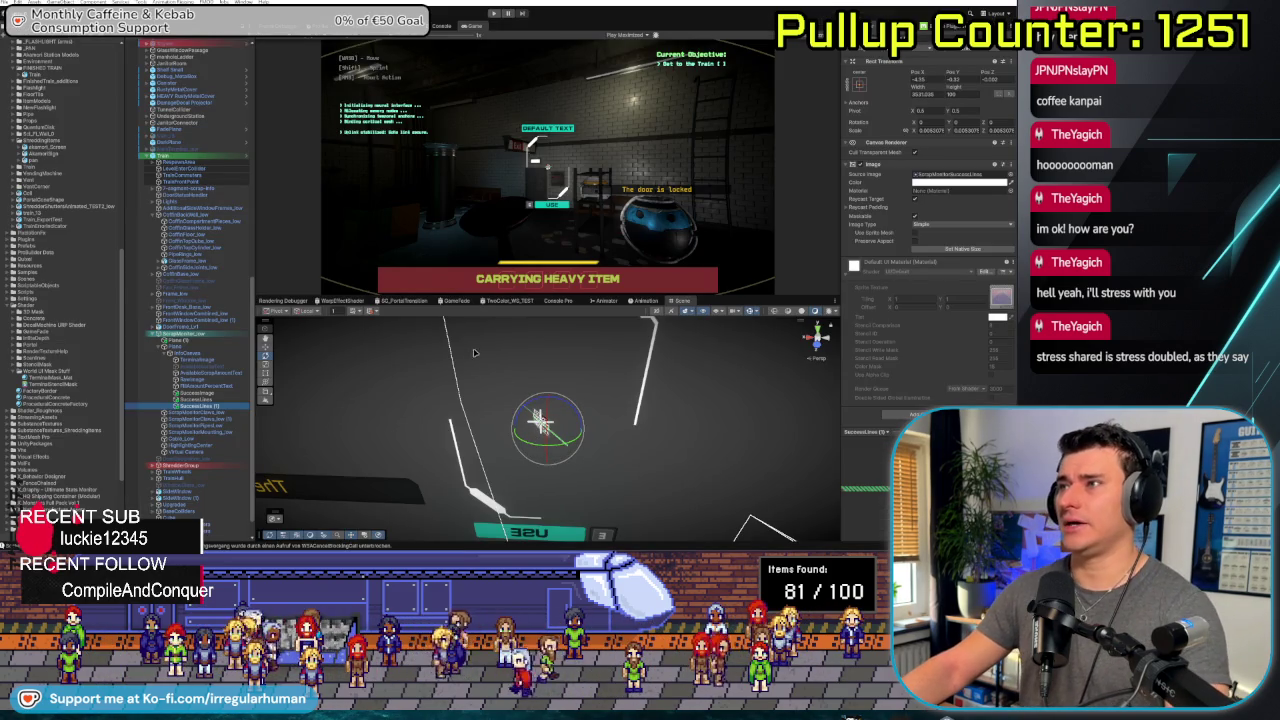
# Enable the Plane's Mesh Renderer so the terminal screen plane renders in the scene again
pyautogui.click(185, 353)
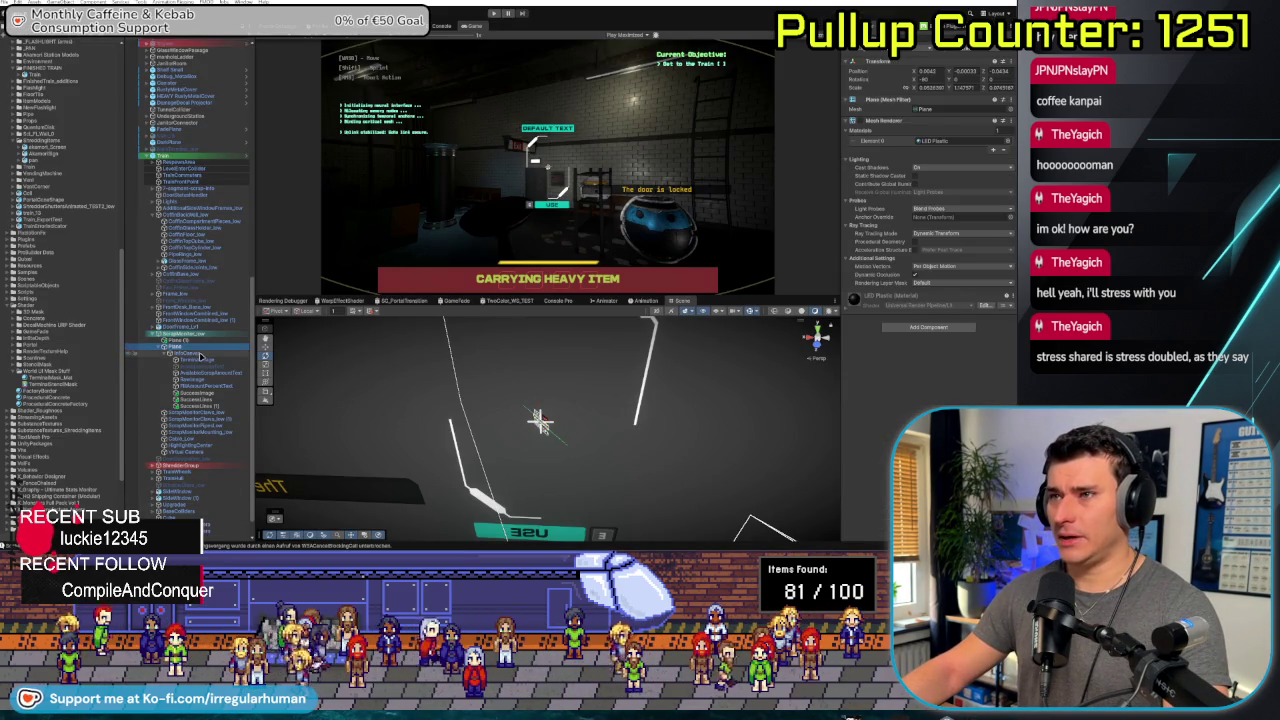
pyautogui.click(174, 347)
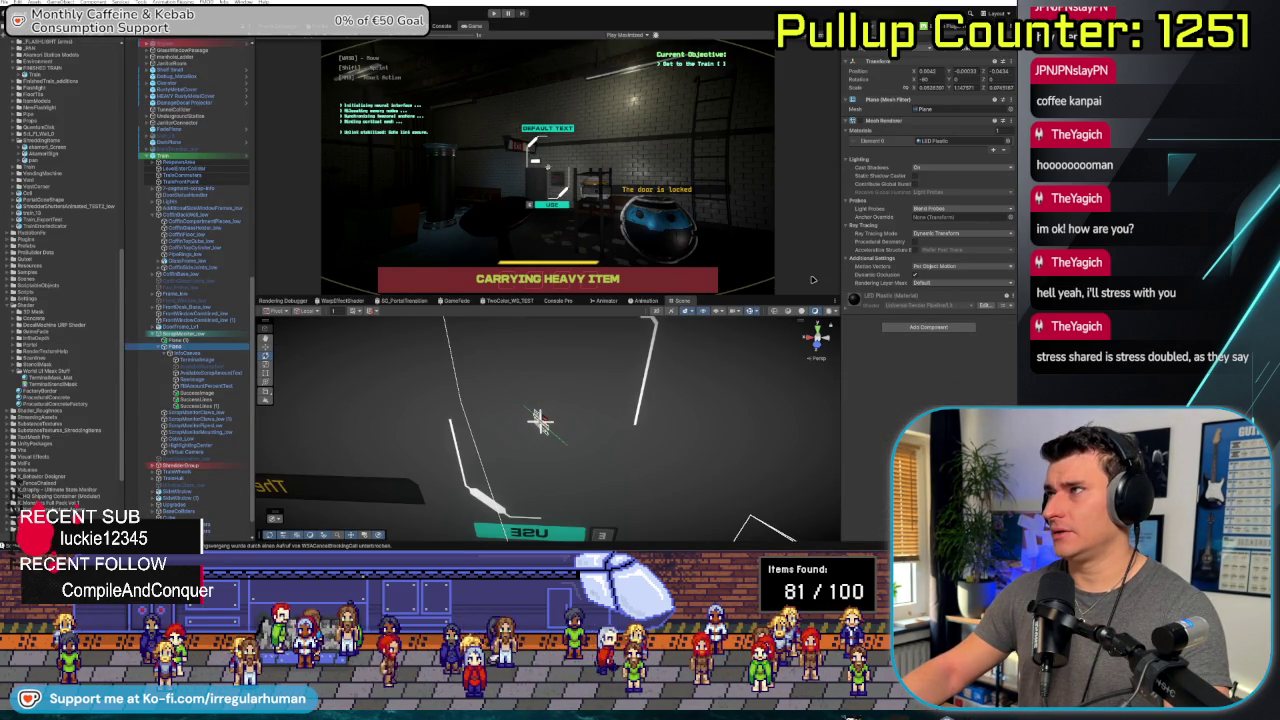
pyautogui.press('f')
pyautogui.moveTo(725, 335); pyautogui.dragTo(819, 222)
pyautogui.click(859, 121)
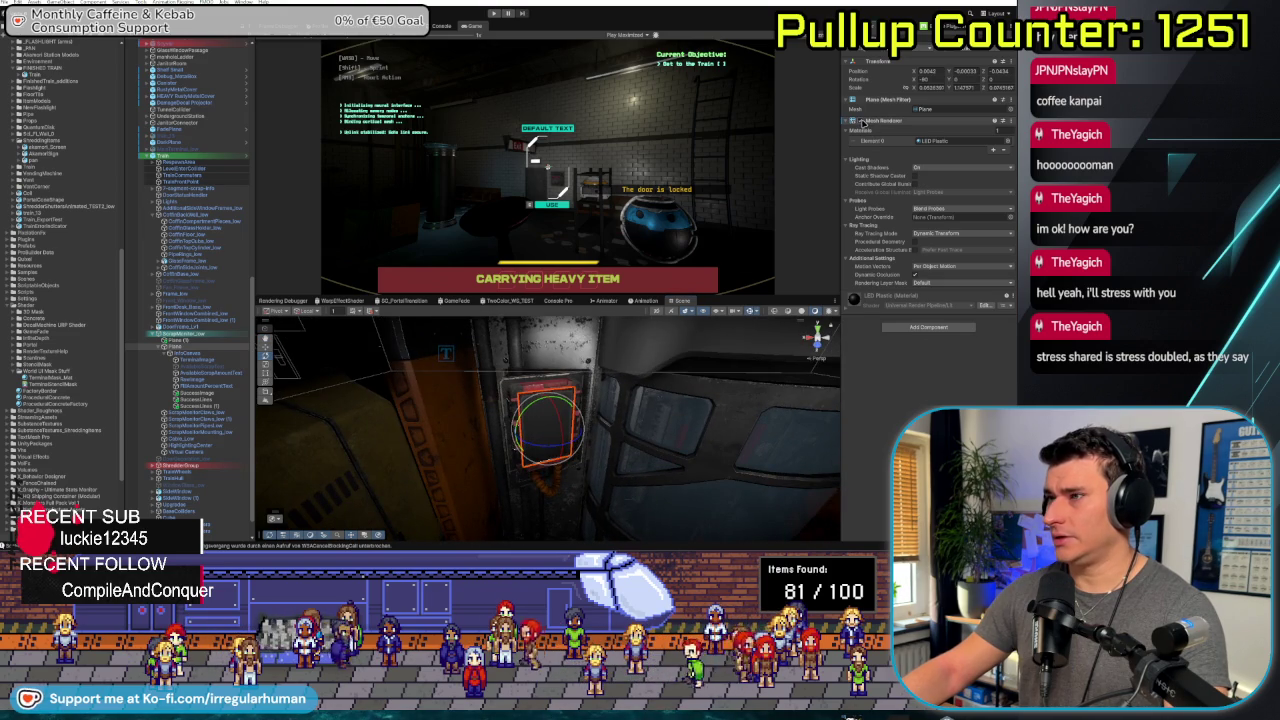
pyautogui.moveTo(660, 395)
pyautogui.mouseDown()
pyautogui.moveTo(701, 365)
pyautogui.moveTo(594, 401)
pyautogui.moveTo(372, 424)
pyautogui.mouseUp()
pyautogui.click(200, 354)
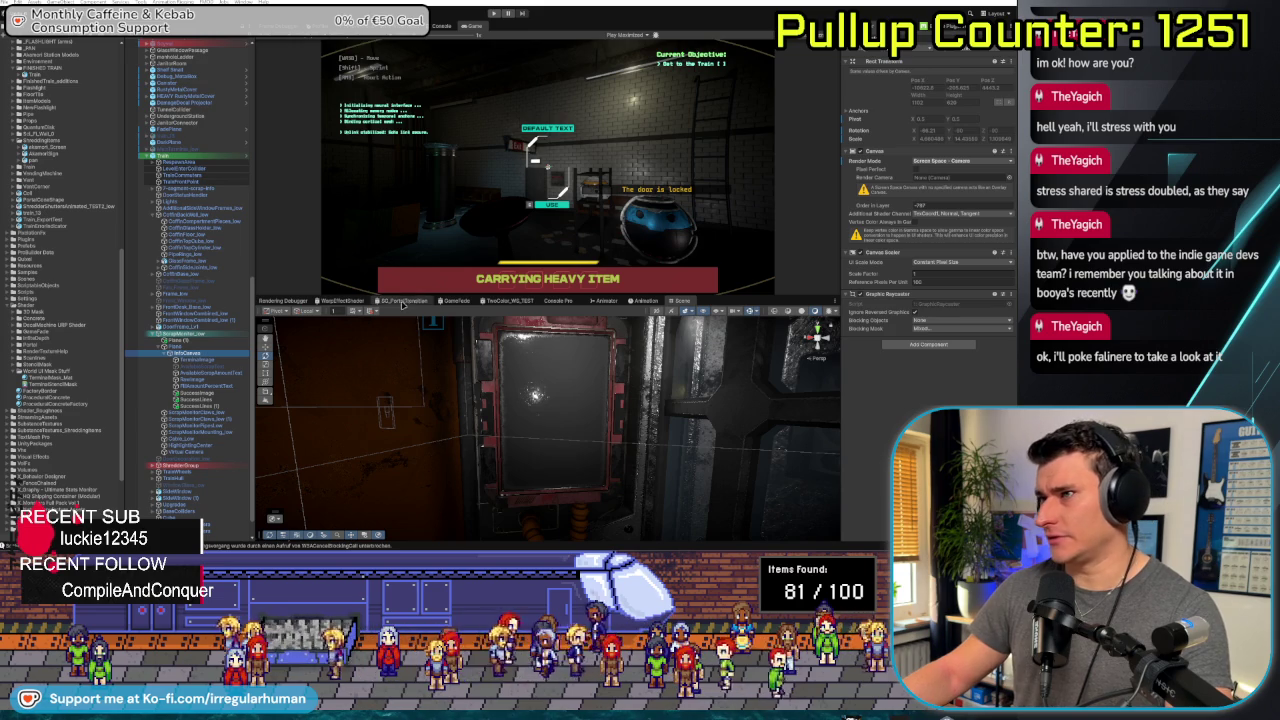
# Widen the Game view, then view the train door head-on and from another angle
pyautogui.moveTo(397, 310)
pyautogui.mouseDown()
pyautogui.moveTo(395, 358)
pyautogui.moveTo(387, 311)
pyautogui.moveTo(390, 345)
pyautogui.moveTo(412, 307)
pyautogui.mouseUp()
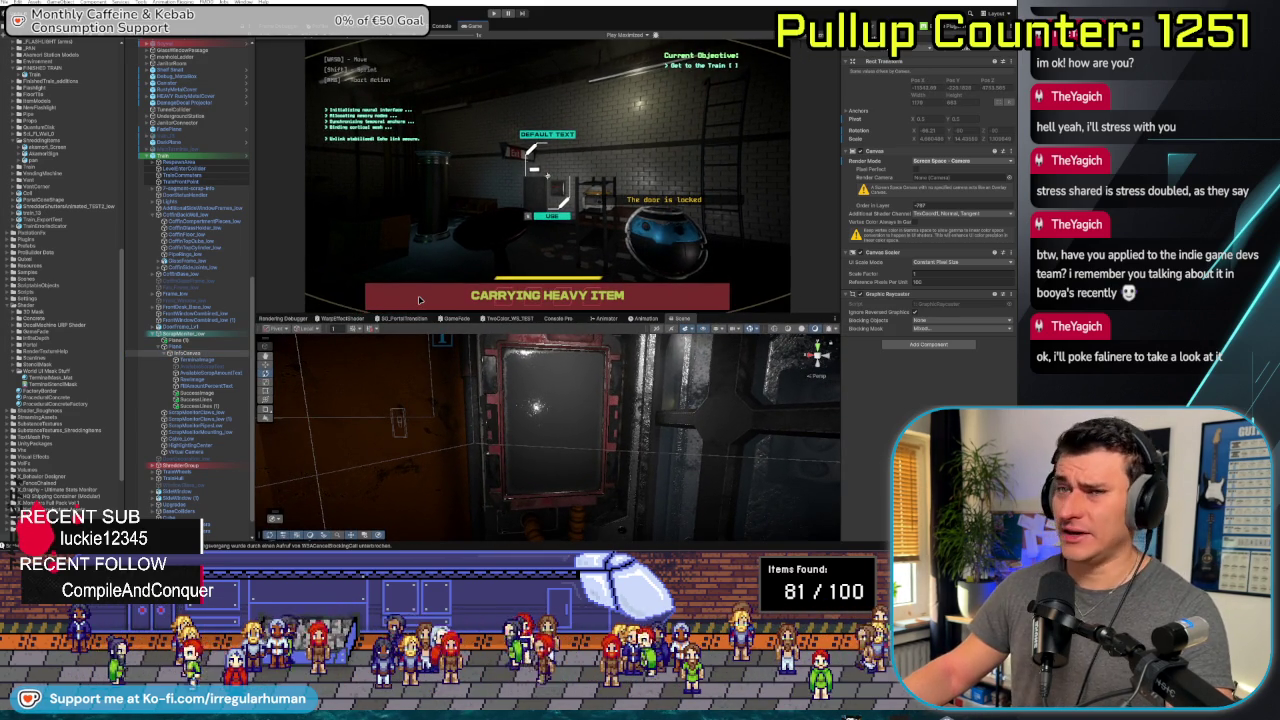
pyautogui.scroll(-5, 567, 467)
pyautogui.moveTo(567, 467)
pyautogui.mouseDown()
pyautogui.moveTo(493, 476)
pyautogui.moveTo(470, 465)
pyautogui.mouseUp()
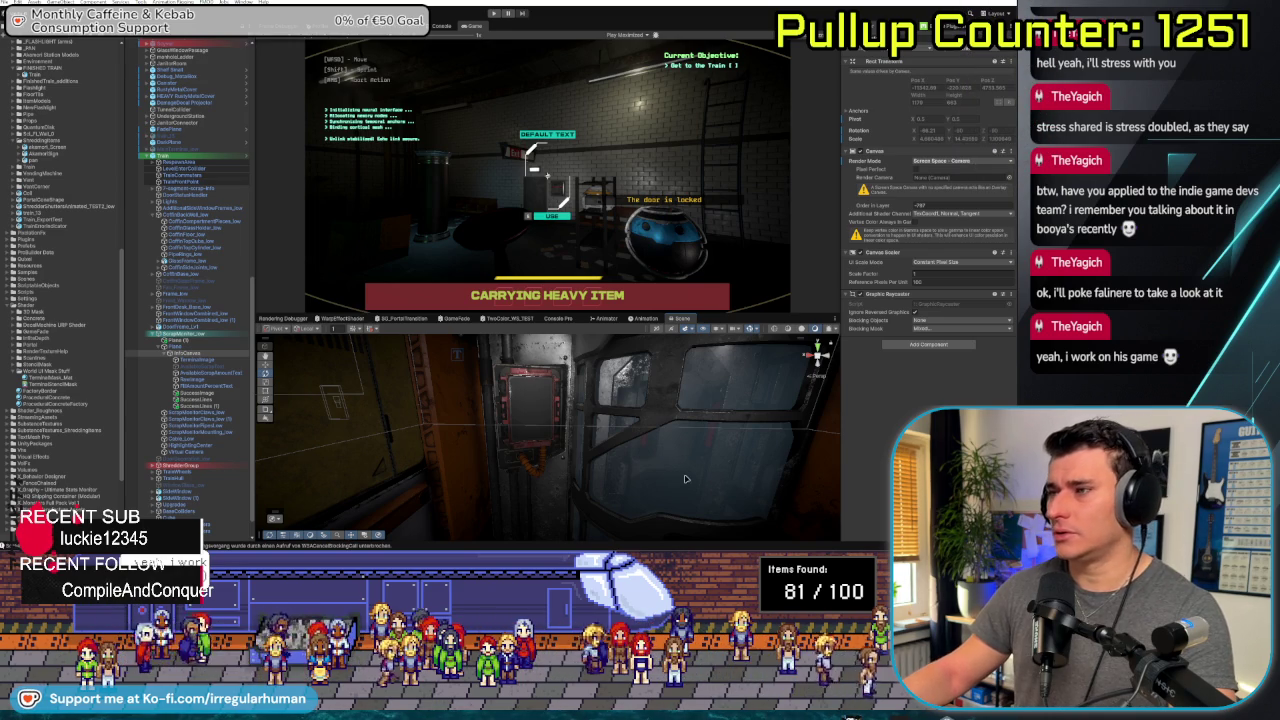
pyautogui.moveTo(470, 465)
pyautogui.mouseDown()
pyautogui.moveTo(662, 470)
pyautogui.moveTo(556, 483)
pyautogui.moveTo(589, 495)
pyautogui.moveTo(585, 477)
pyautogui.moveTo(596, 495)
pyautogui.mouseUp()
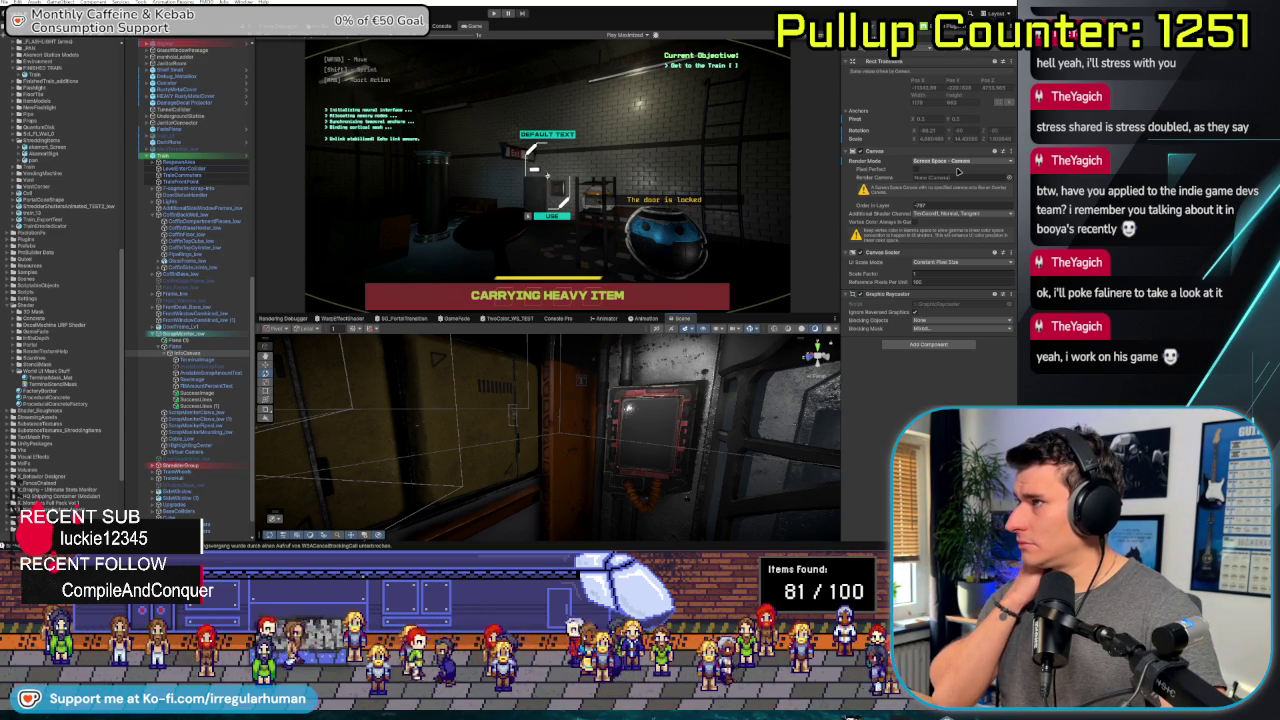
# Frame and orbit around the terminal's sign images to inspect them close up
pyautogui.doubleClick(195, 359)
pyautogui.moveTo(490, 409)
pyautogui.mouseDown()
pyautogui.moveTo(403, 375)
pyautogui.moveTo(383, 438)
pyautogui.mouseUp()
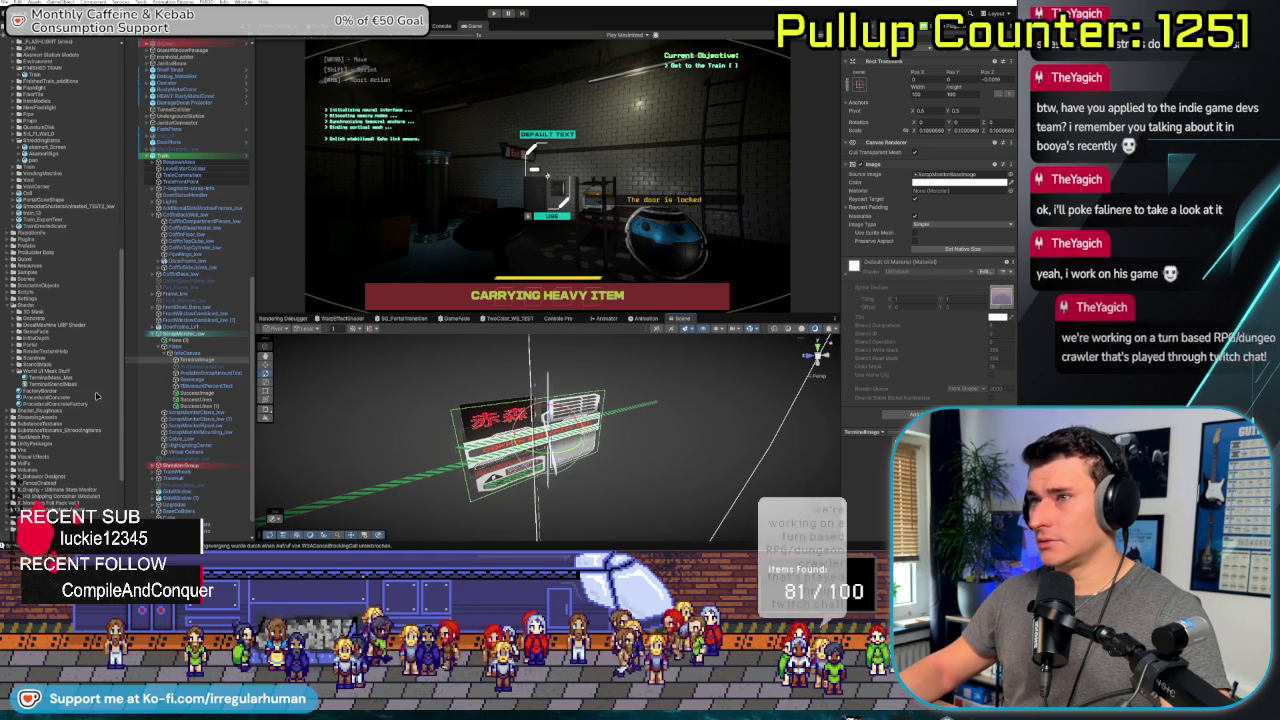
pyautogui.click(197, 353)
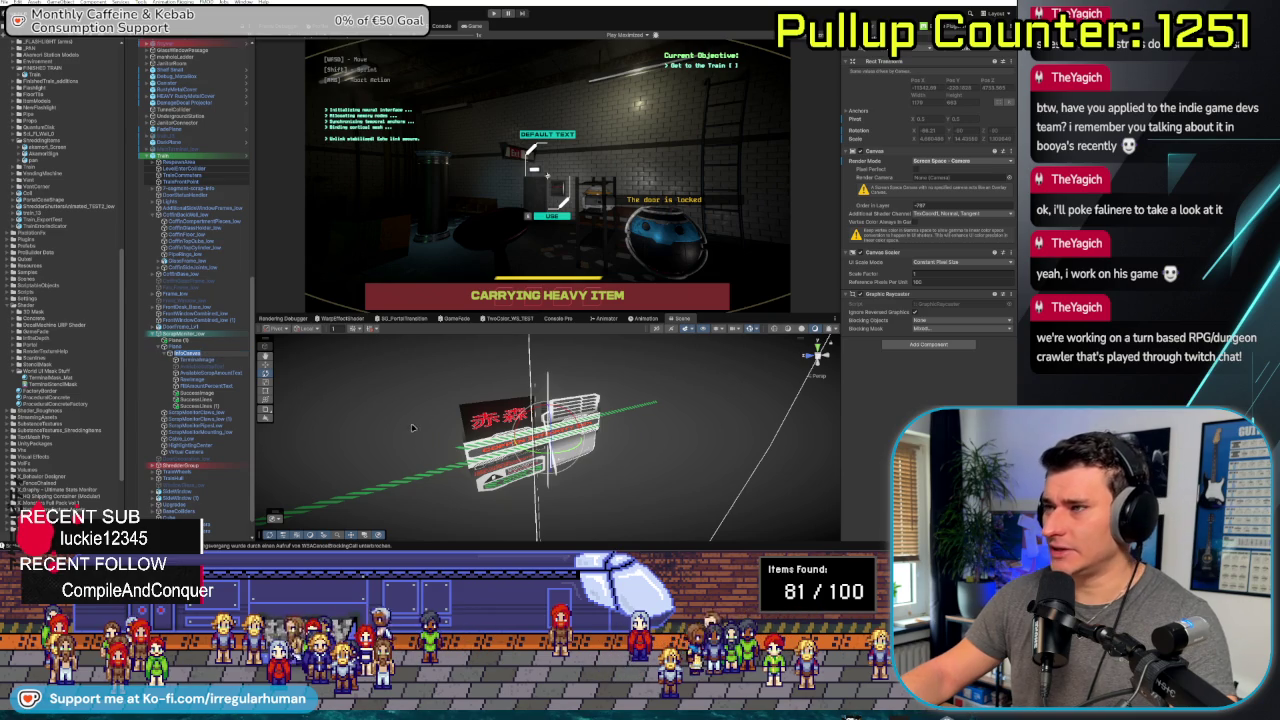
pyautogui.click(497, 388)
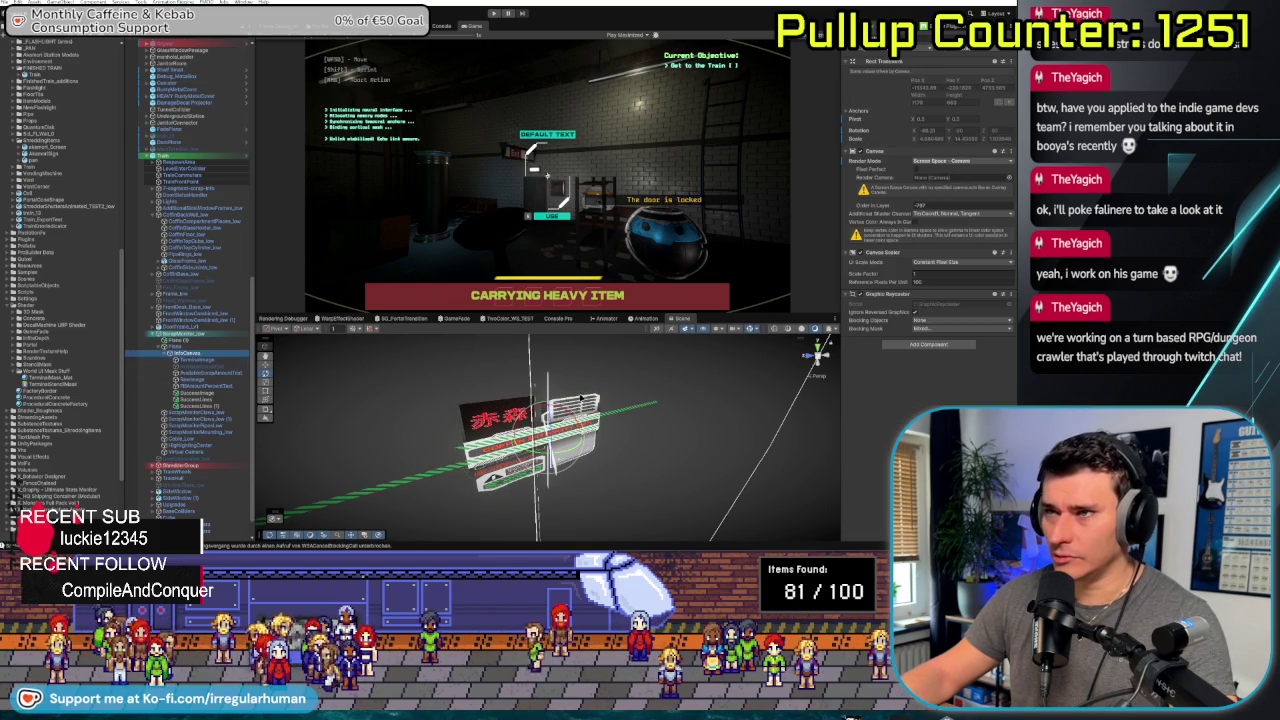
pyautogui.press('f')
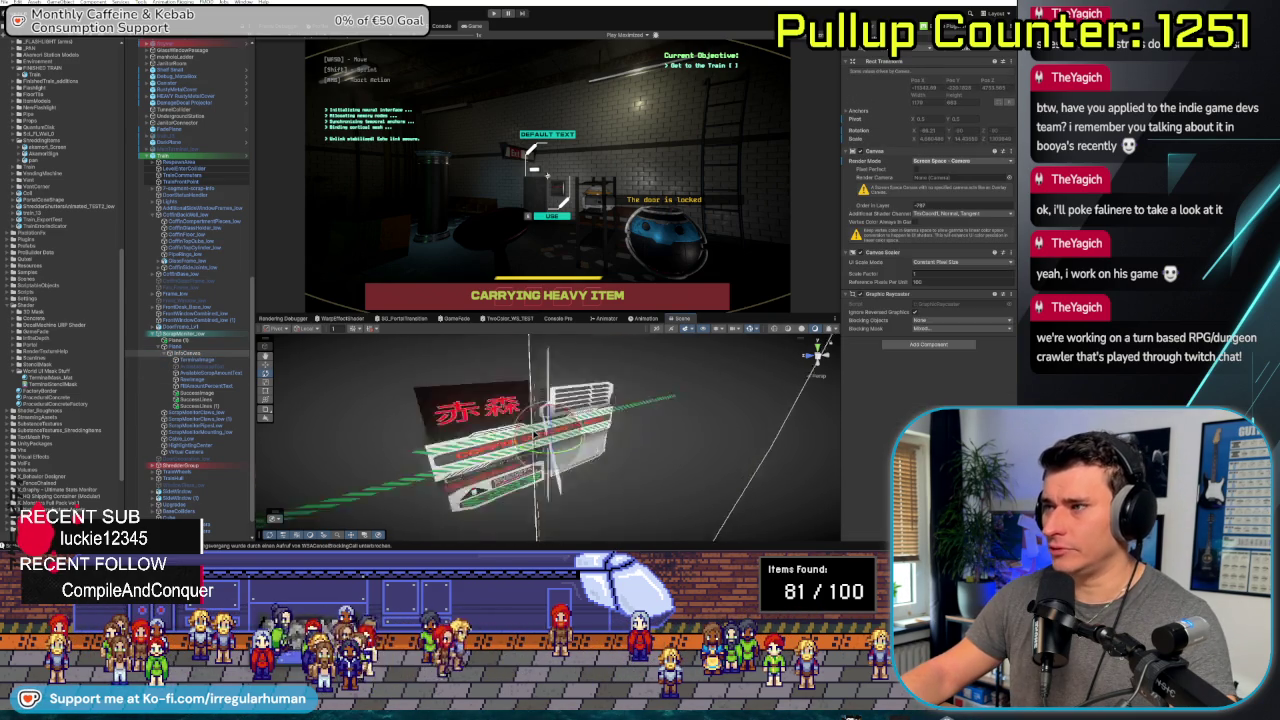
pyautogui.moveTo(534, 411); pyautogui.dragTo(497, 423)
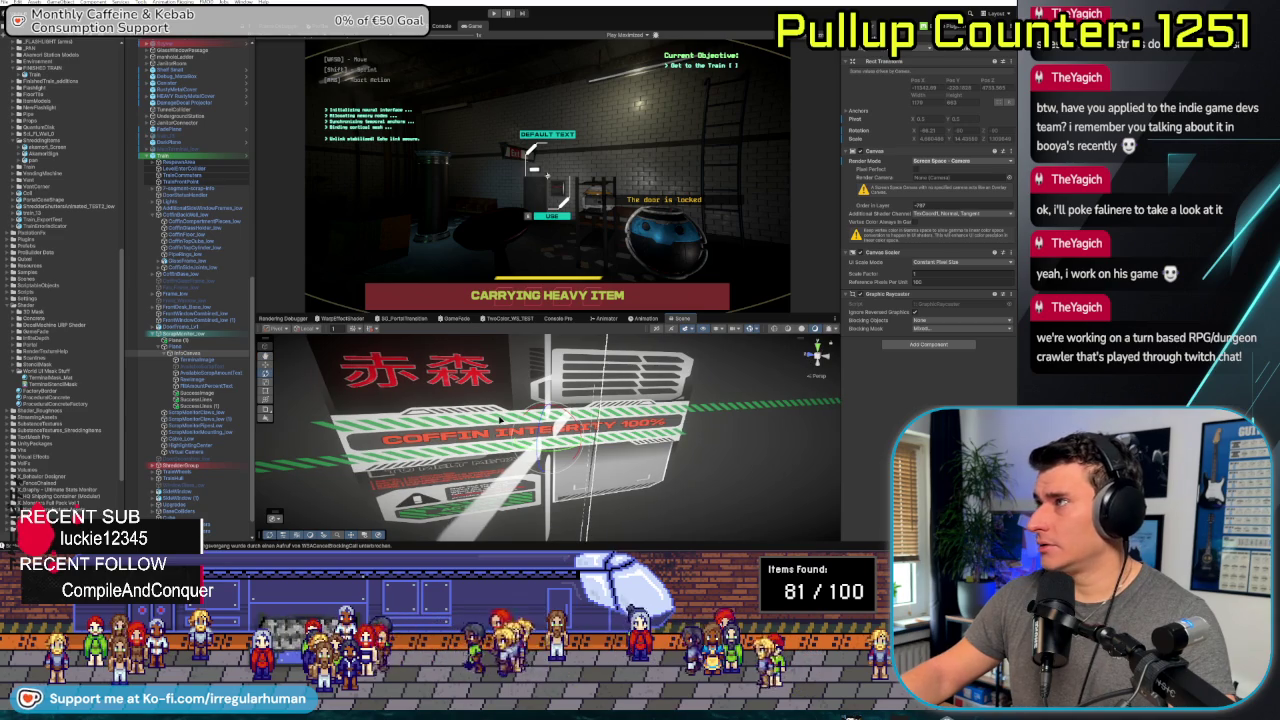
pyautogui.click(540, 434)
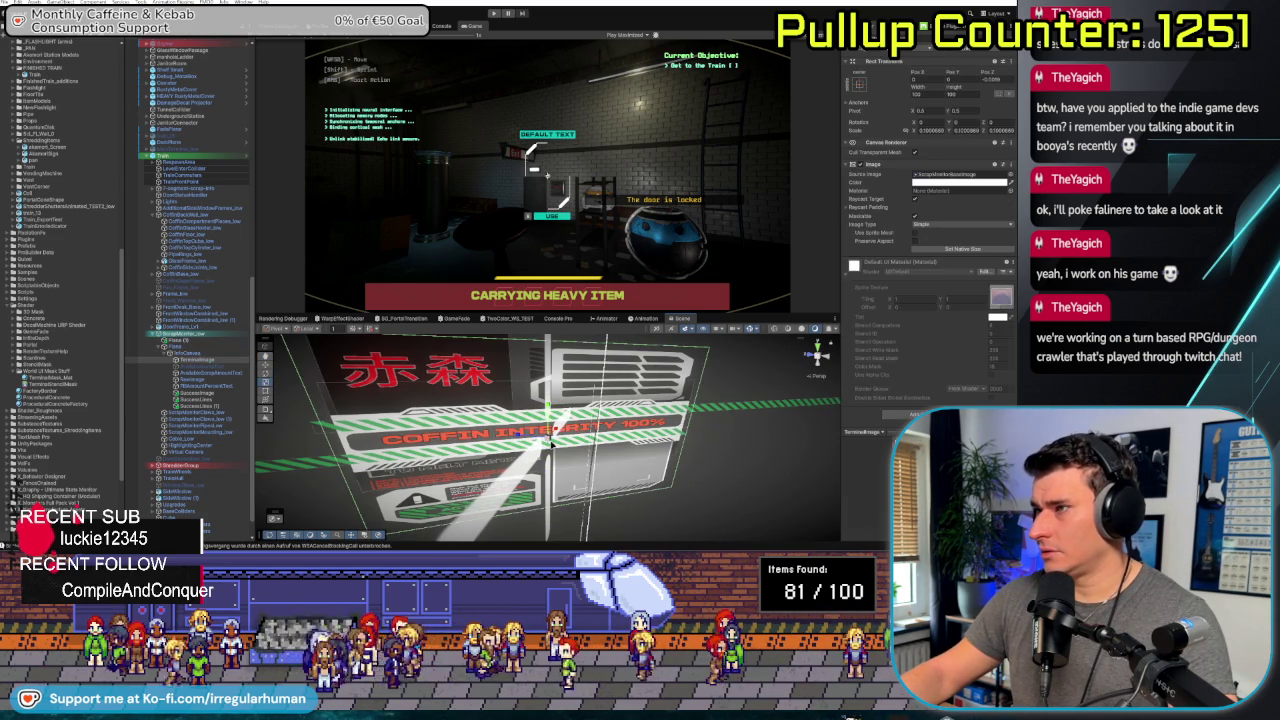
pyautogui.press('f')
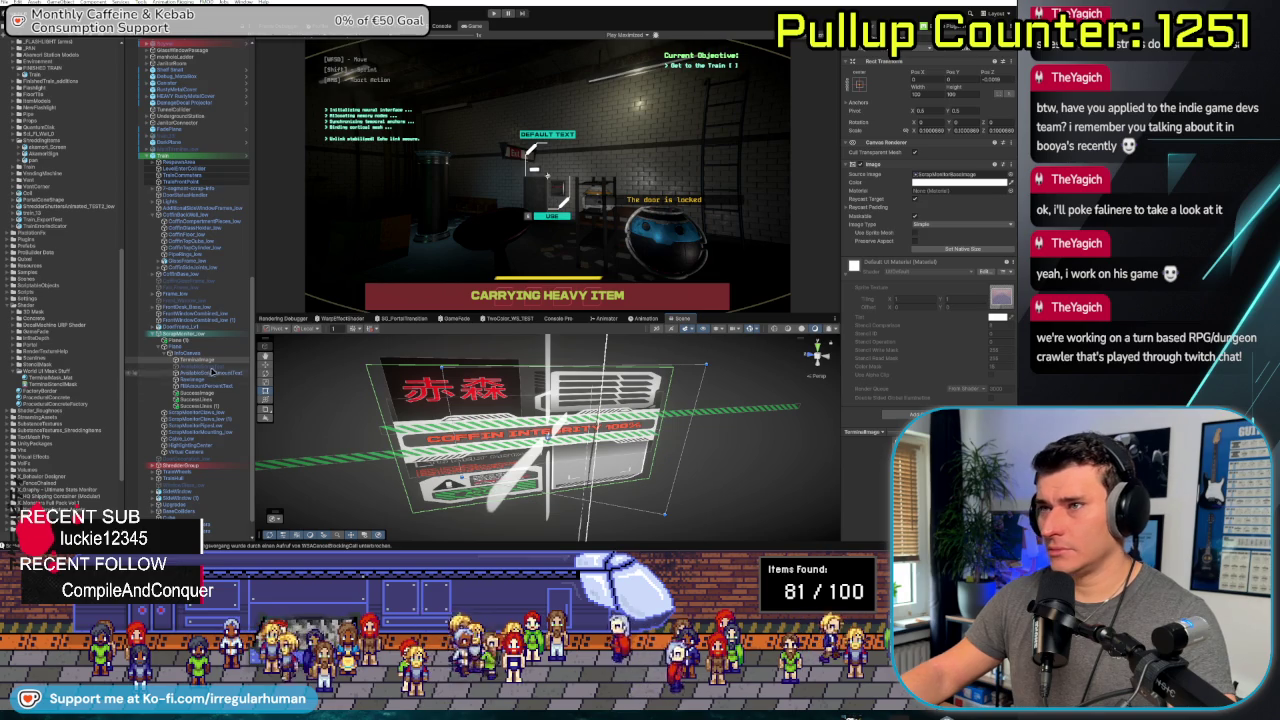
# Rotate one sign image to Rotation Y 11.416, then select the canvas and Plane
pyautogui.click(208, 356)
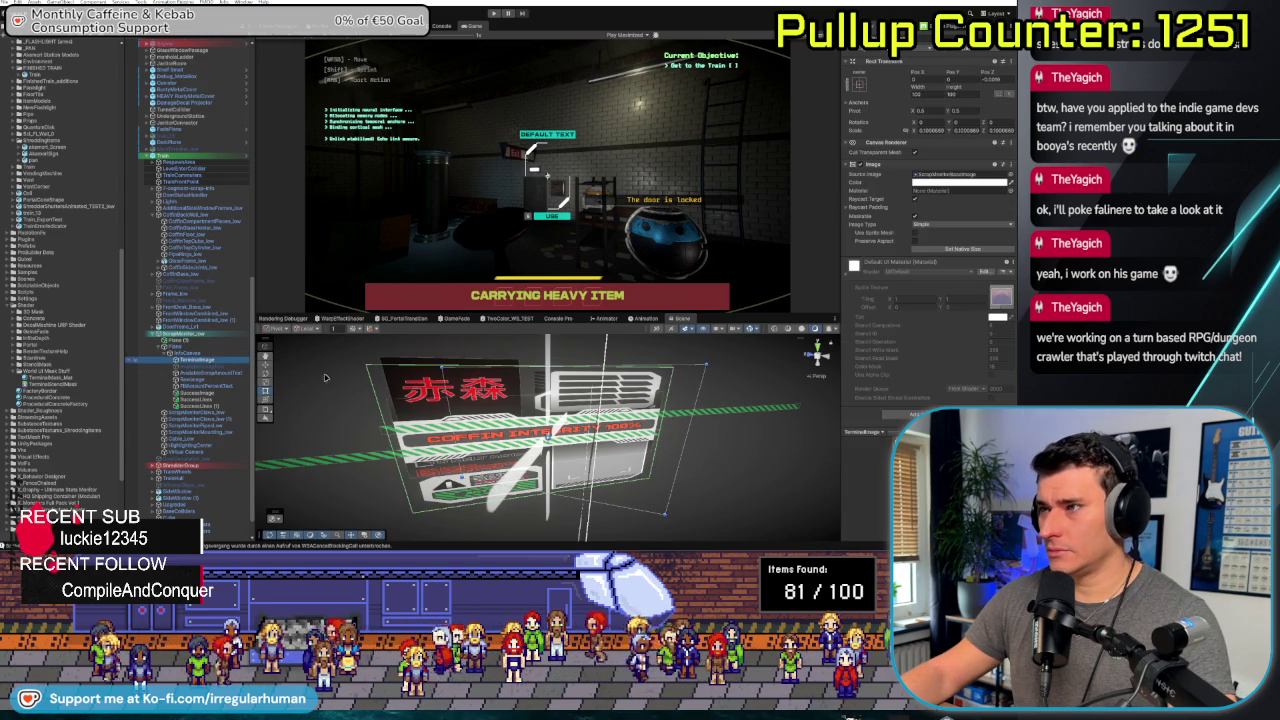
pyautogui.press('f')
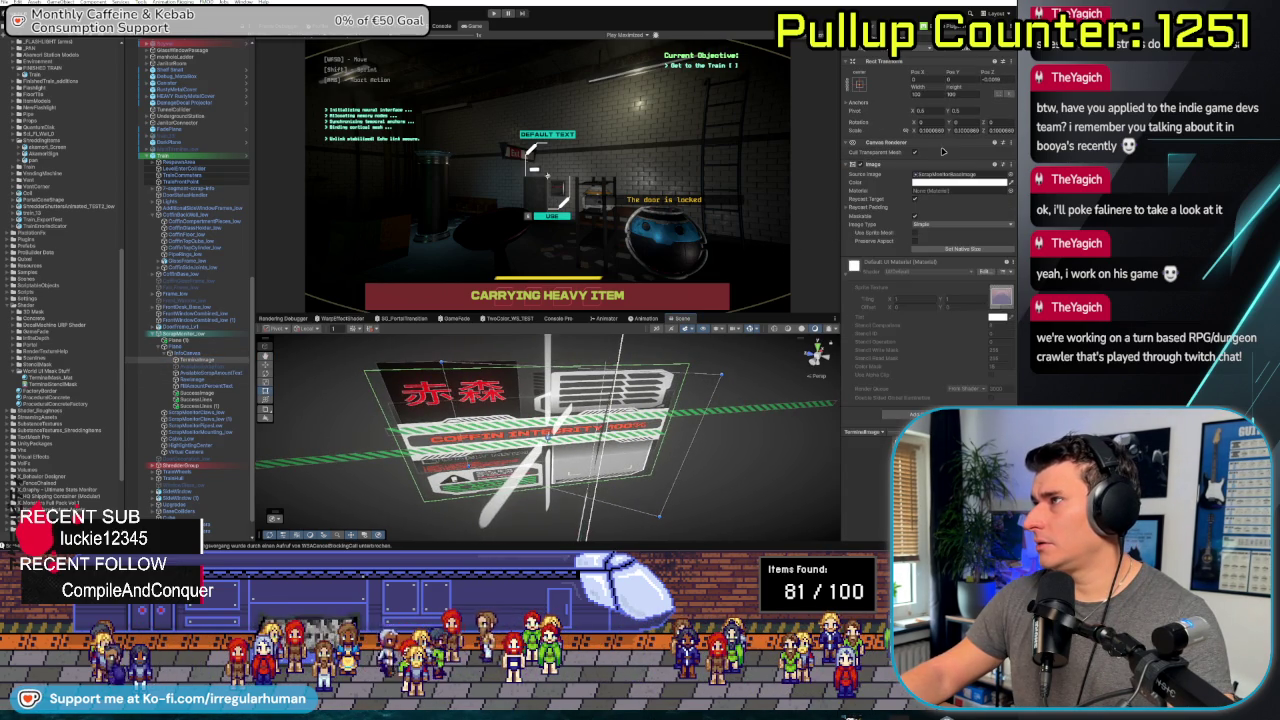
pyautogui.moveTo(676, 334); pyautogui.dragTo(599, 394)
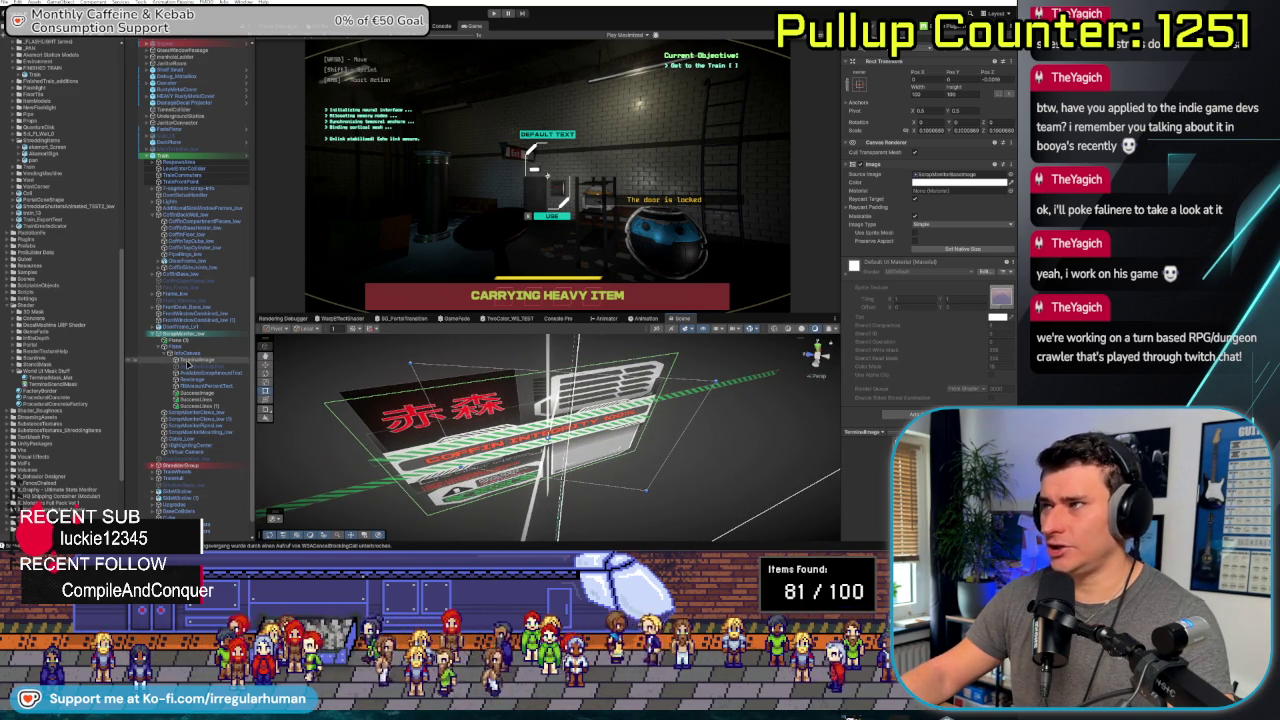
pyautogui.moveTo(500, 425)
pyautogui.mouseDown()
pyautogui.moveTo(567, 463)
pyautogui.moveTo(461, 470)
pyautogui.moveTo(590, 440)
pyautogui.mouseUp()
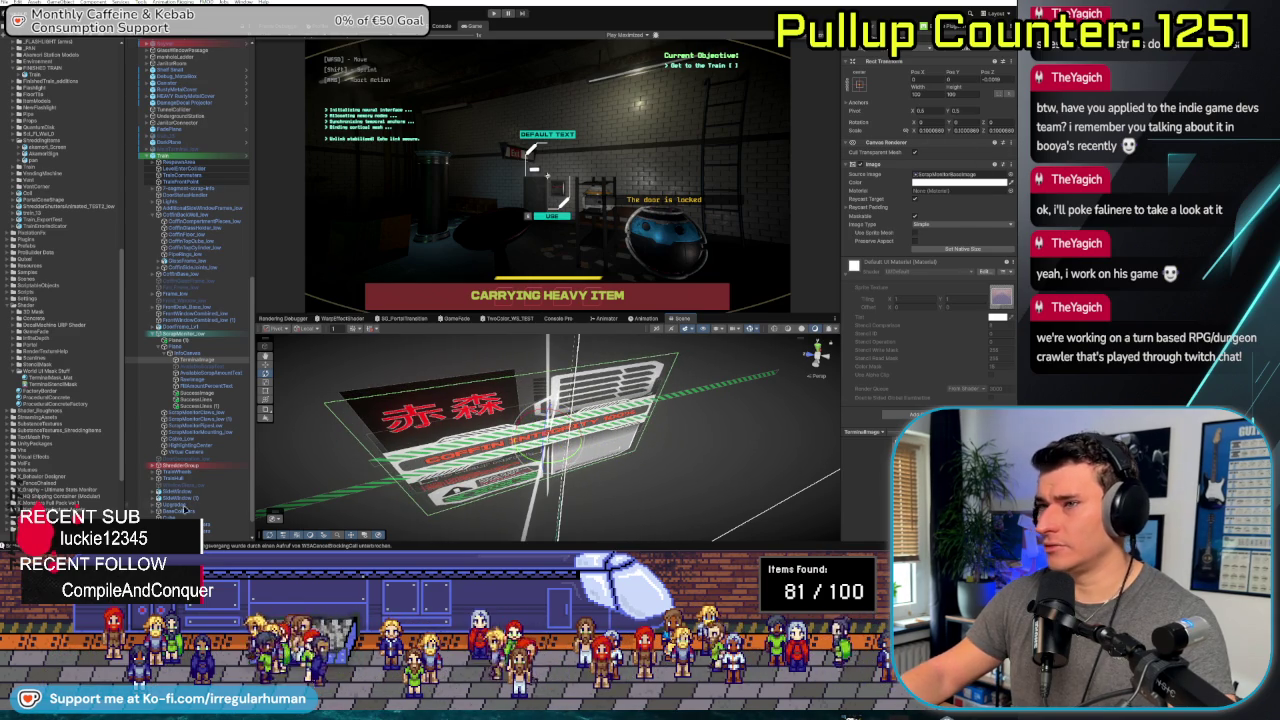
pyautogui.click(197, 354)
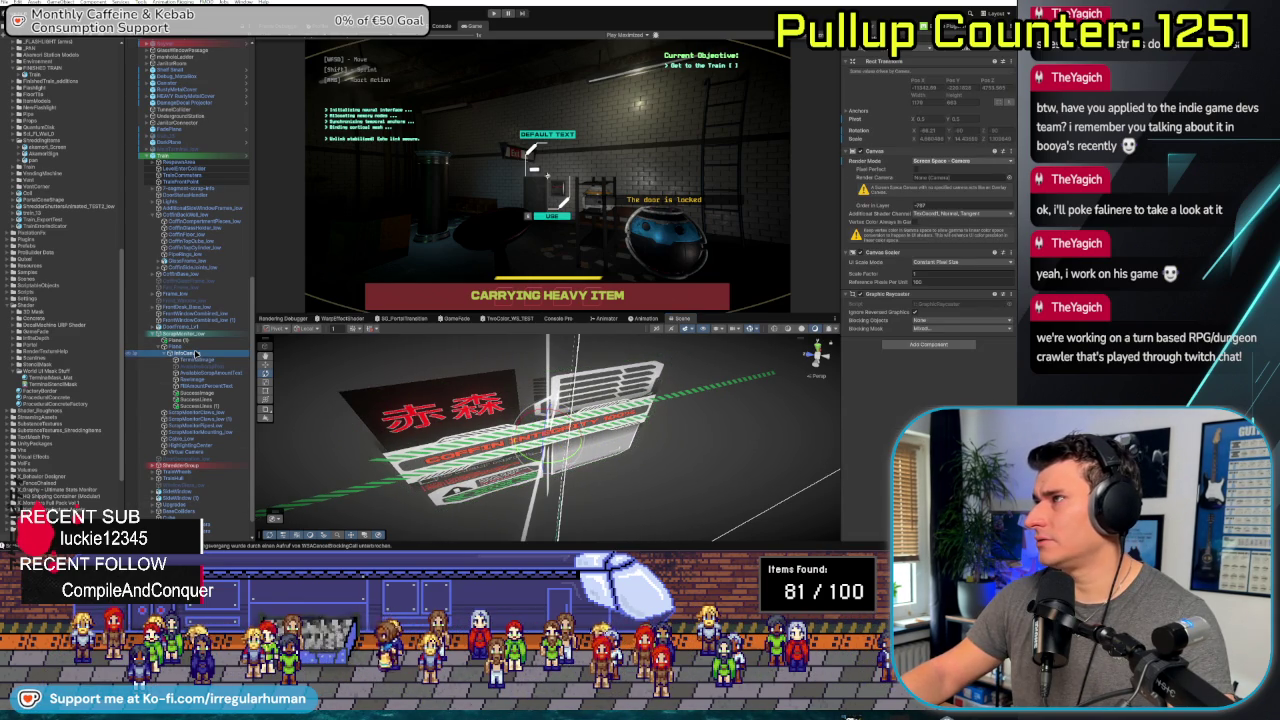
pyautogui.click(199, 347)
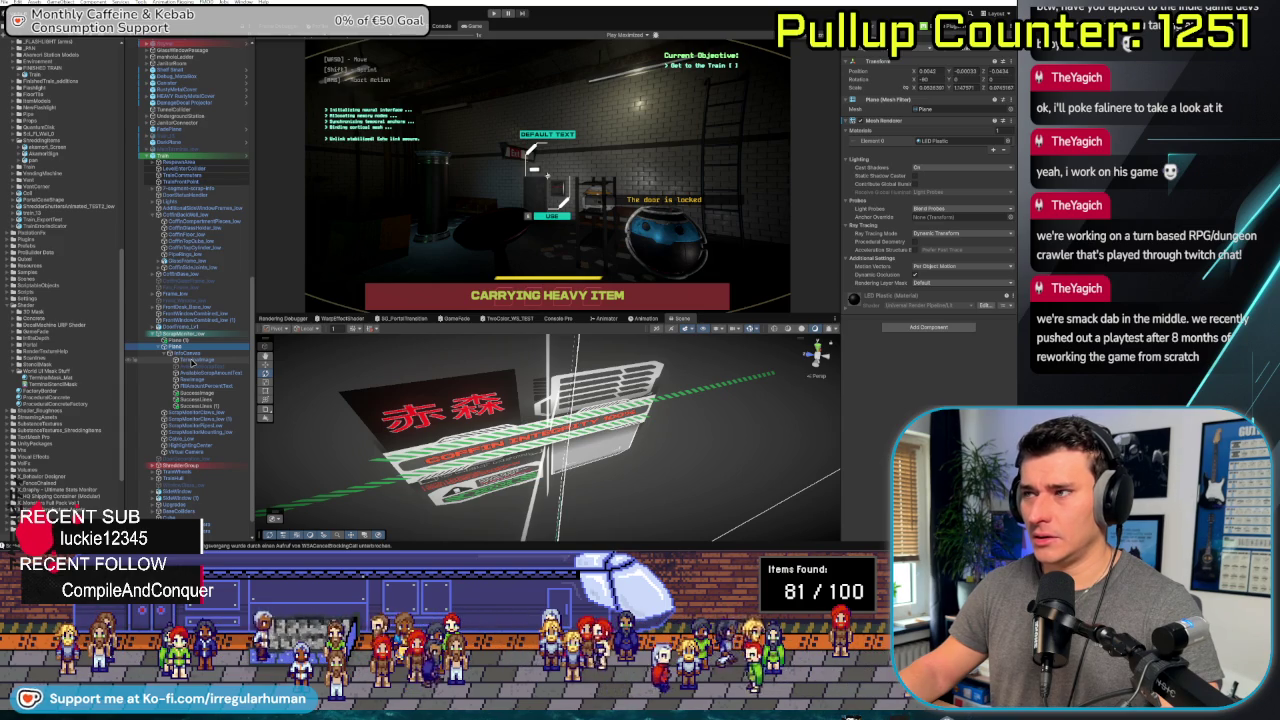
# Step through the InfoCanvas, TerminalImage and Plane, framing the terminal plane
pyautogui.click(203, 354)
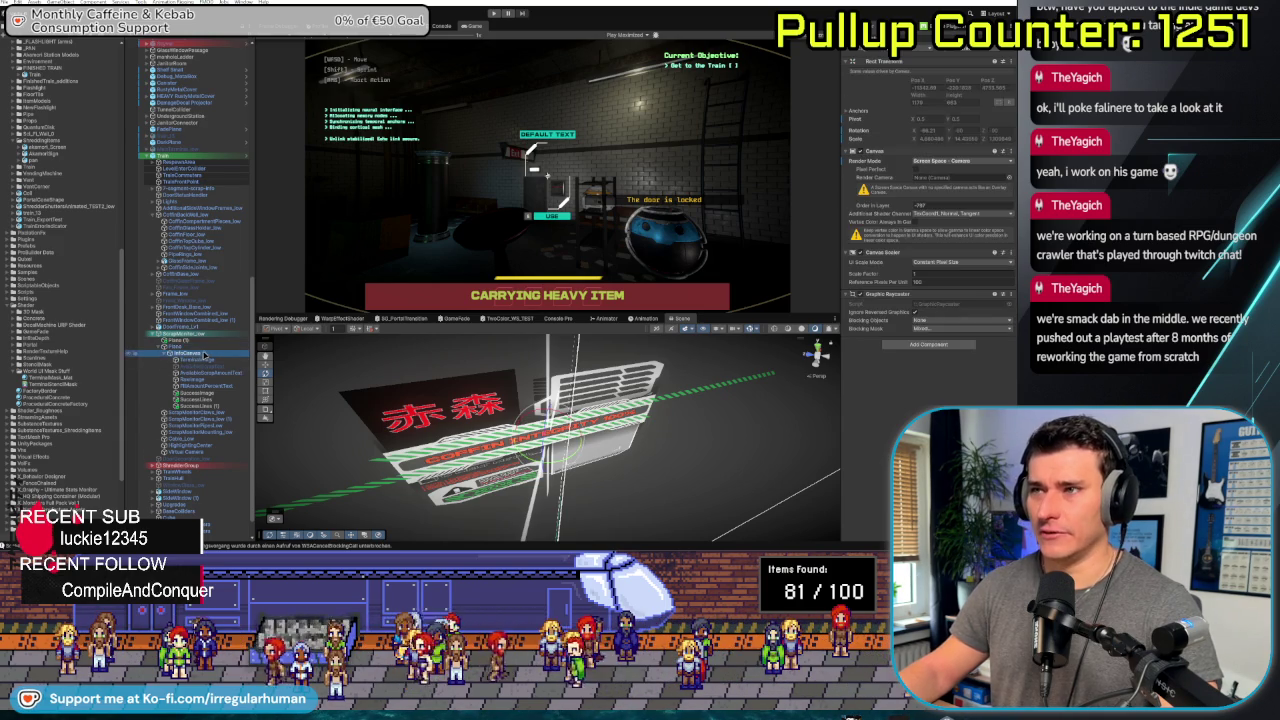
pyautogui.press('Down')
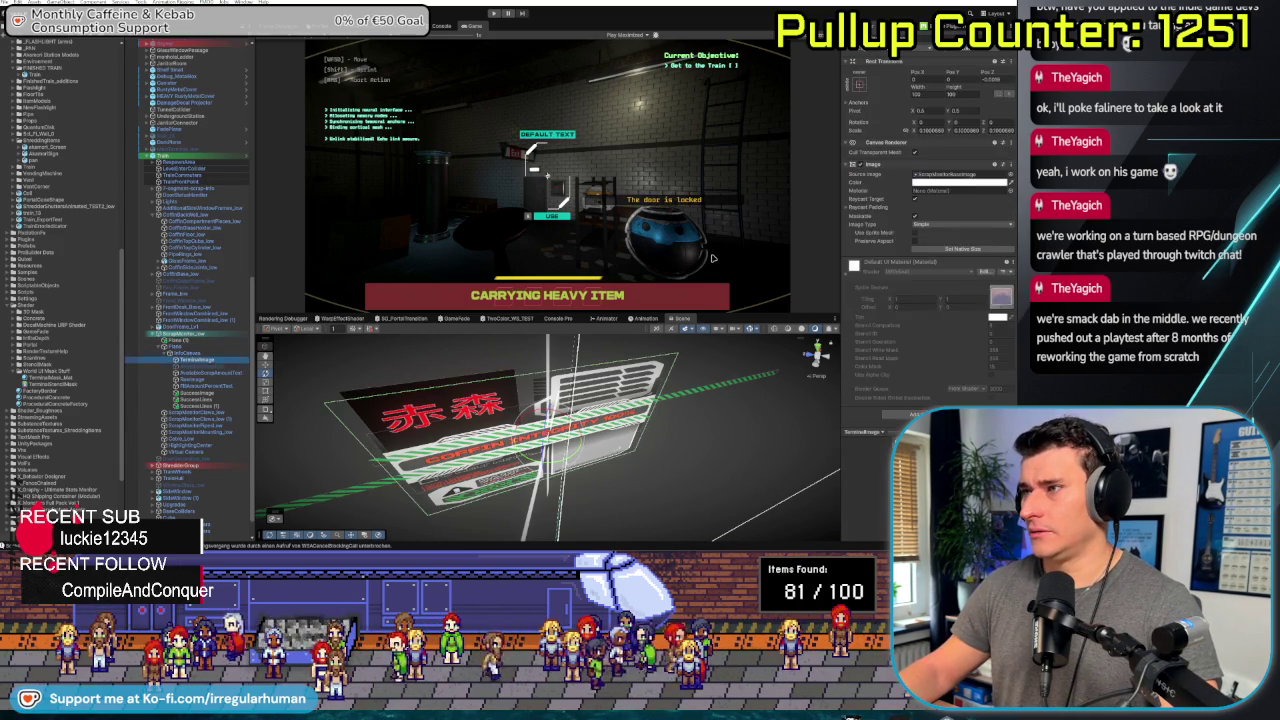
pyautogui.press('Up')
pyautogui.press('Up')
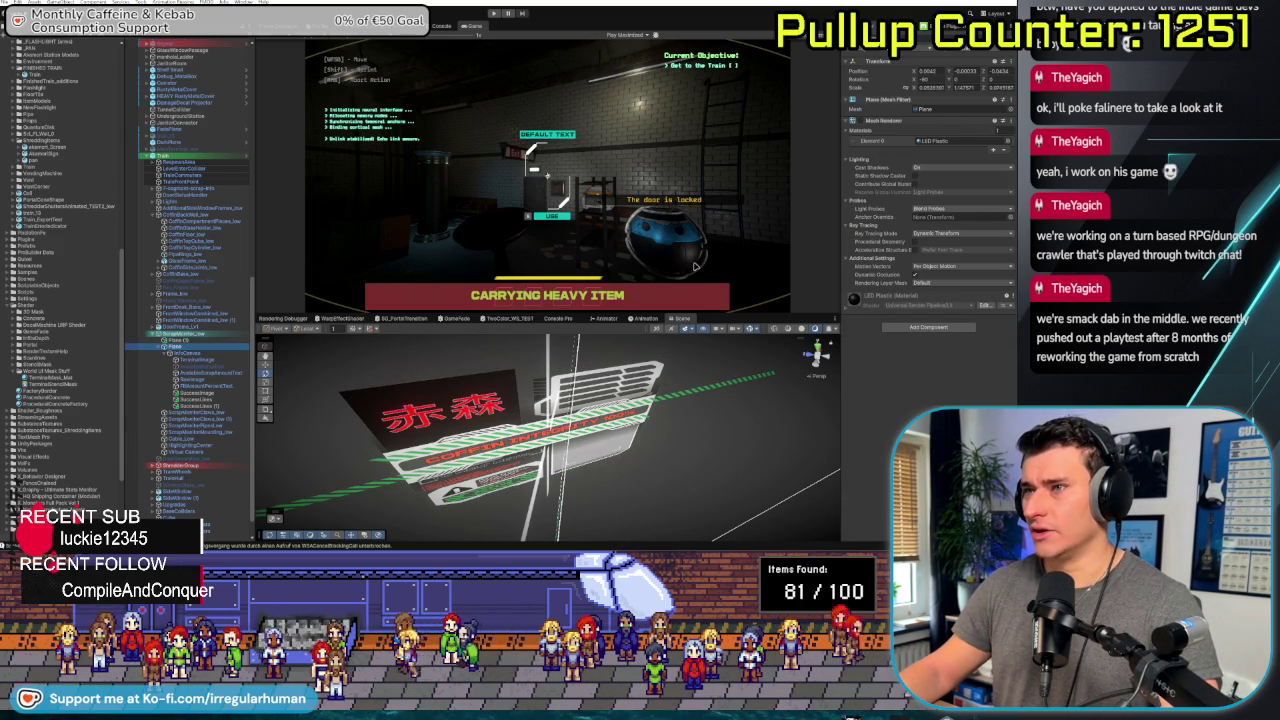
pyautogui.press('f')
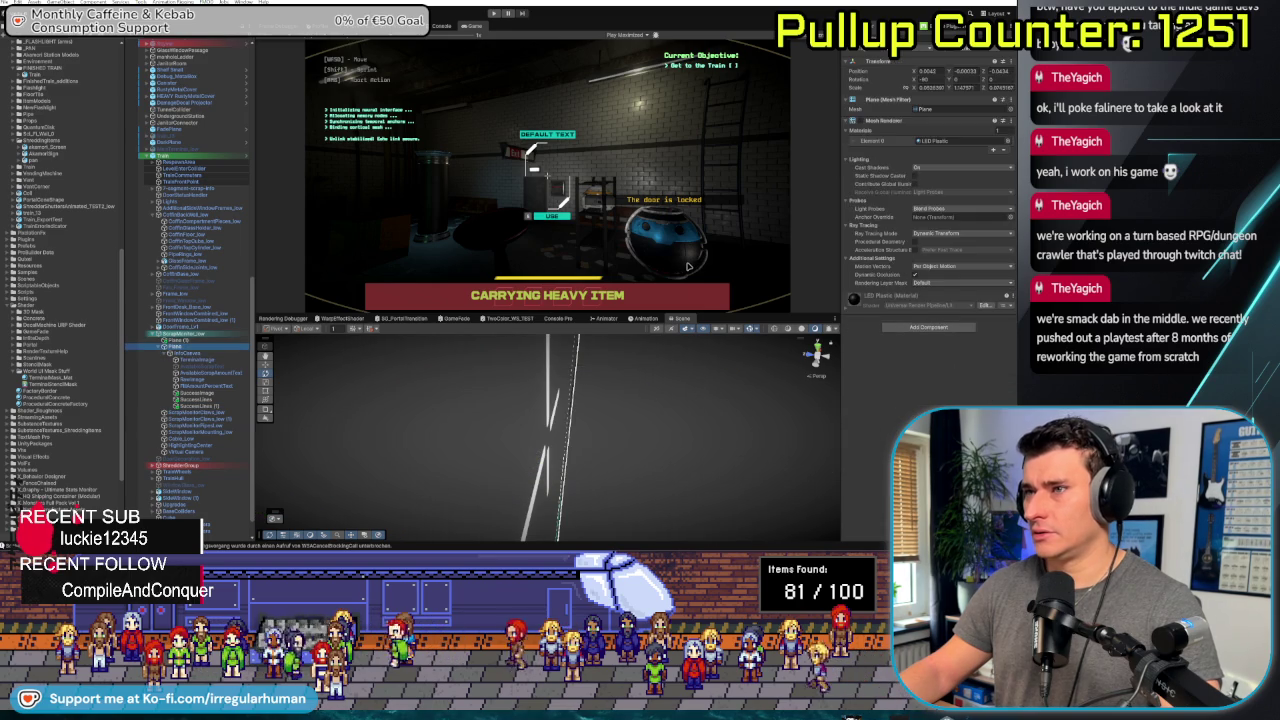
pyautogui.press('Up')
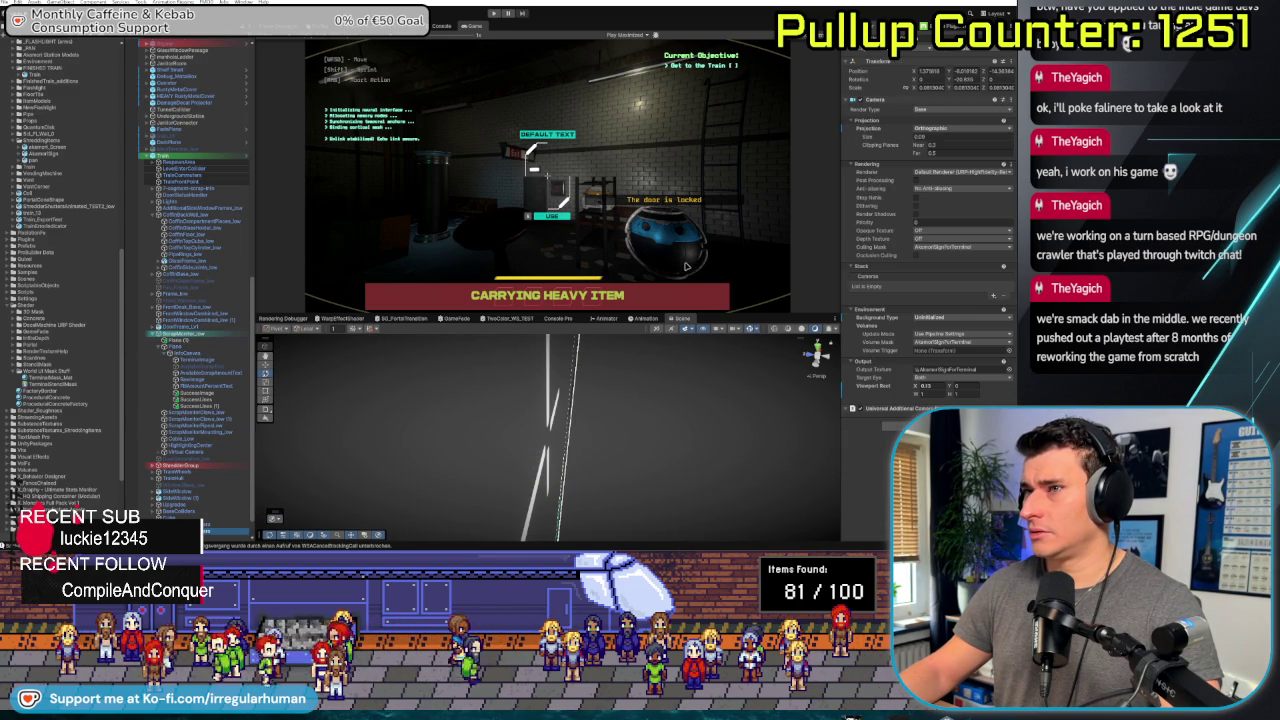
pyautogui.click(182, 353)
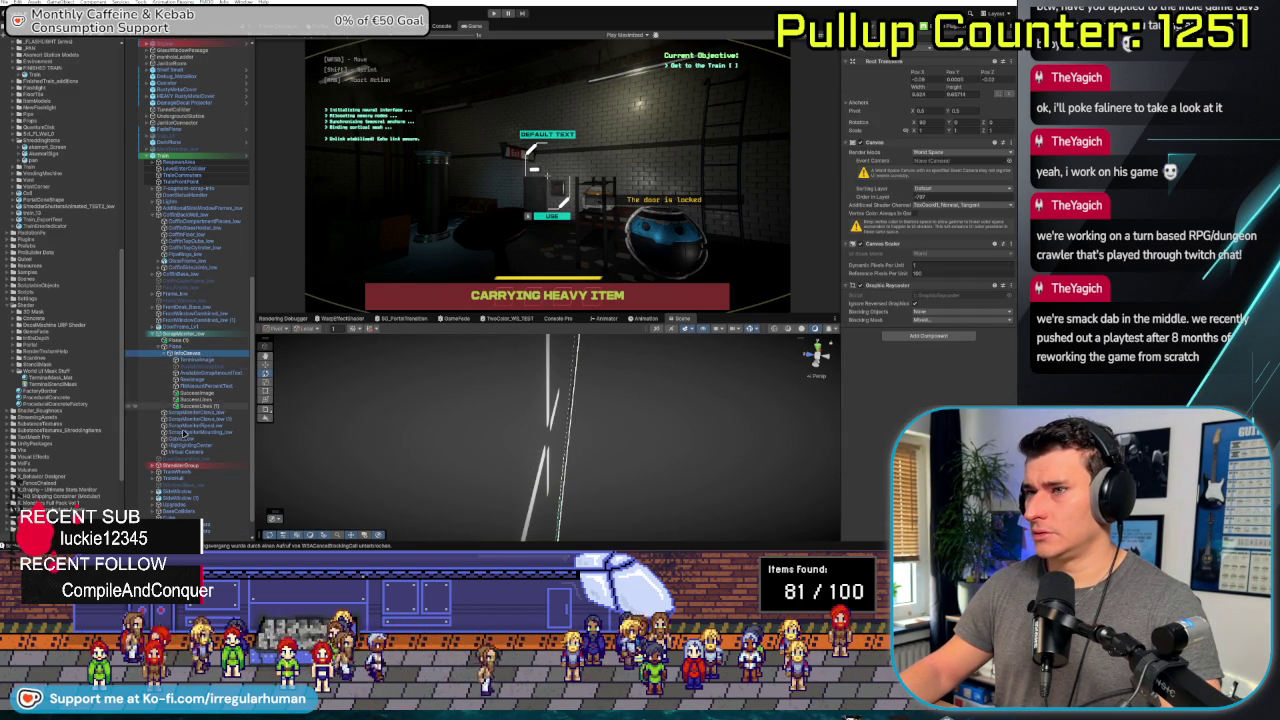
# Frame the Virtual Camera, reselect the terminal plane, and switch to ChatGPT
pyautogui.click(170, 453)
pyautogui.press('f')
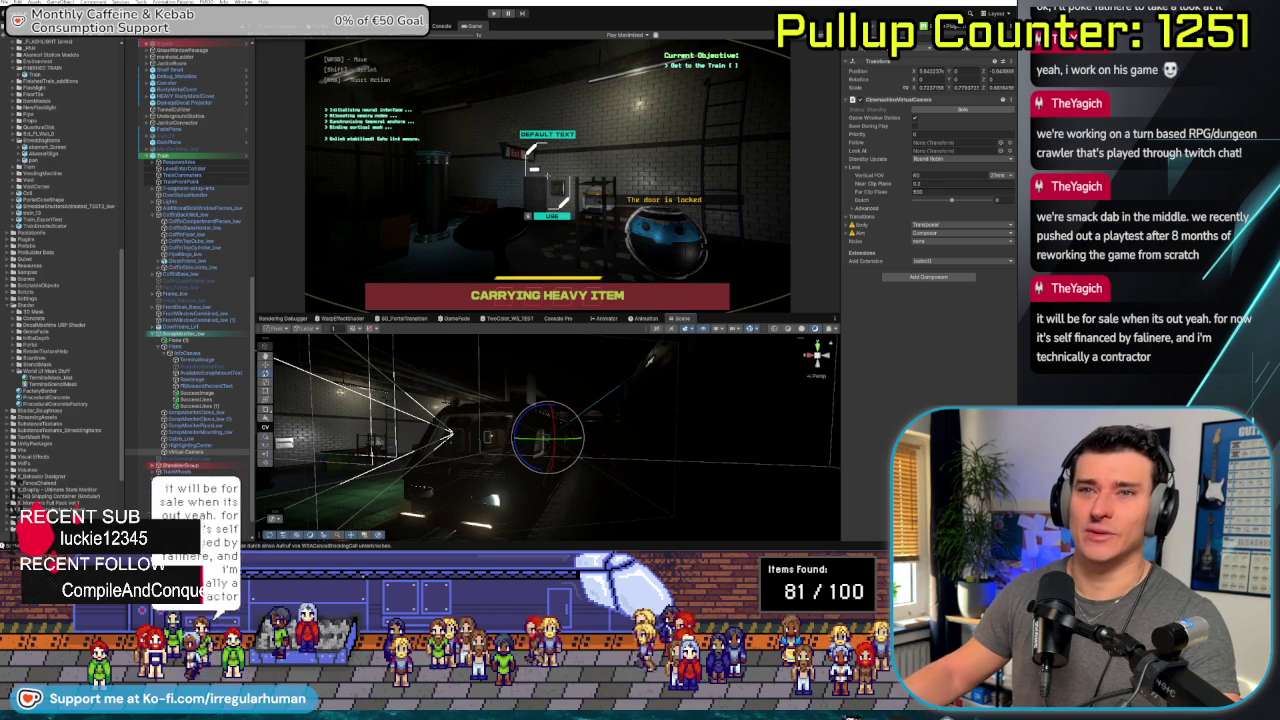
pyautogui.scroll(10, 447, 421)
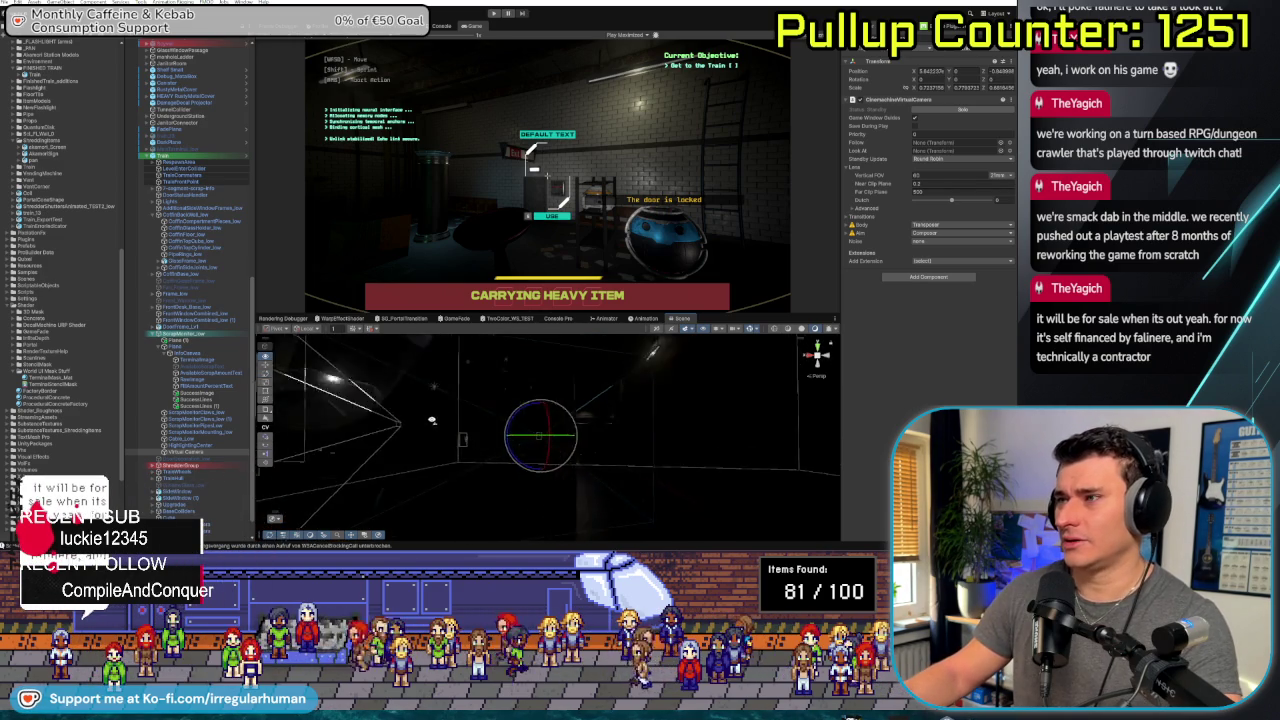
pyautogui.scroll(10, 447, 421)
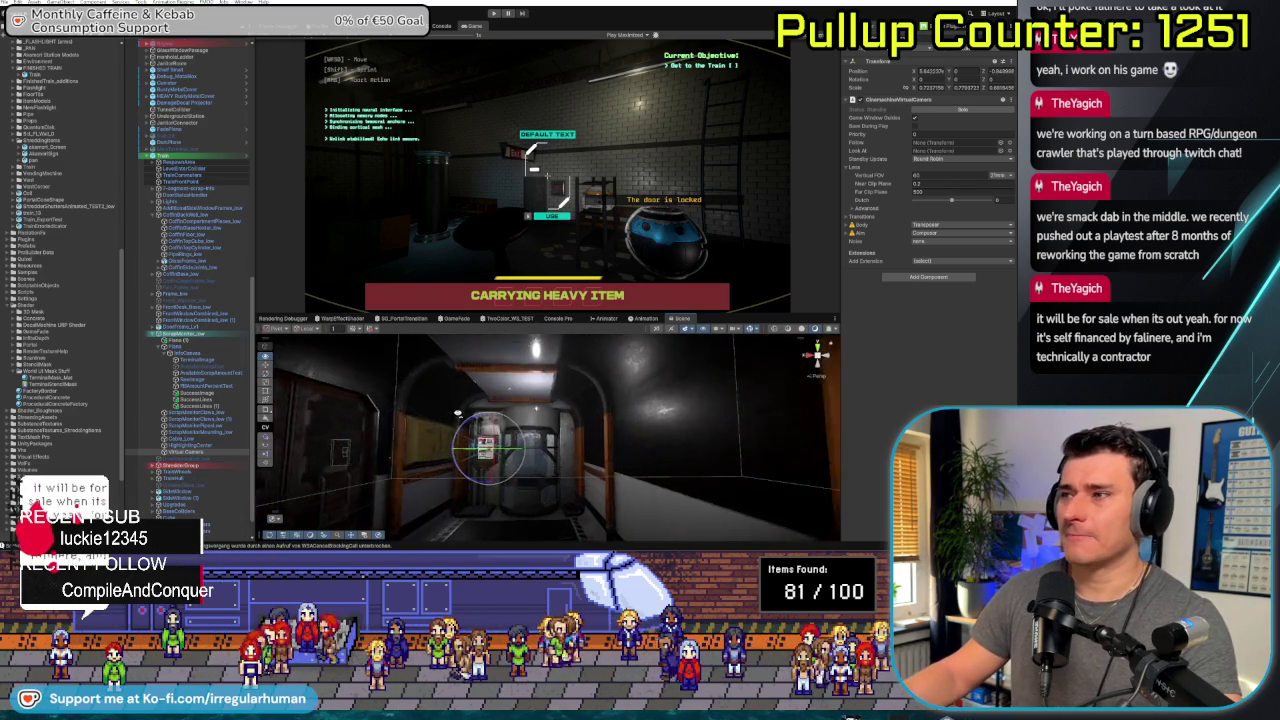
pyautogui.scroll(10, 454, 413)
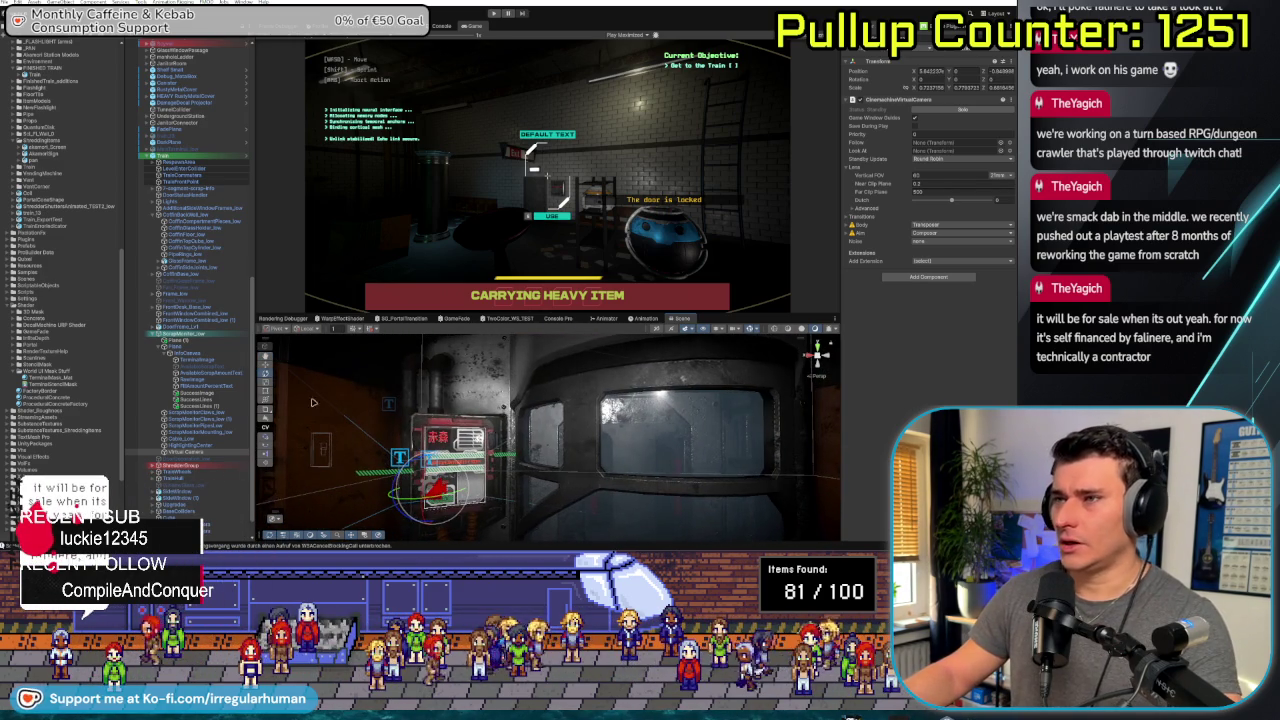
pyautogui.click(188, 341)
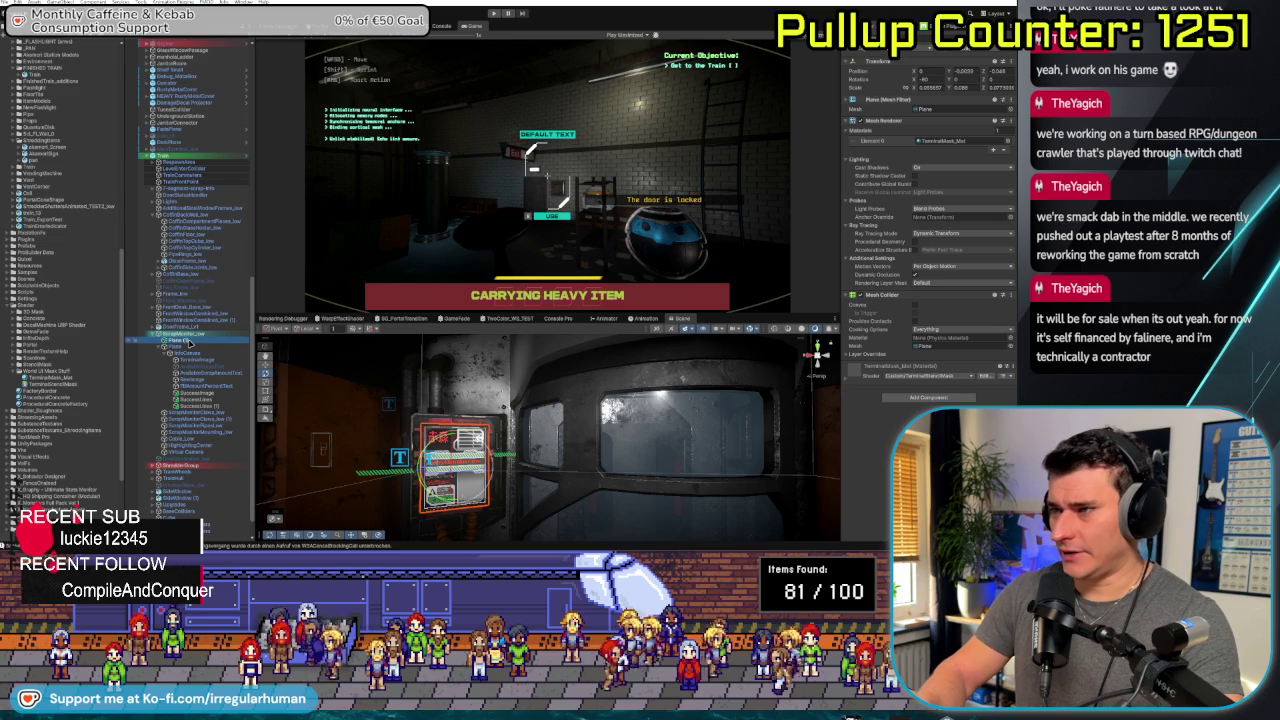
pyautogui.hotkey('alt', 'Tab')
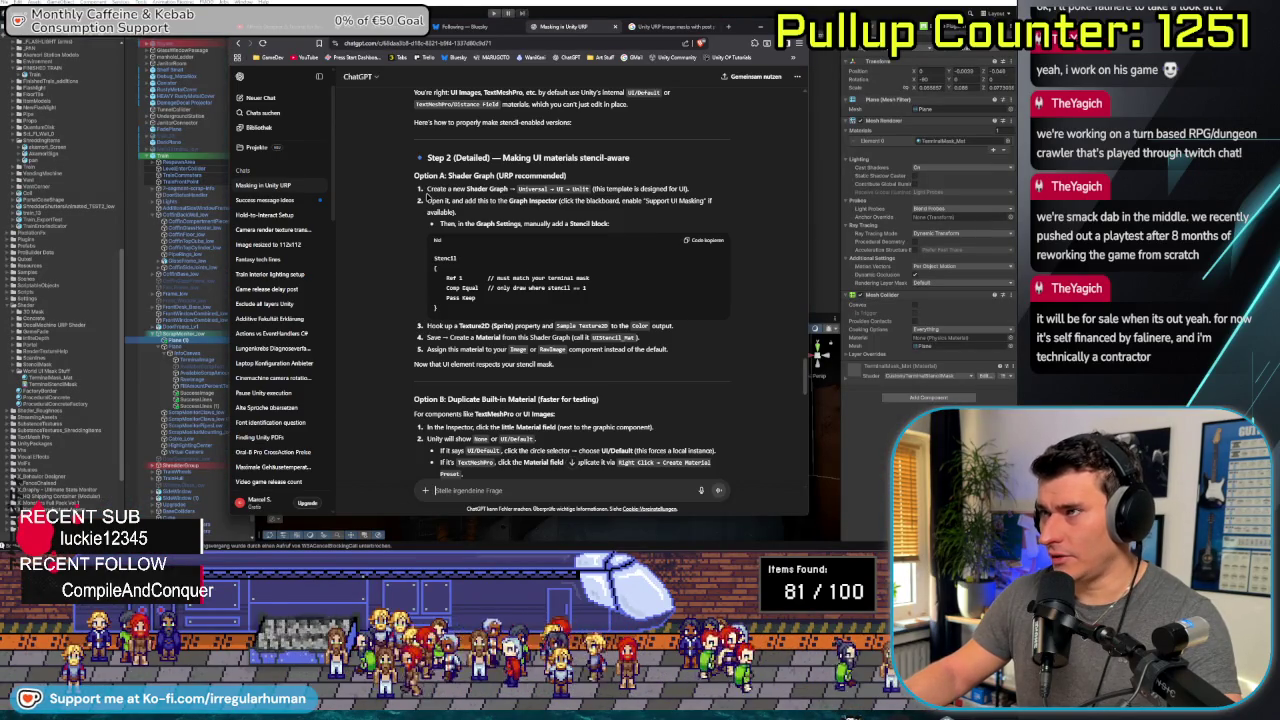
# Read ChatGPT's Option A shader graph instructions, scroll to Option B, and return to Unity
pyautogui.moveTo(414, 175)
pyautogui.mouseDown()
pyautogui.moveTo(432, 226)
pyautogui.moveTo(587, 372)
pyautogui.mouseUp()
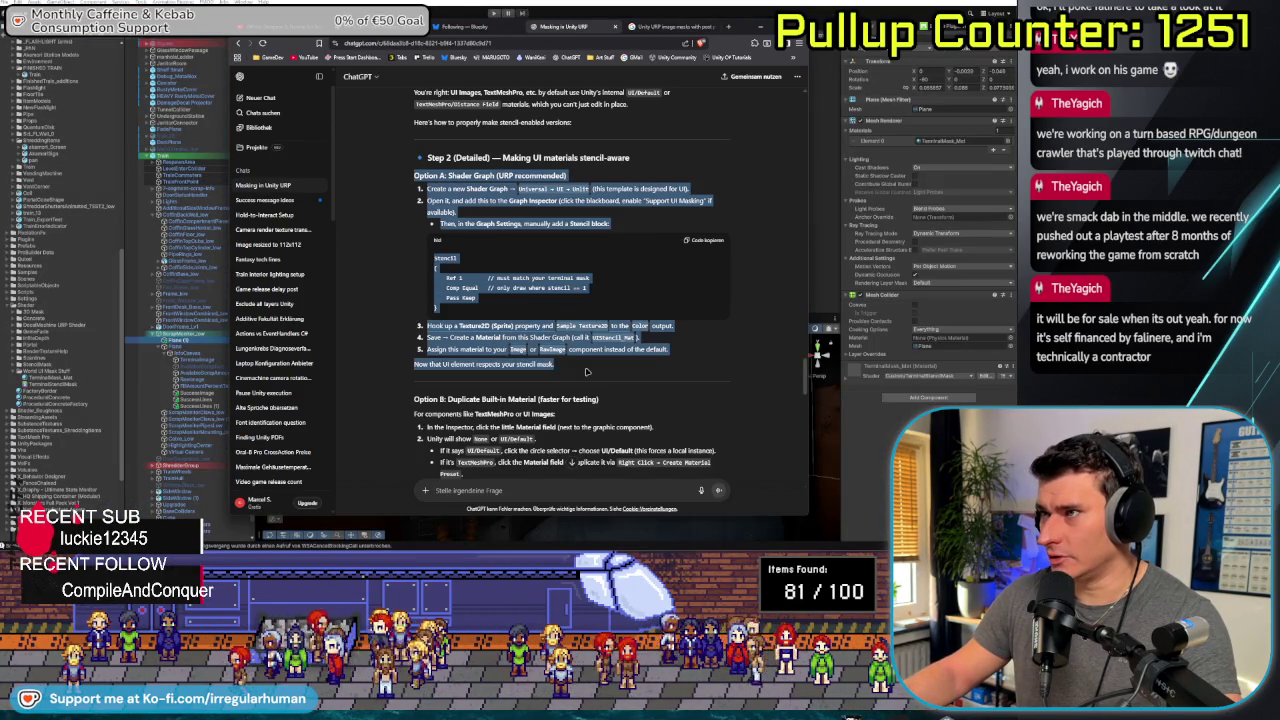
pyautogui.click(587, 372)
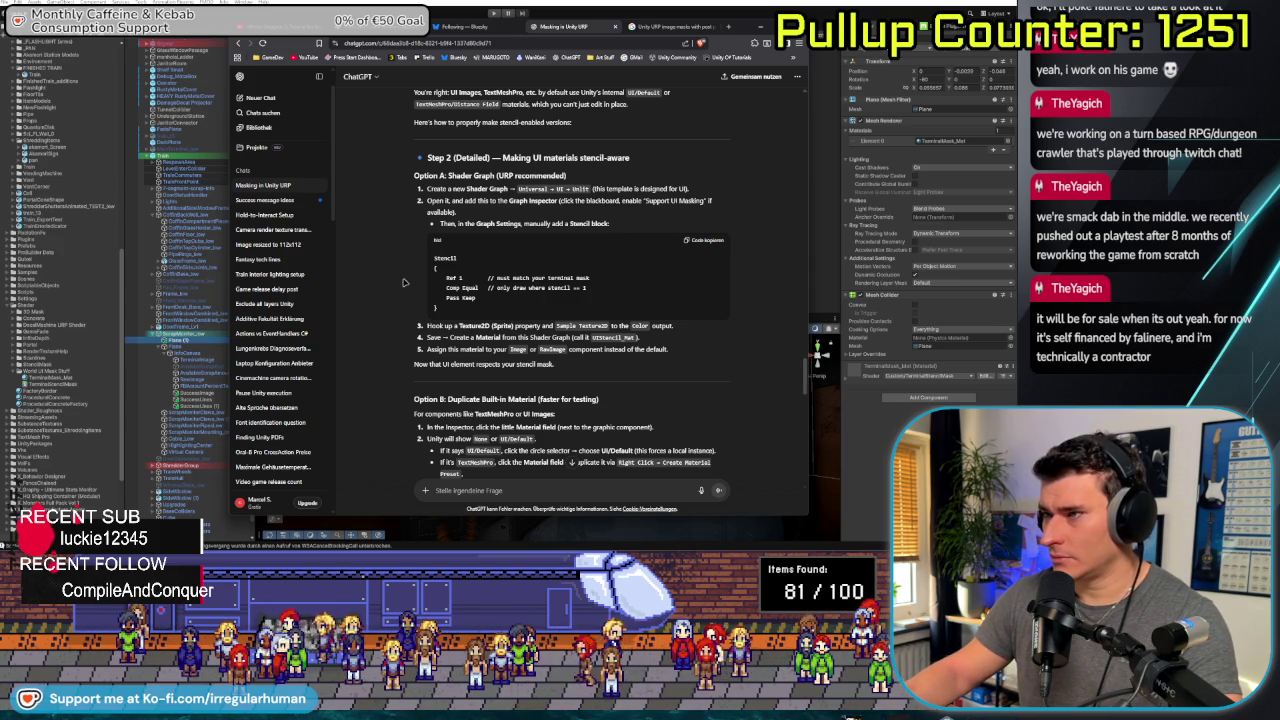
pyautogui.scroll(-2, 404, 283)
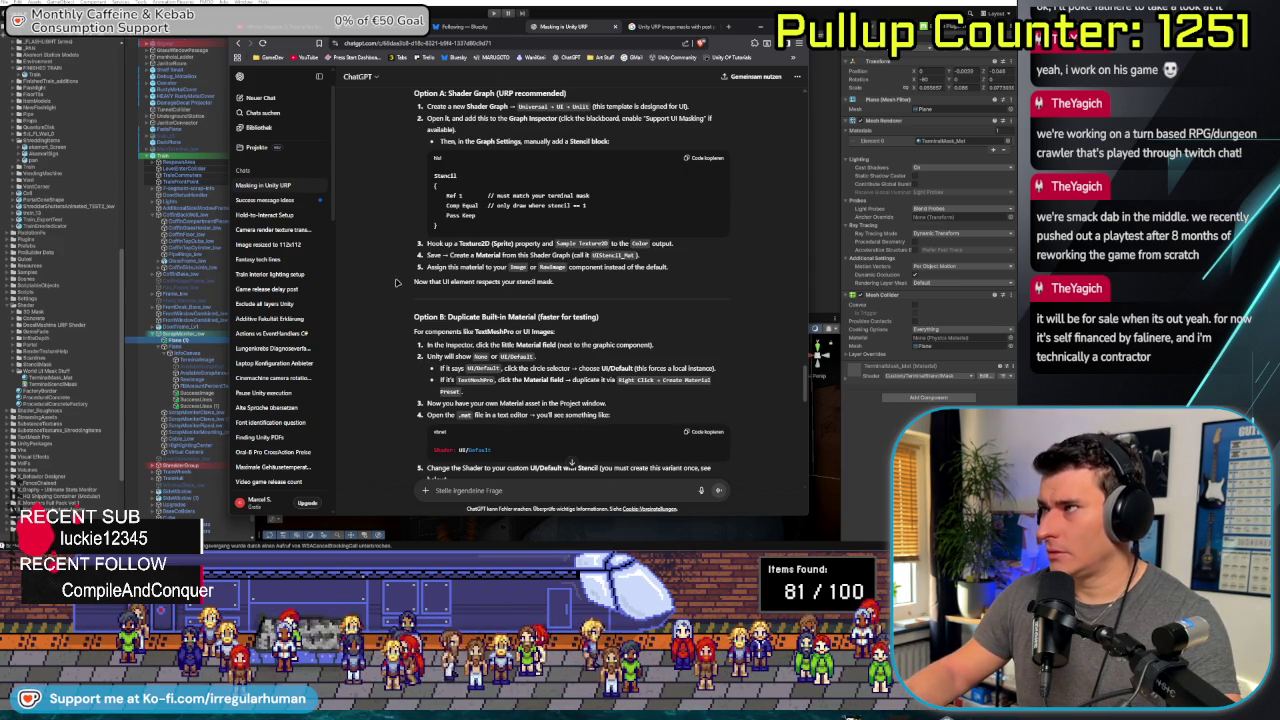
pyautogui.hotkey('alt', 'Tab')
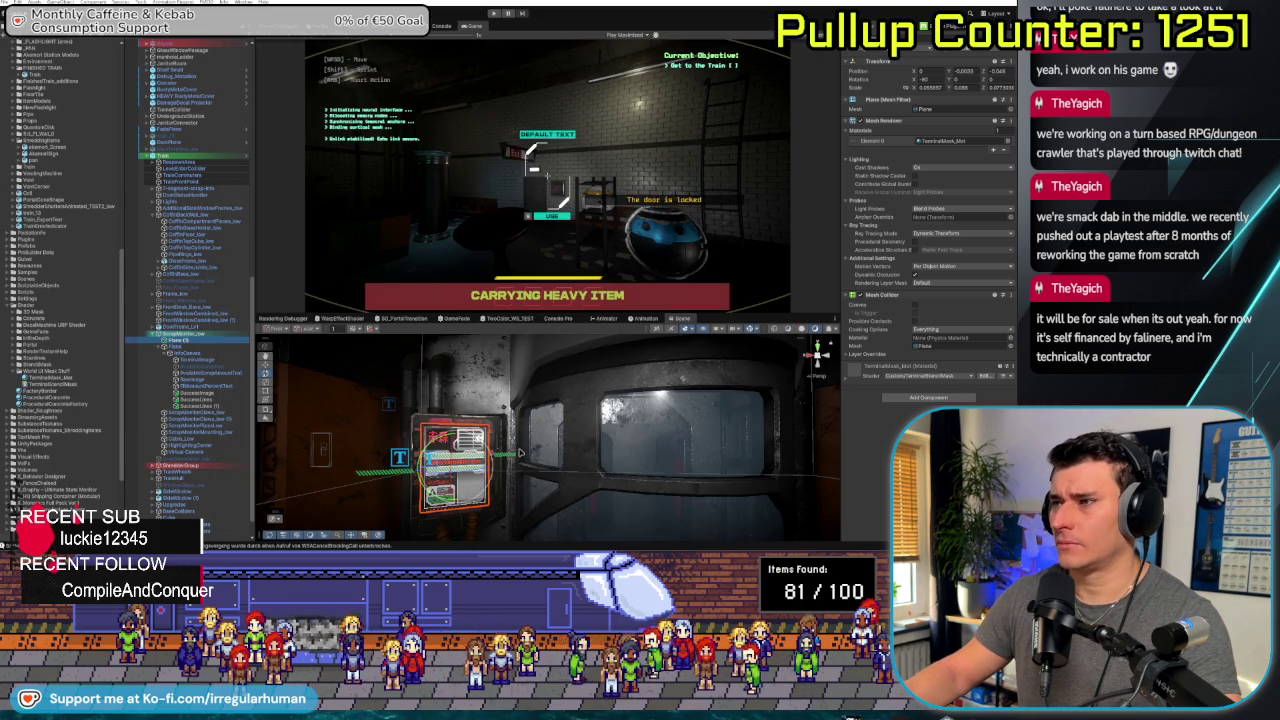
pyautogui.click(511, 457)
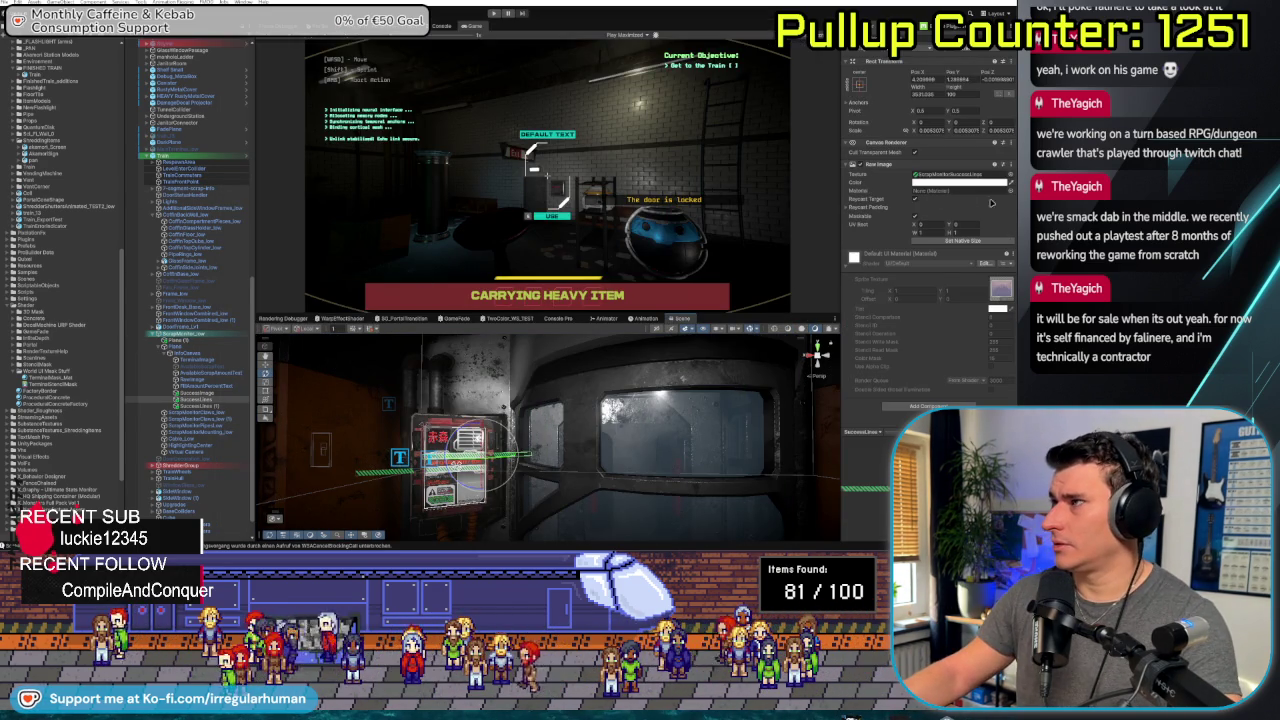
pyautogui.click(1010, 195)
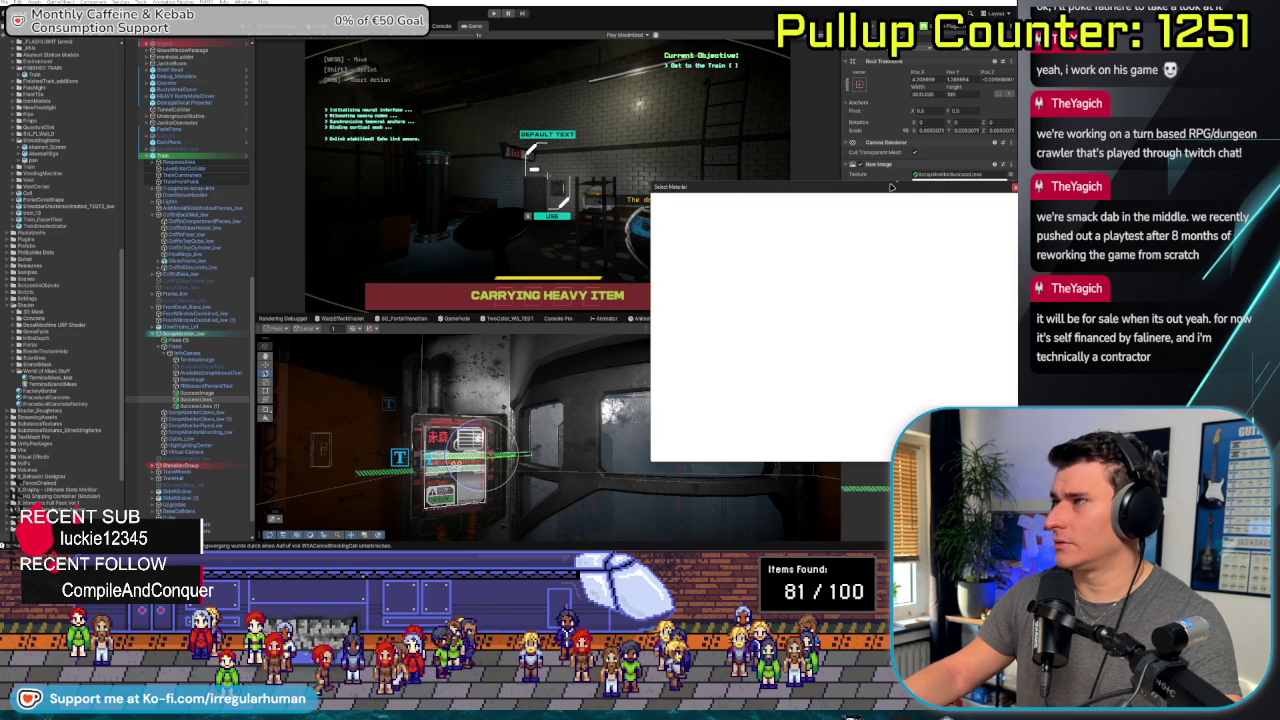
pyautogui.moveTo(885, 190); pyautogui.dragTo(875, 180)
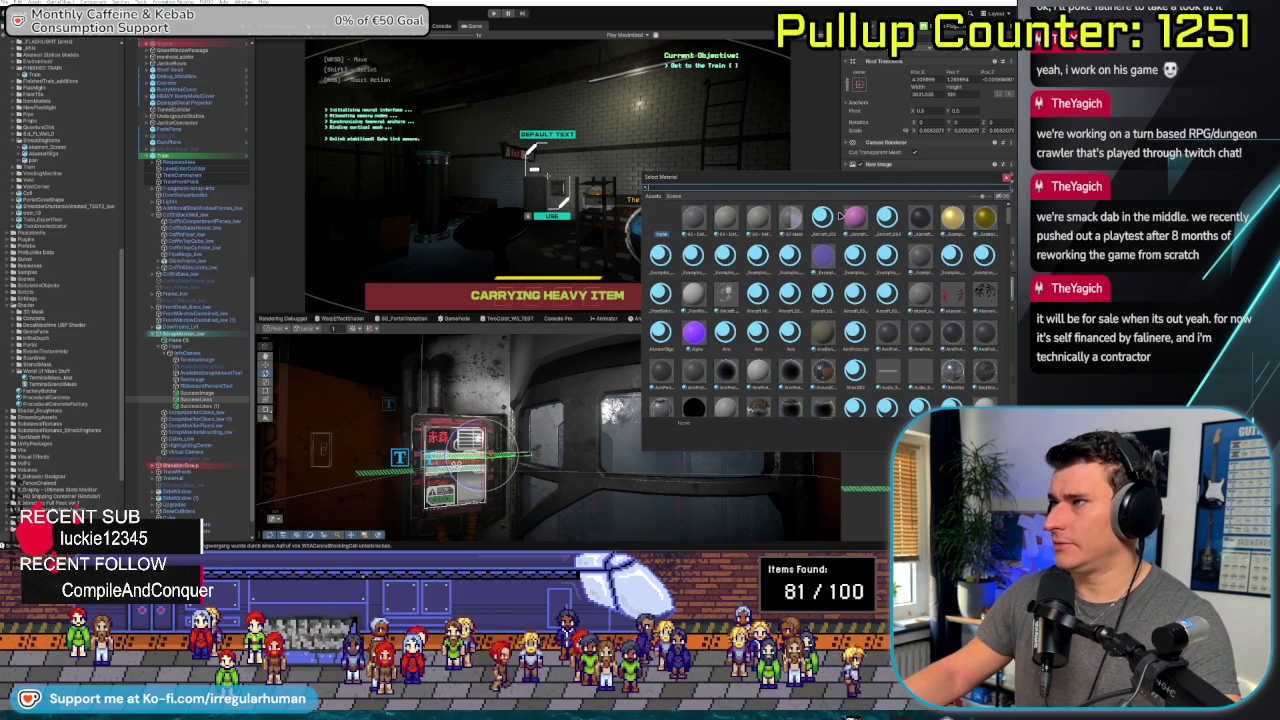
pyautogui.click(860, 262)
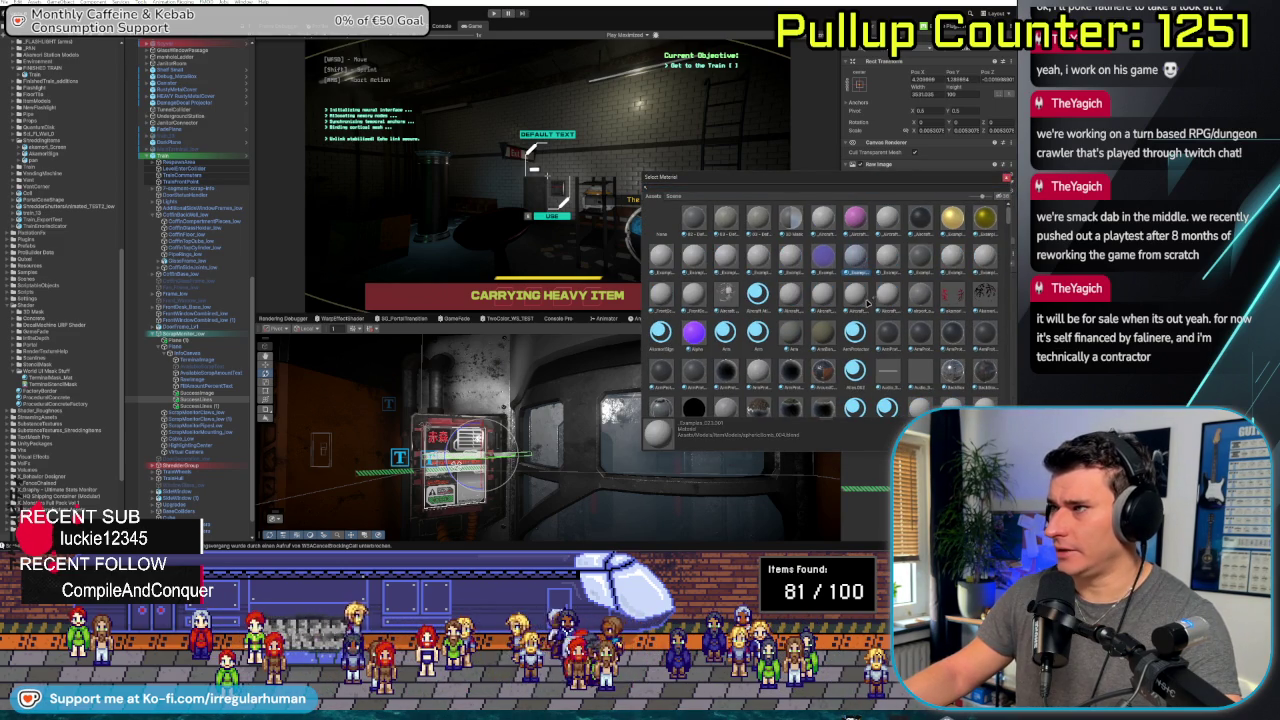
pyautogui.click(820, 336)
pyautogui.press('Escape')
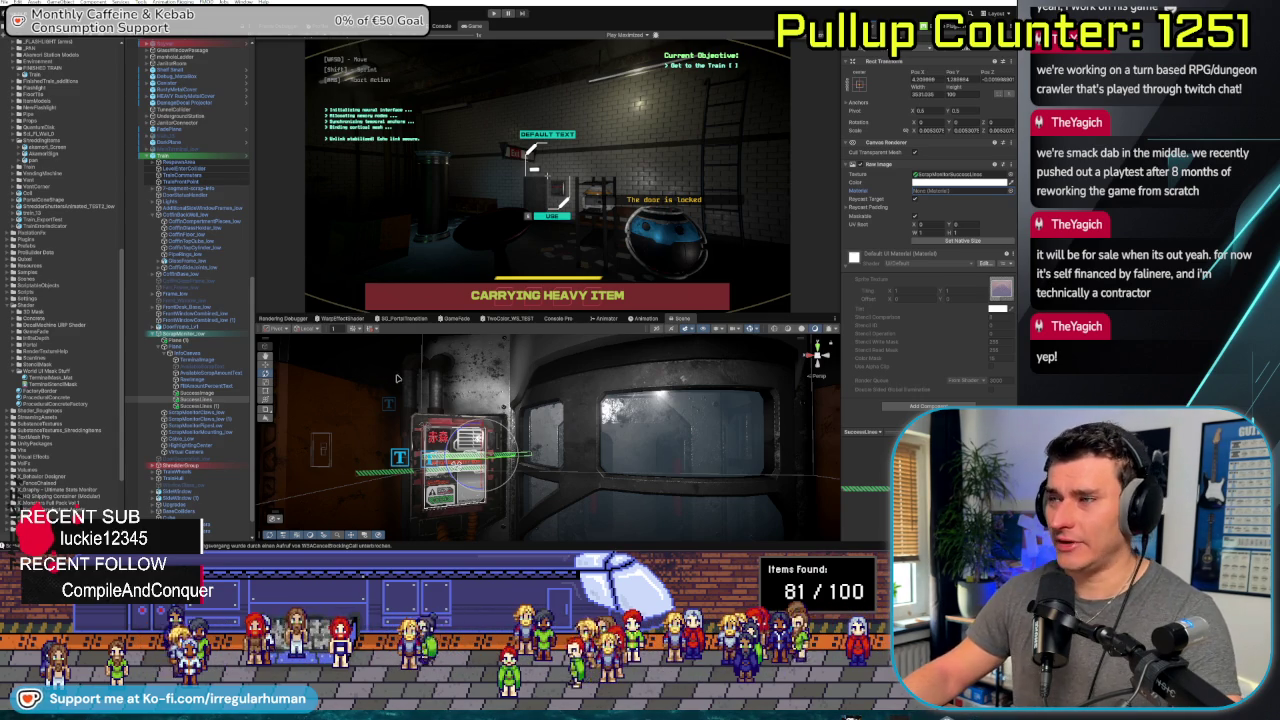
# Select the terminal's UI elements and frame the wall panel in an enlarged Scene view
pyautogui.moveTo(469, 321)
pyautogui.mouseDown()
pyautogui.moveTo(470, 255)
pyautogui.moveTo(470, 287)
pyautogui.mouseUp()
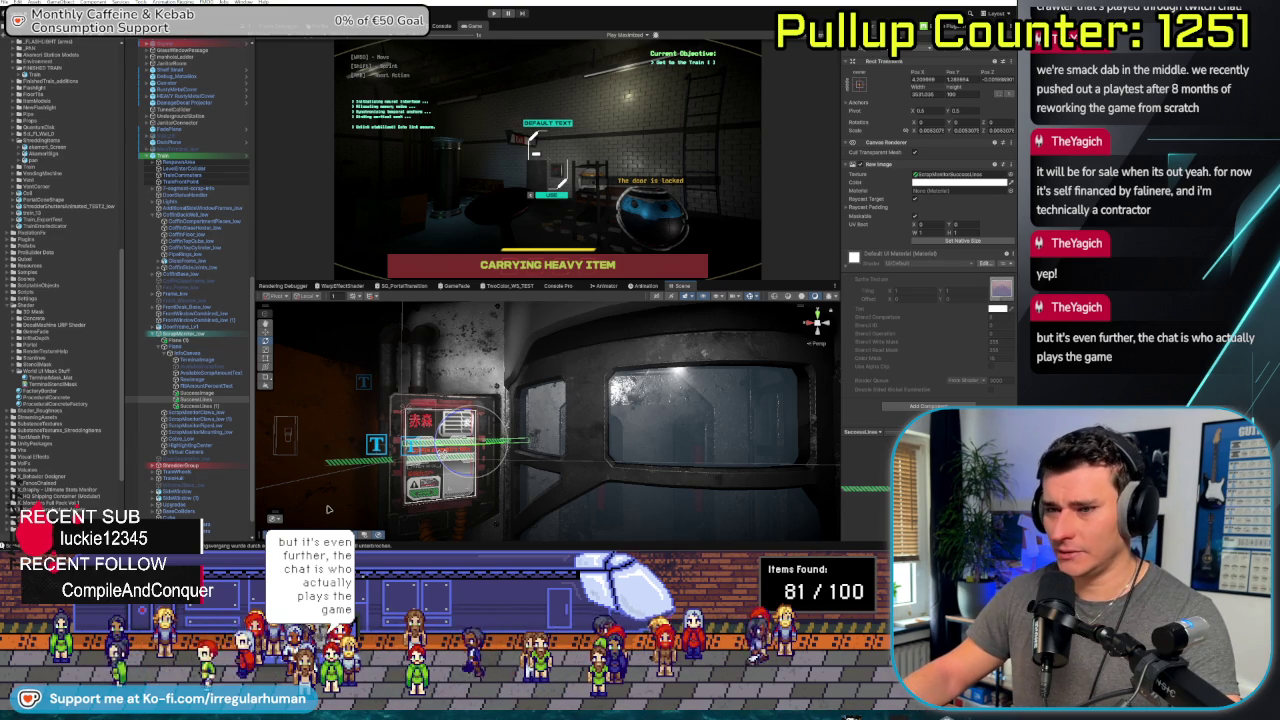
pyautogui.moveTo(556, 435)
pyautogui.mouseDown()
pyautogui.moveTo(545, 499)
pyautogui.moveTo(378, 461)
pyautogui.mouseUp()
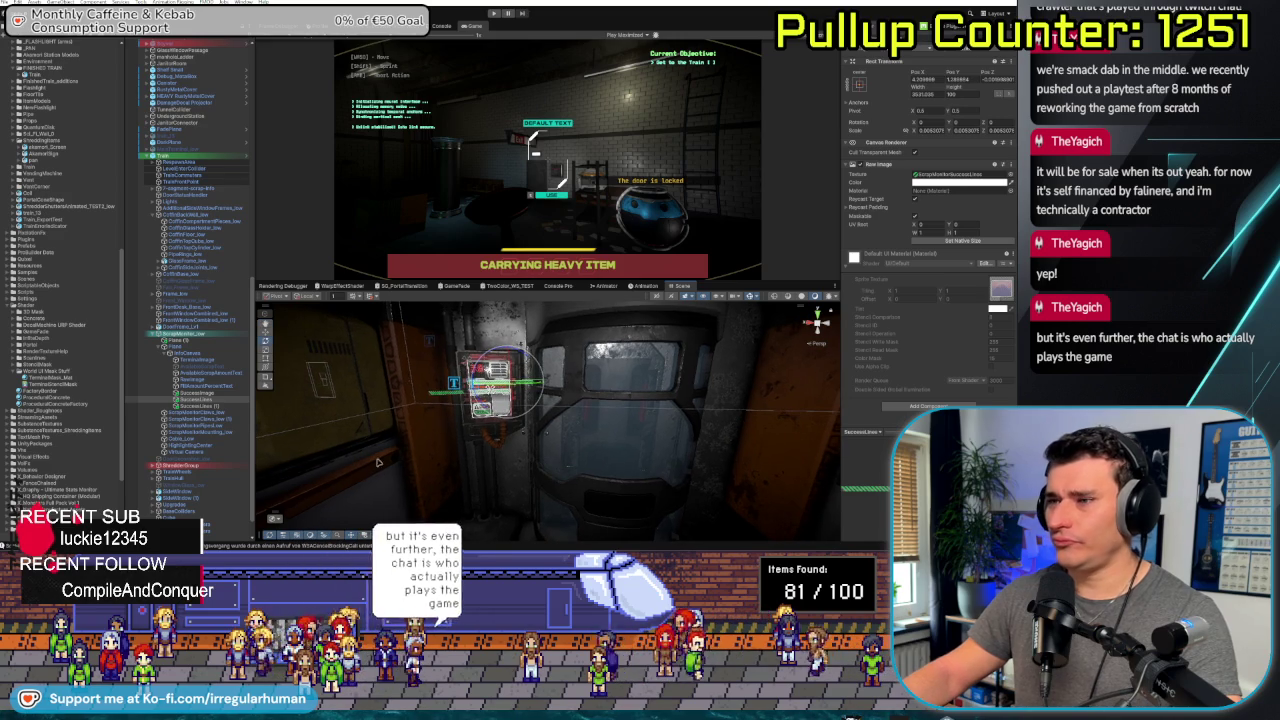
pyautogui.click(205, 403)
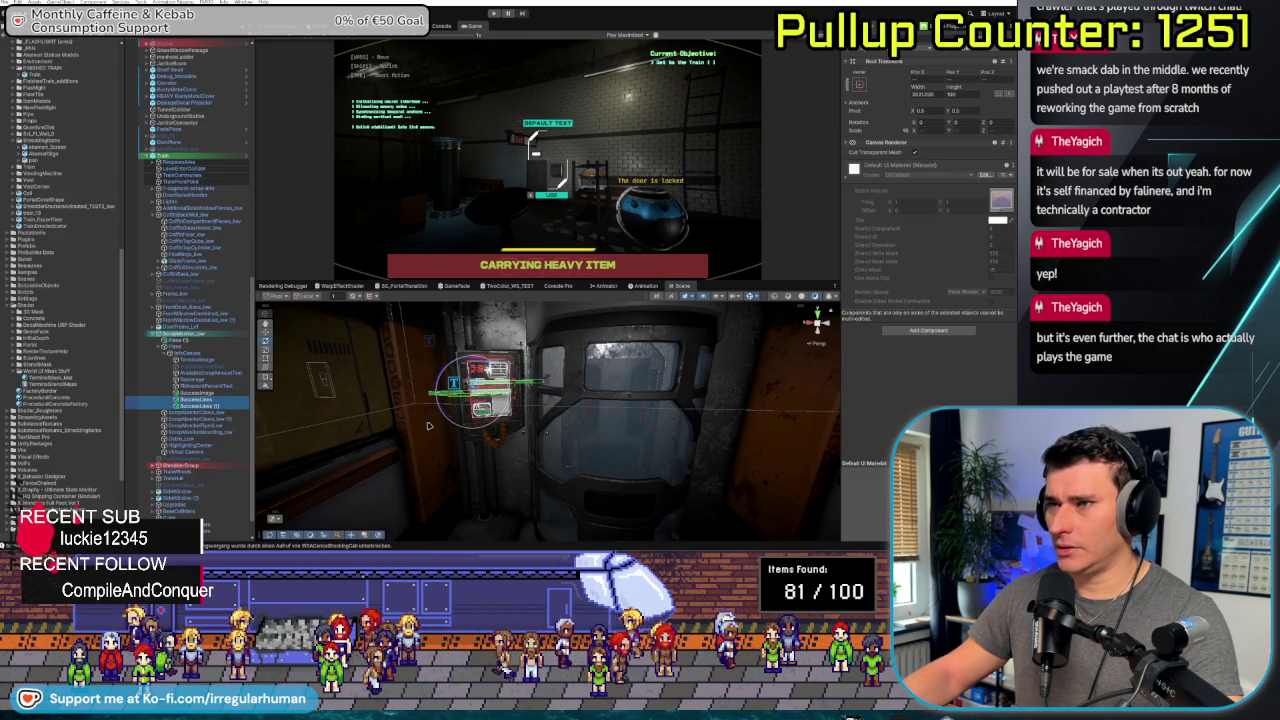
pyautogui.press('f')
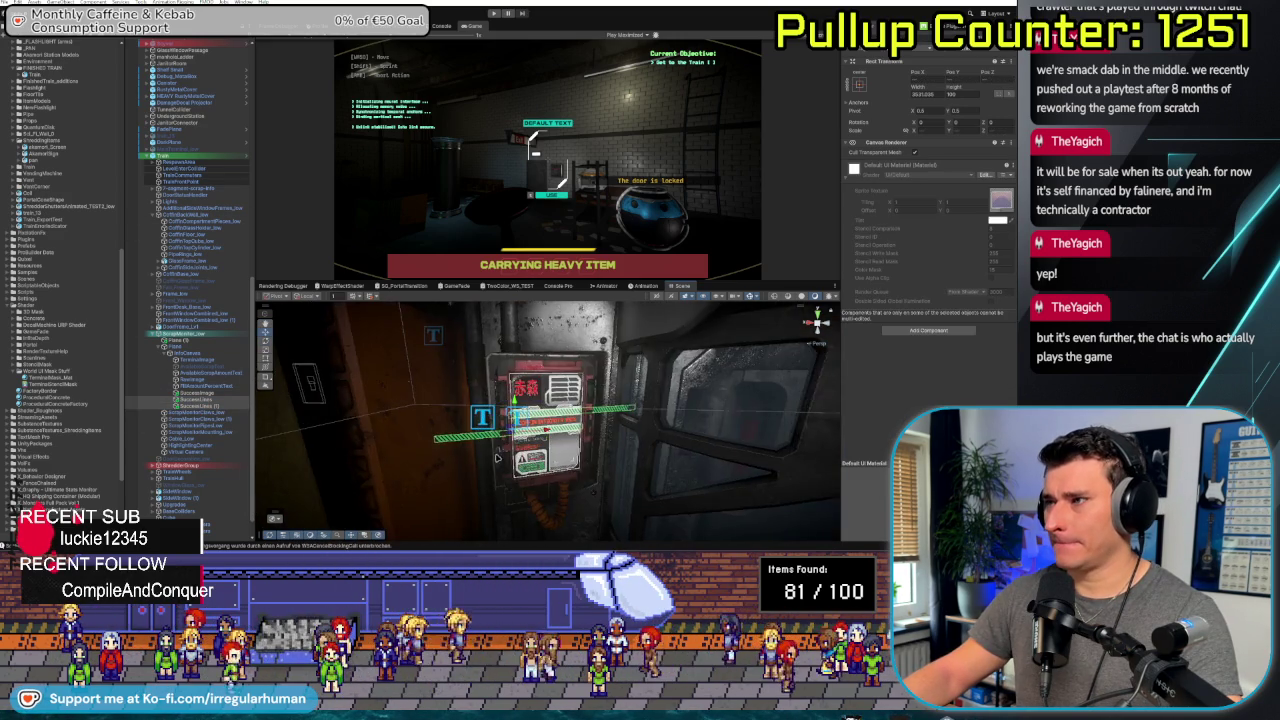
pyautogui.scroll(-5, 510, 452)
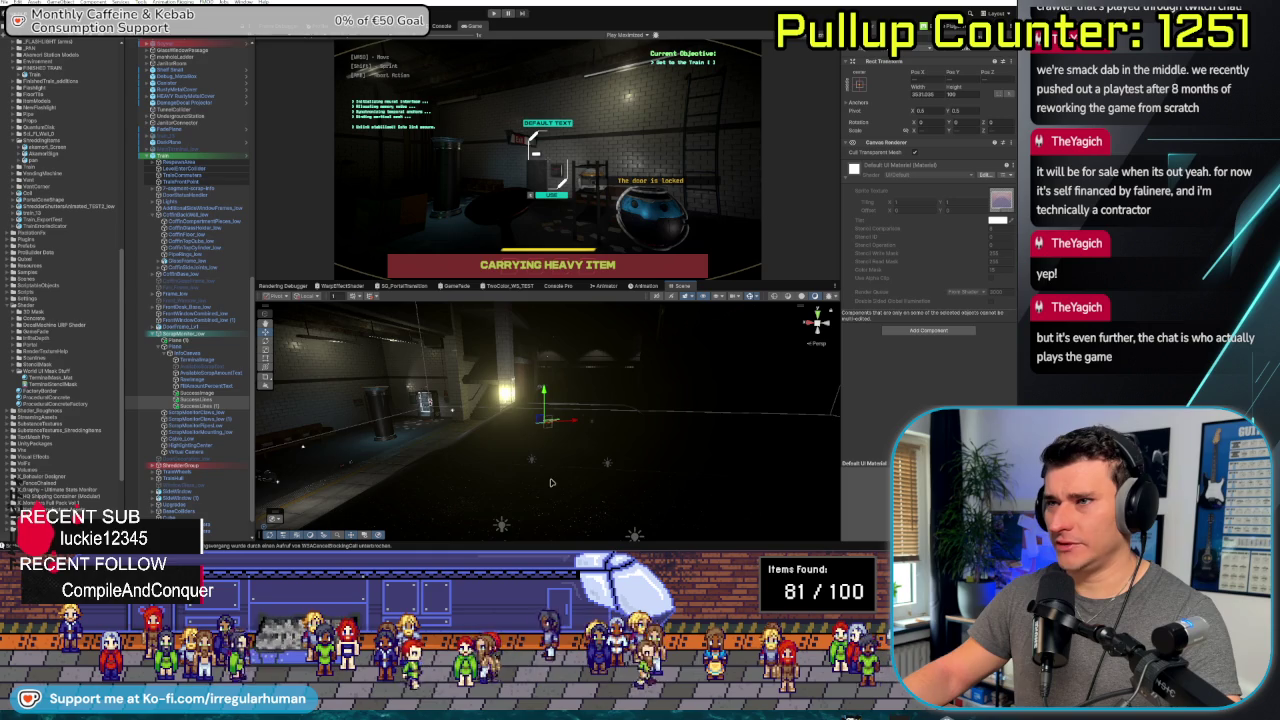
pyautogui.scroll(10, 551, 482)
pyautogui.scroll(5, 560, 411)
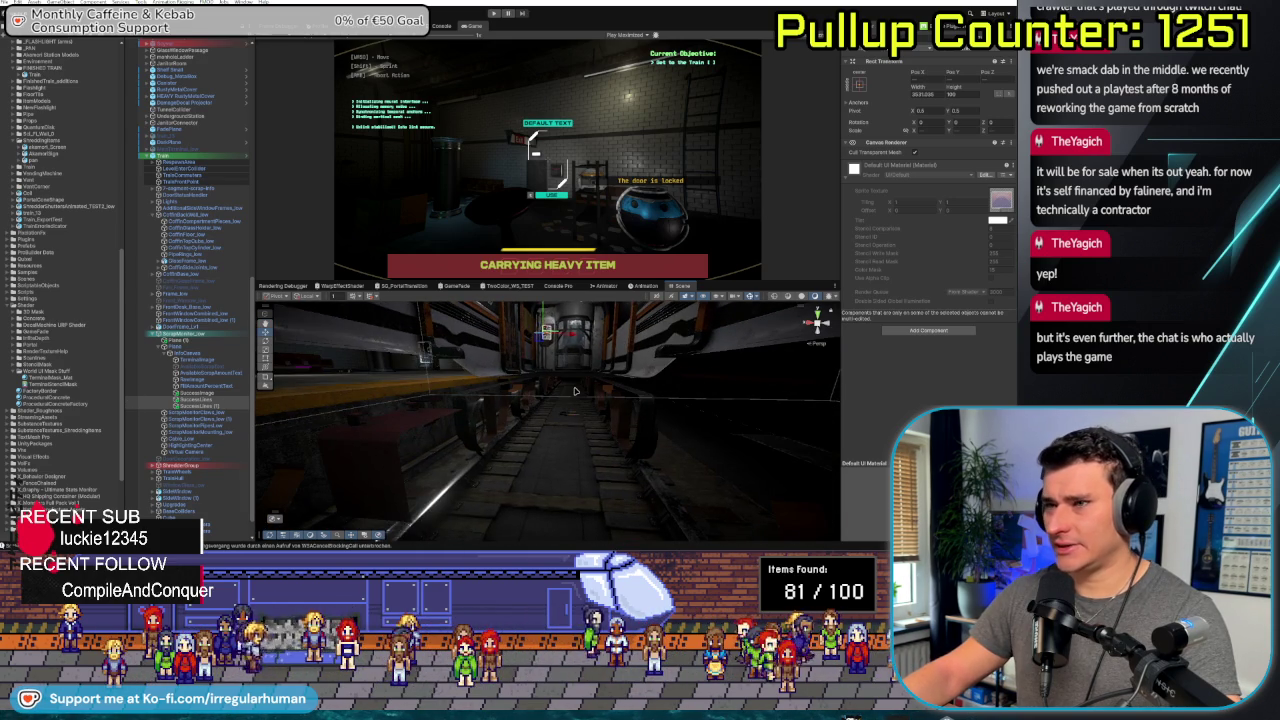
pyautogui.scroll(5, 571, 357)
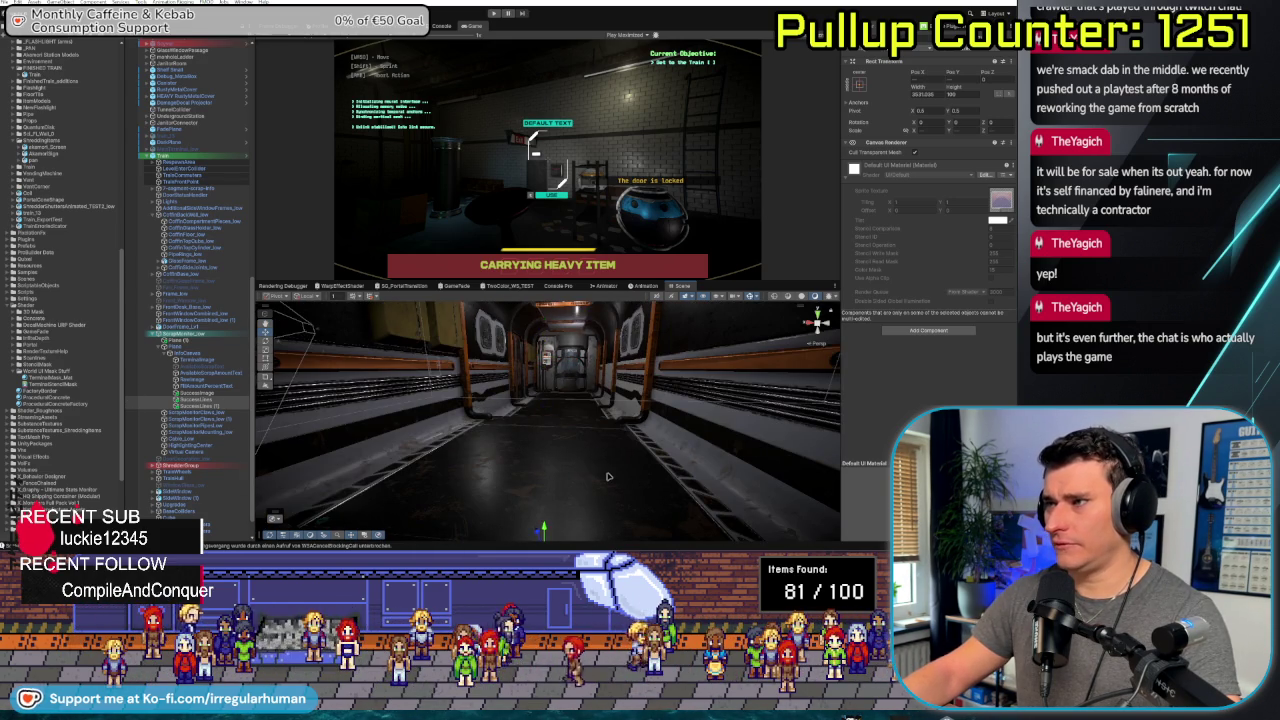
pyautogui.press('f')
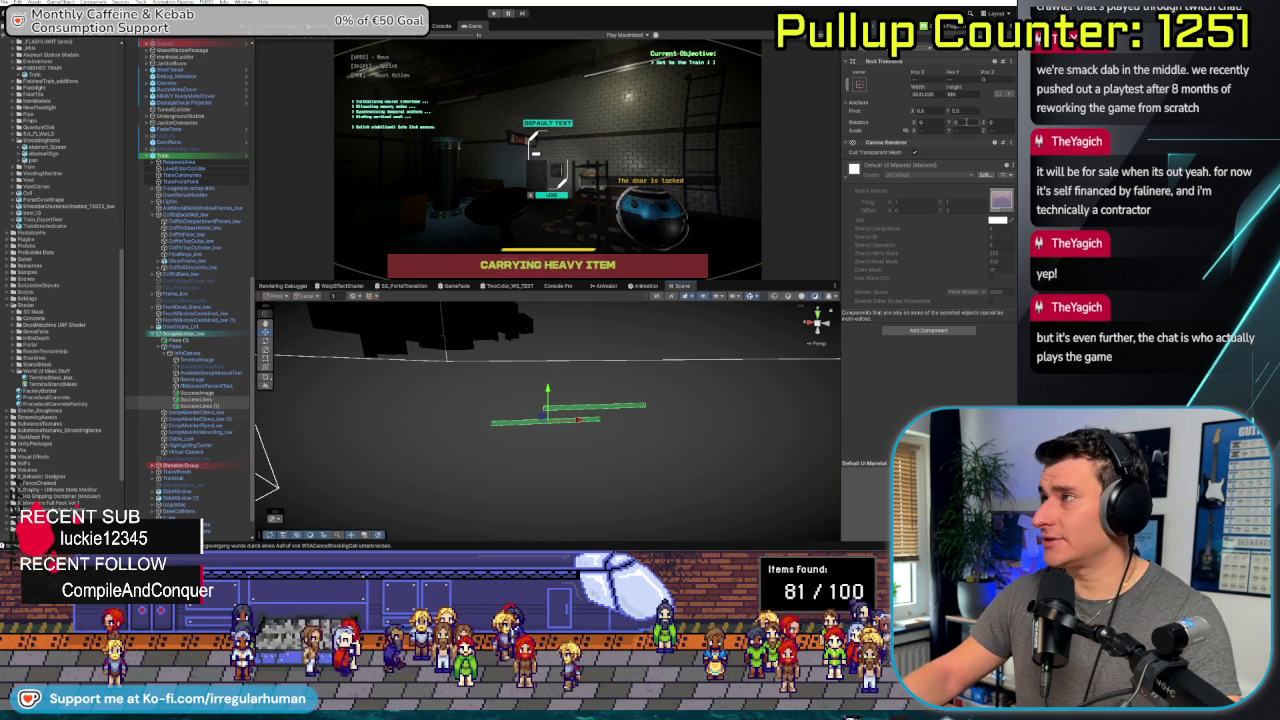
# Assign the terminal UI elements to another layer from the Inspector's Layer dropdown
pyautogui.click(975, 45)
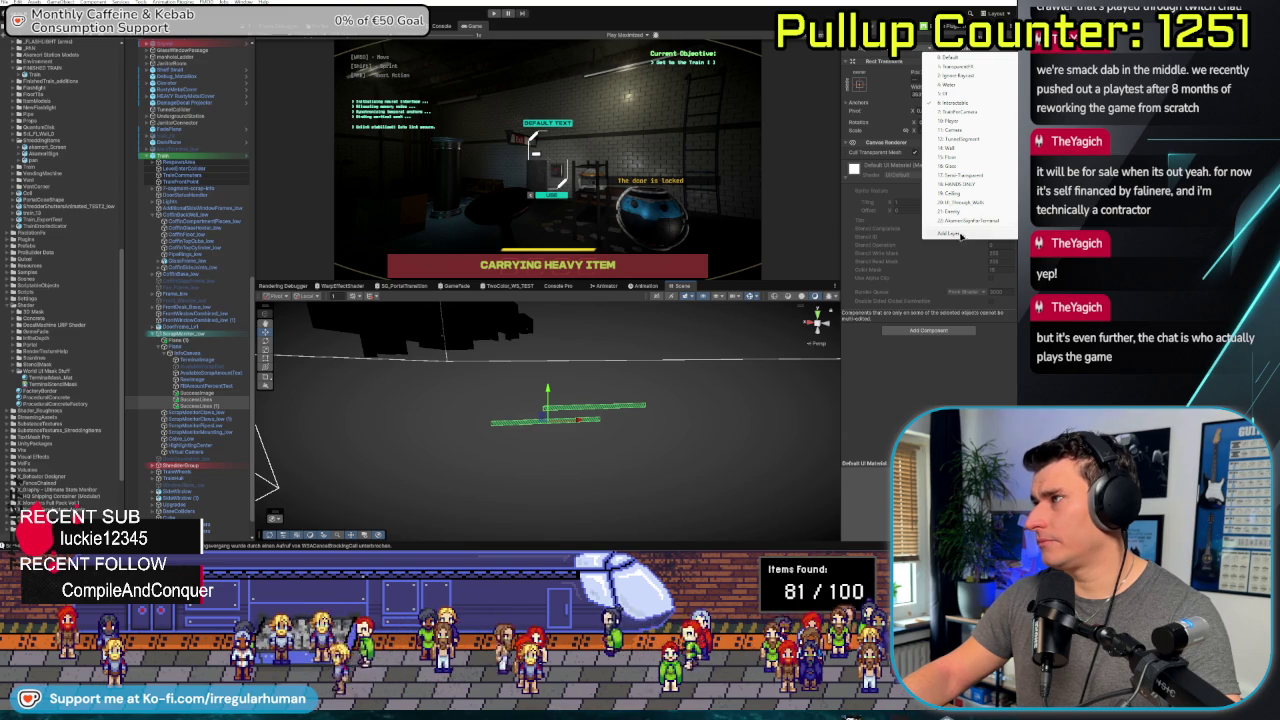
pyautogui.click(968, 223)
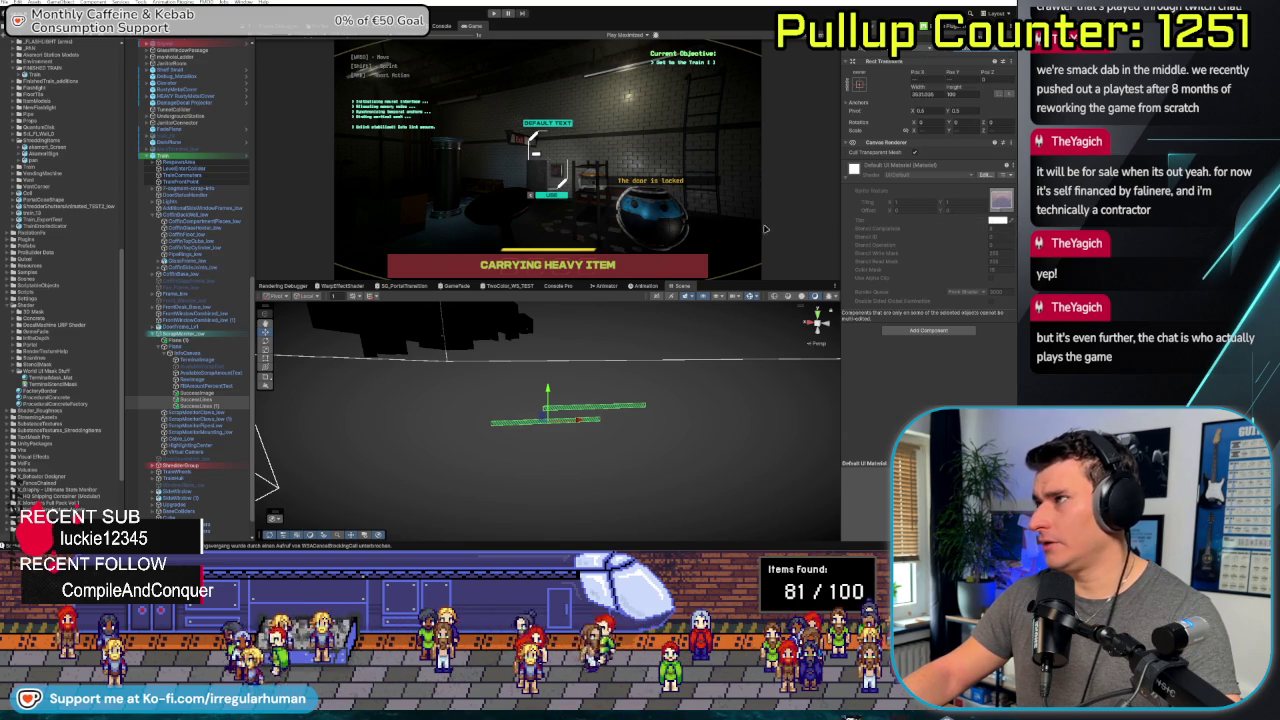
pyautogui.rightClick(183, 338)
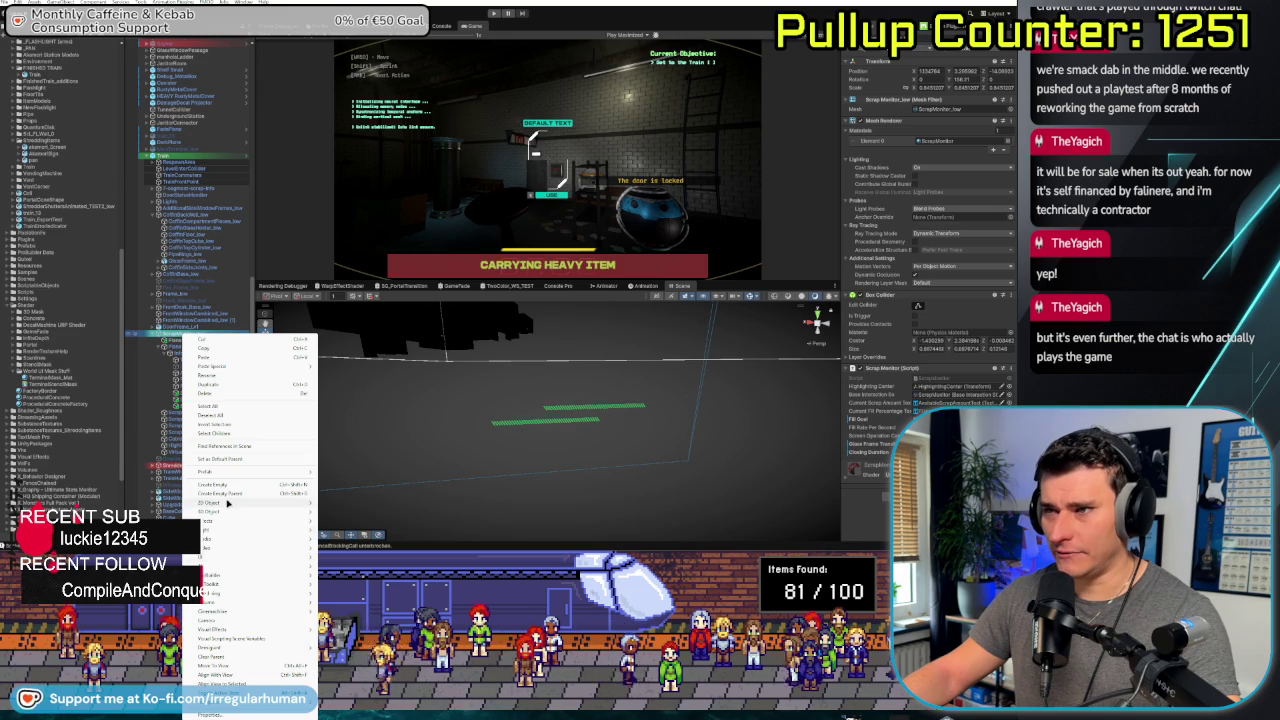
# Create a new Camera and parent it under the terminal UI objects
pyautogui.click(229, 622)
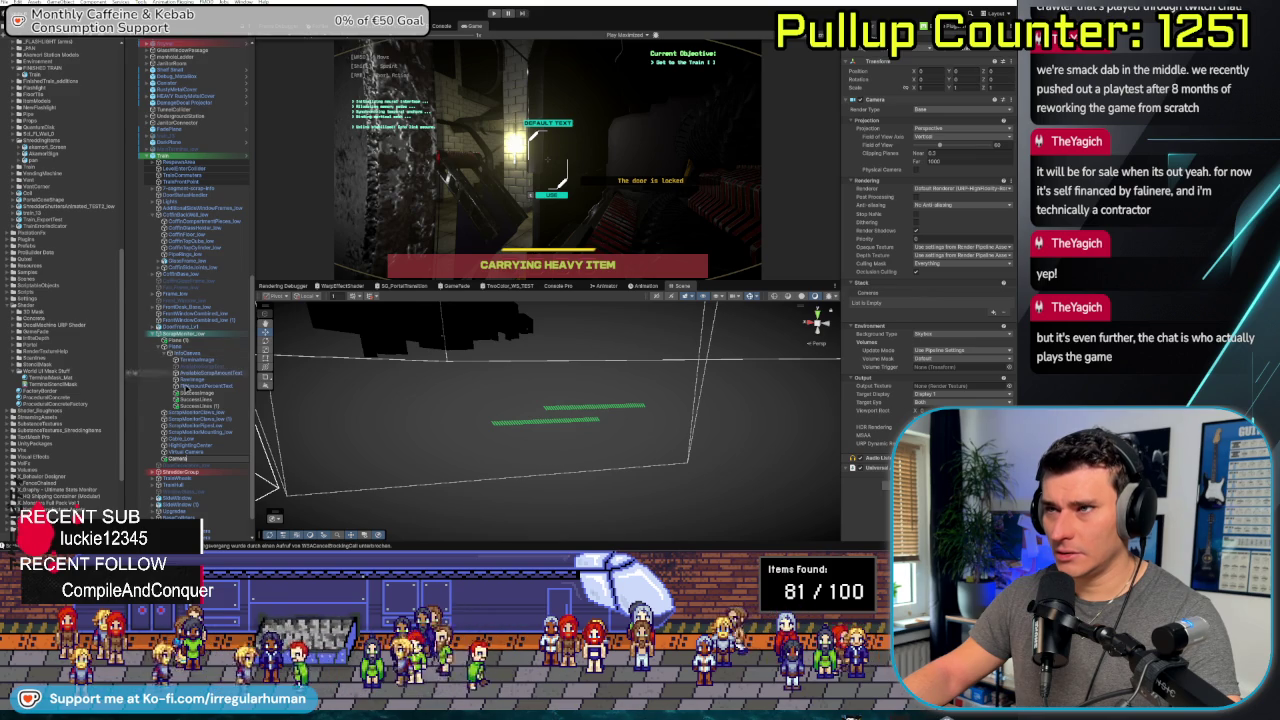
pyautogui.click(200, 459)
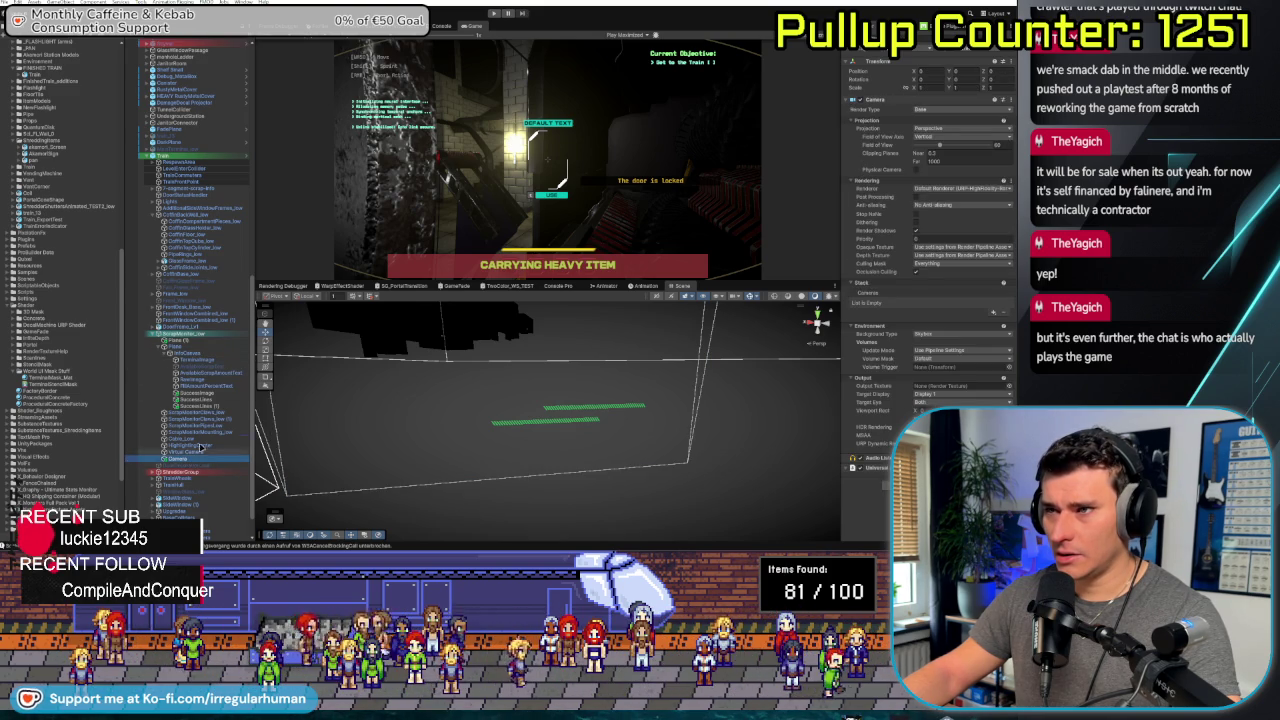
pyautogui.moveTo(222, 414); pyautogui.dragTo(235, 413)
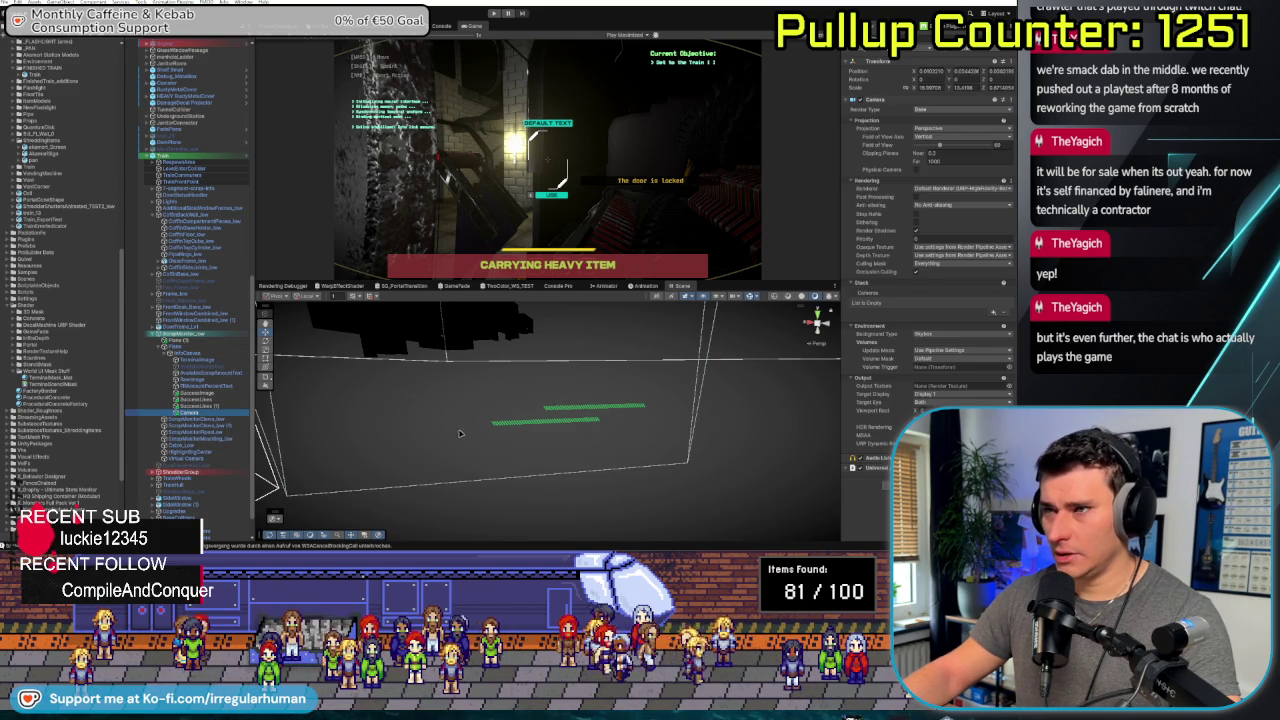
# Zero the camera's position and switch its Projection to Orthographic
pyautogui.click(930, 71)
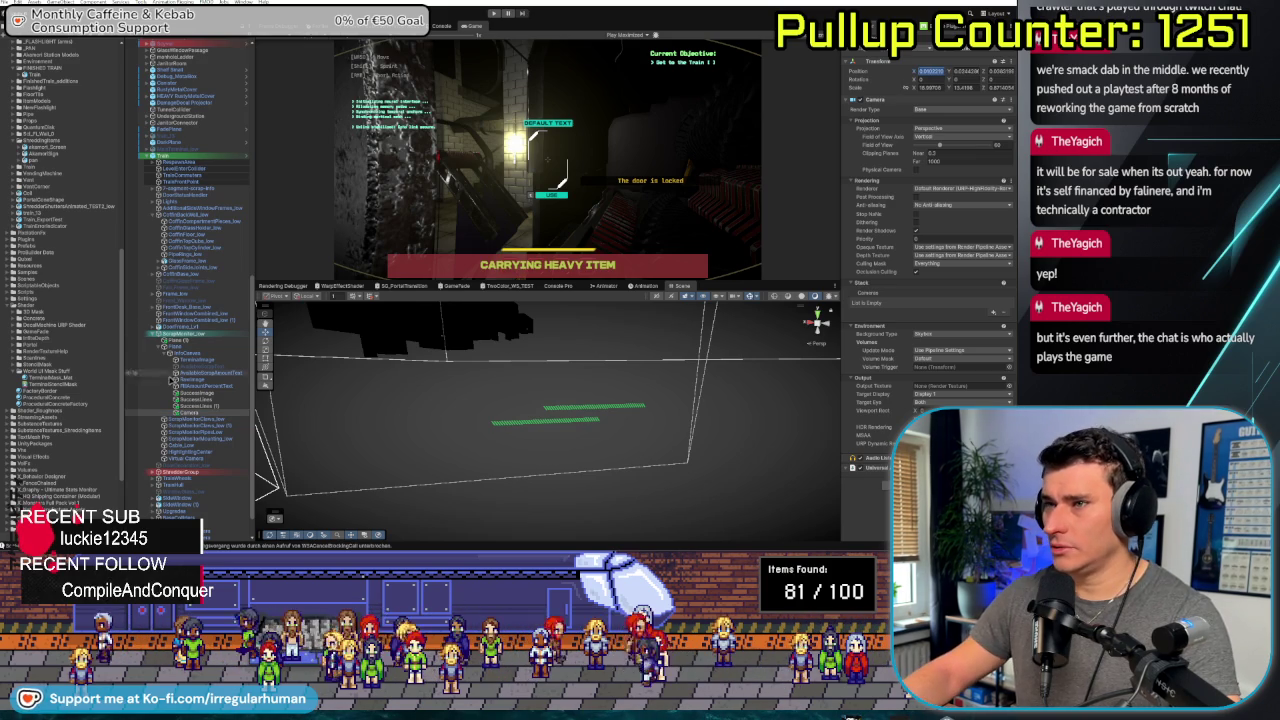
pyautogui.click(201, 410)
pyautogui.hotkey('ctrl', 'z')
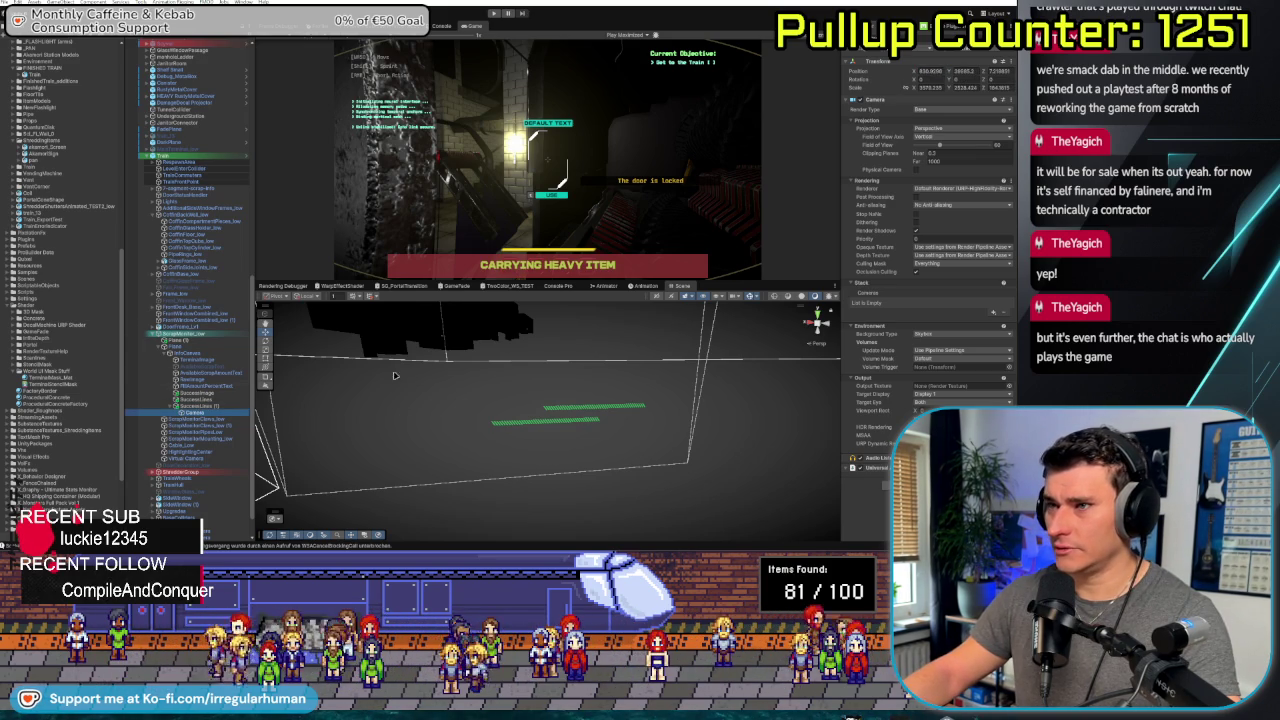
pyautogui.write('0')
pyautogui.press('Tab')
pyautogui.write('0')
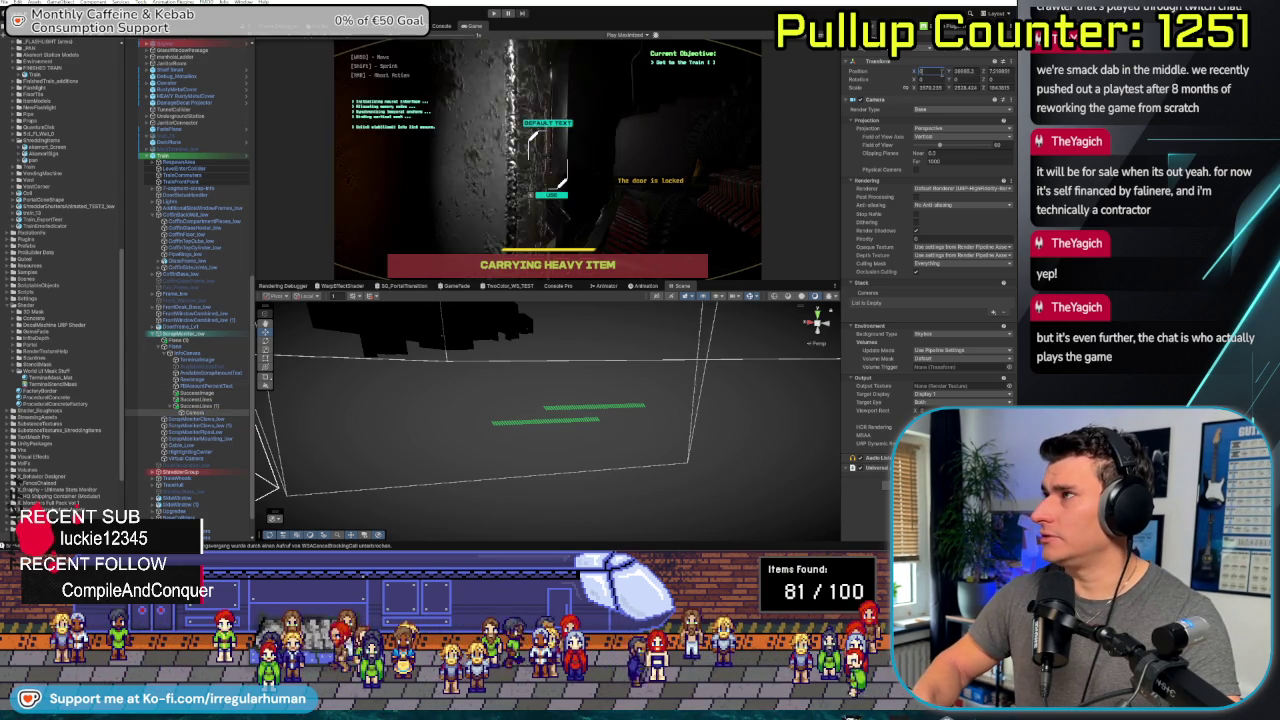
pyautogui.press('Tab')
pyautogui.write('0')
pyautogui.click(960, 128)
pyautogui.click(947, 146)
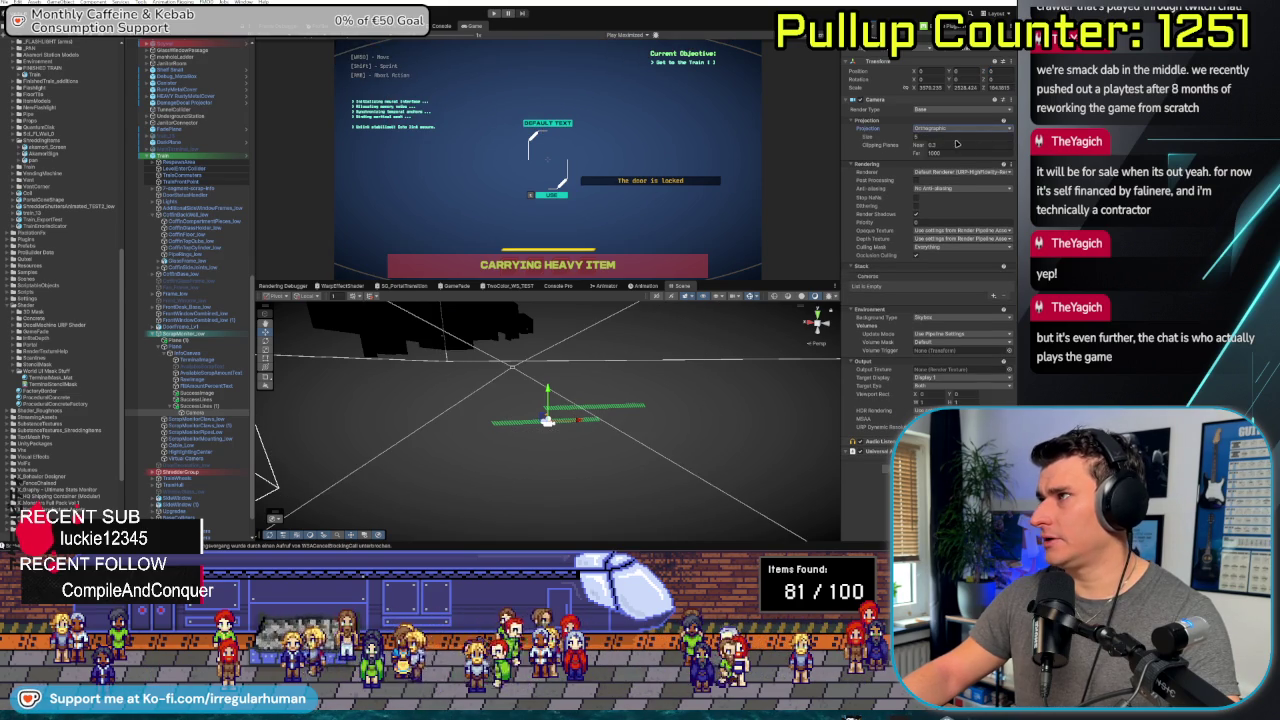
# Turn off the new camera's Opaque Texture and Depth Texture
pyautogui.moveTo(652, 339)
pyautogui.mouseDown()
pyautogui.moveTo(820, 320)
pyautogui.moveTo(540, 430)
pyautogui.moveTo(576, 441)
pyautogui.mouseUp()
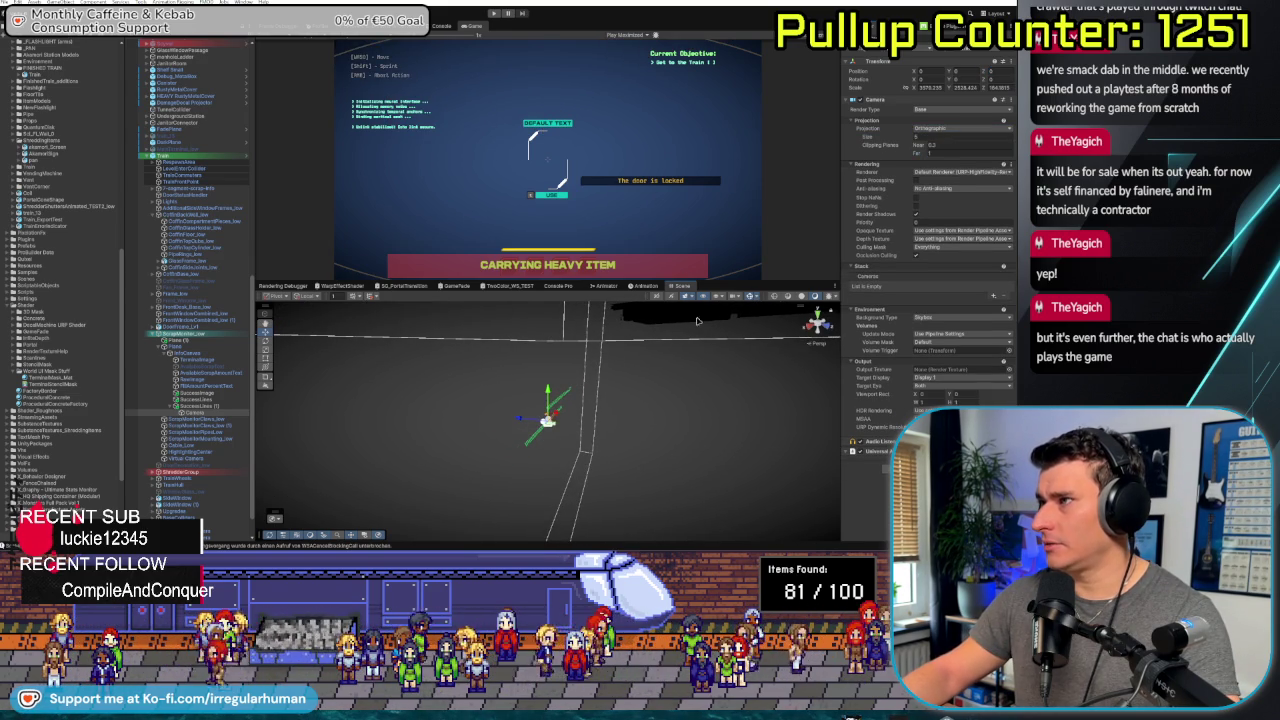
pyautogui.moveTo(521, 420); pyautogui.dragTo(601, 430)
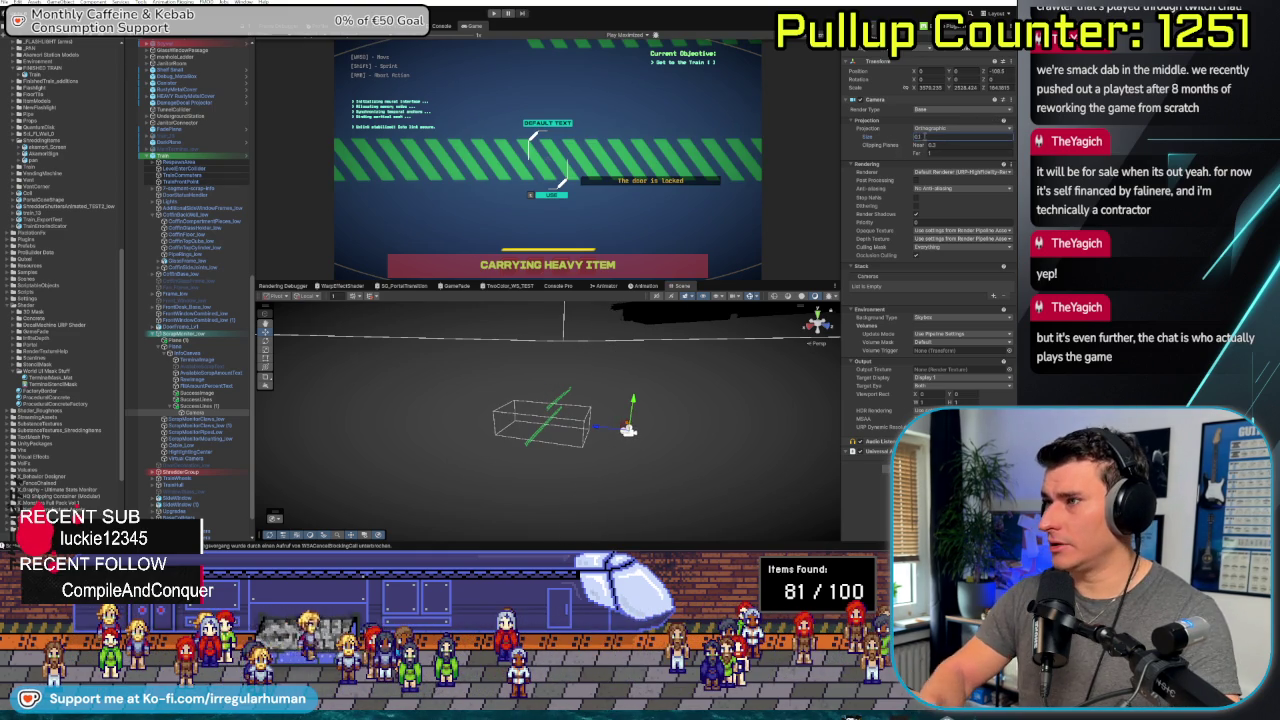
pyautogui.scroll(5, 658, 455)
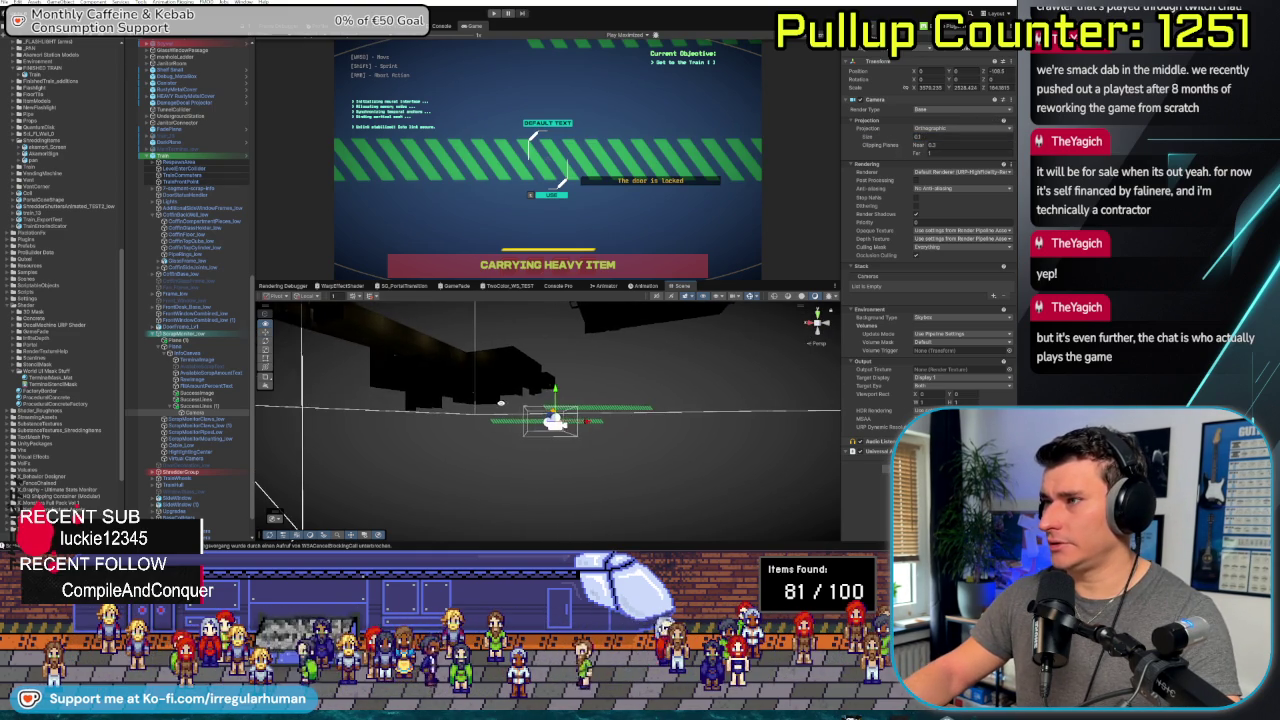
pyautogui.scroll(3, 625, 432)
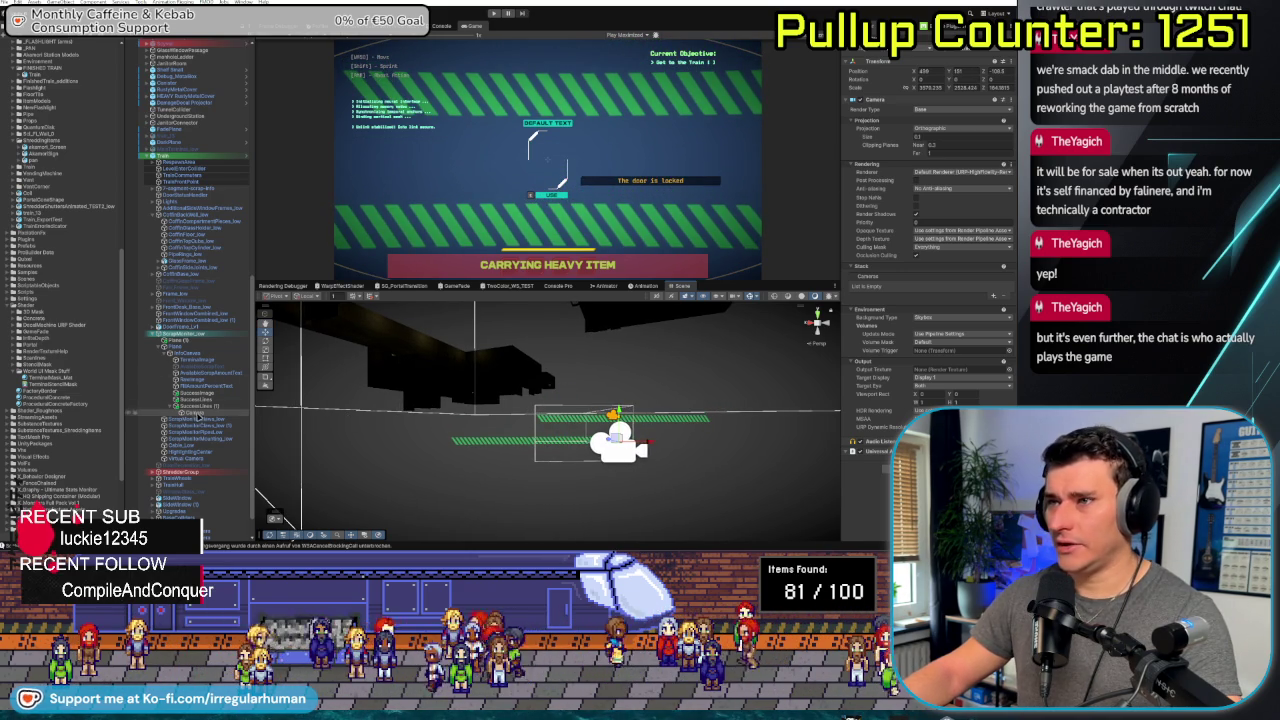
pyautogui.click(944, 231)
pyautogui.click(941, 240)
pyautogui.click(941, 240)
pyautogui.click(941, 249)
# Restrict the camera's culling mask and set its Background Type to Uninitialized
pyautogui.click(940, 247)
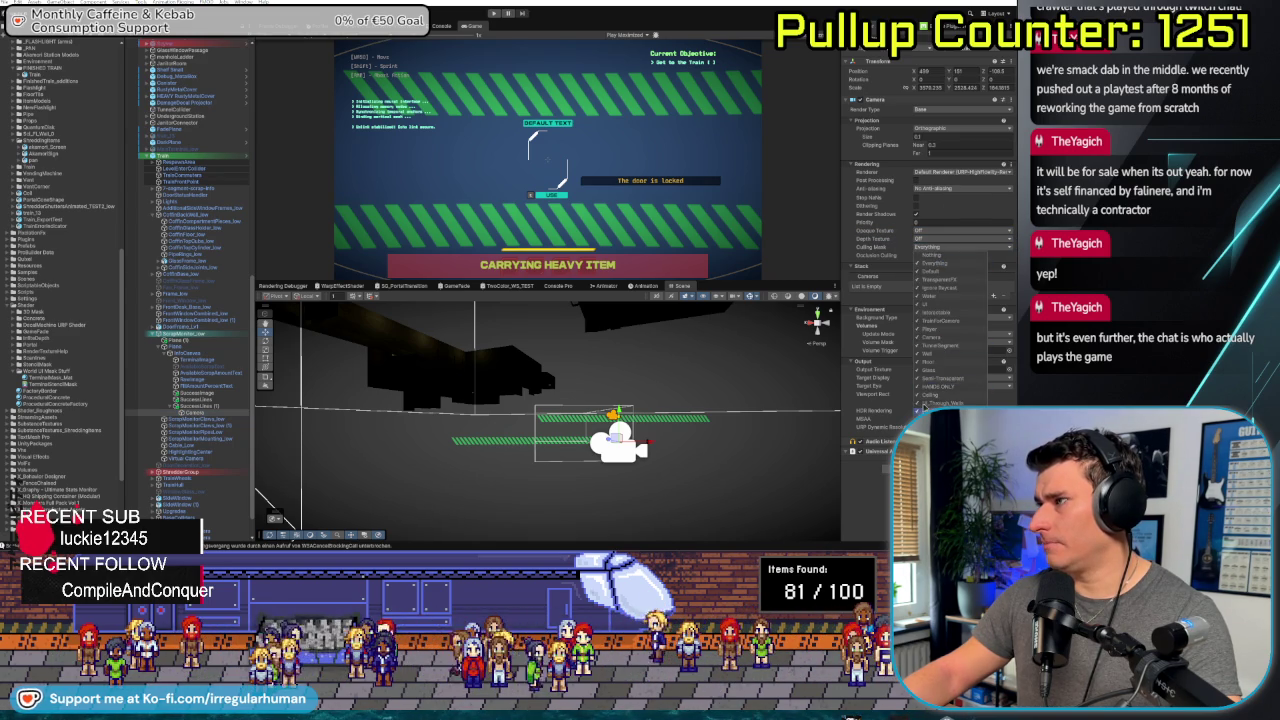
pyautogui.click(937, 256)
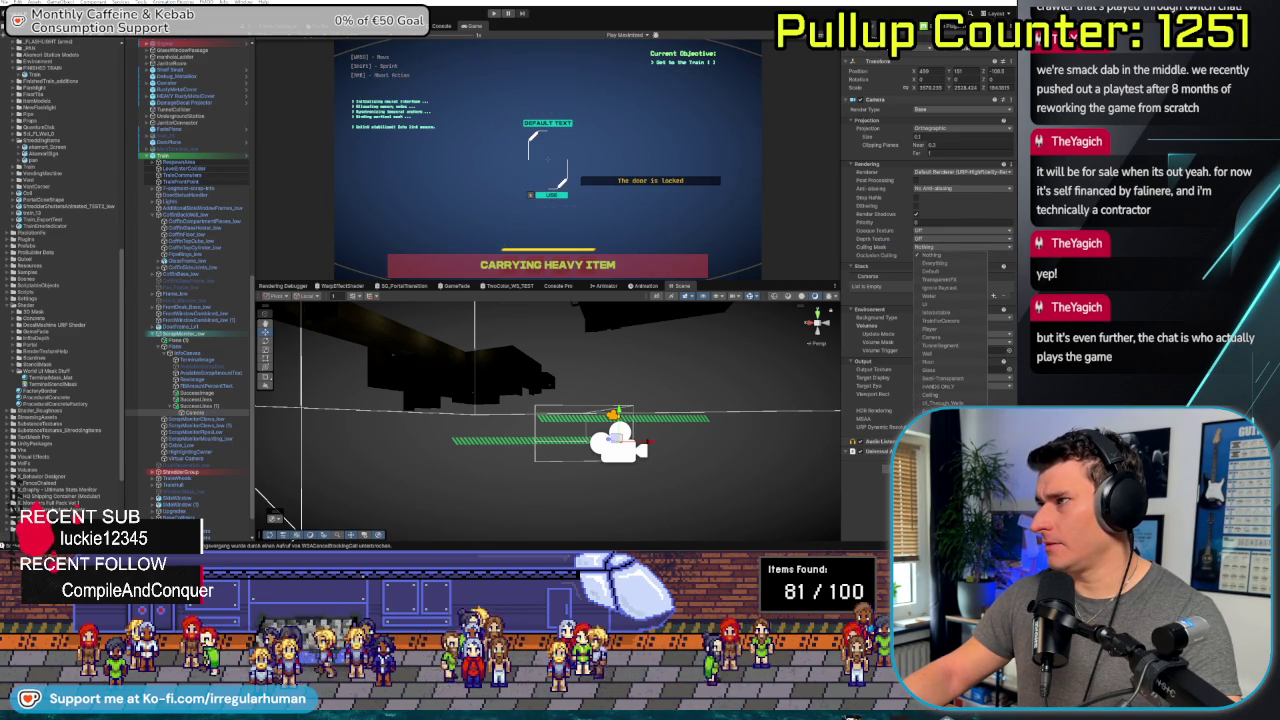
pyautogui.click(942, 318)
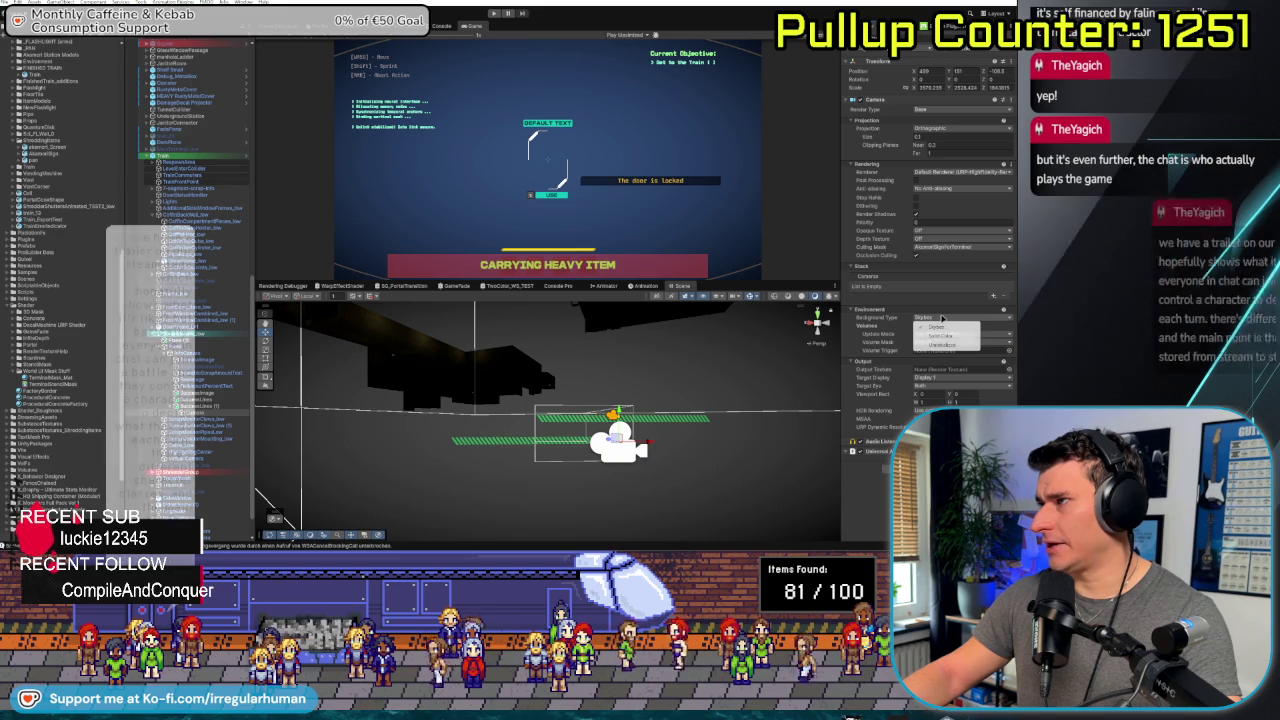
pyautogui.click(937, 345)
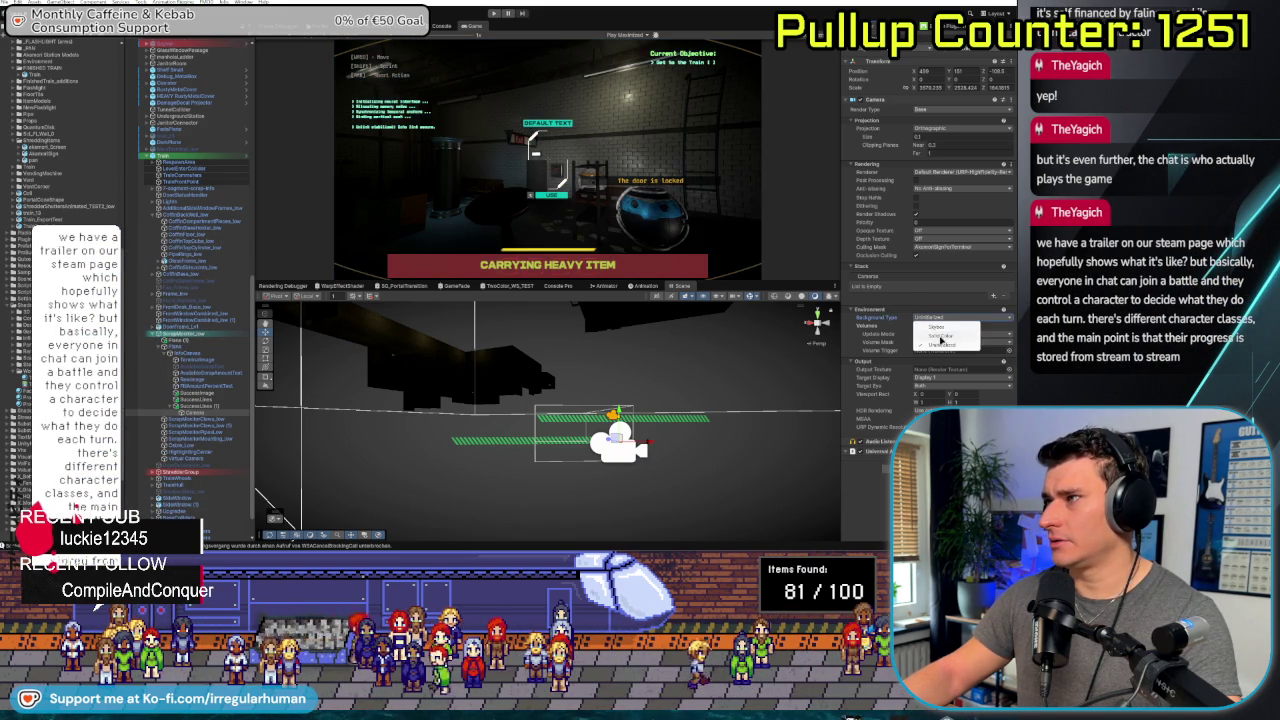
pyautogui.click(940, 337)
pyautogui.click(941, 319)
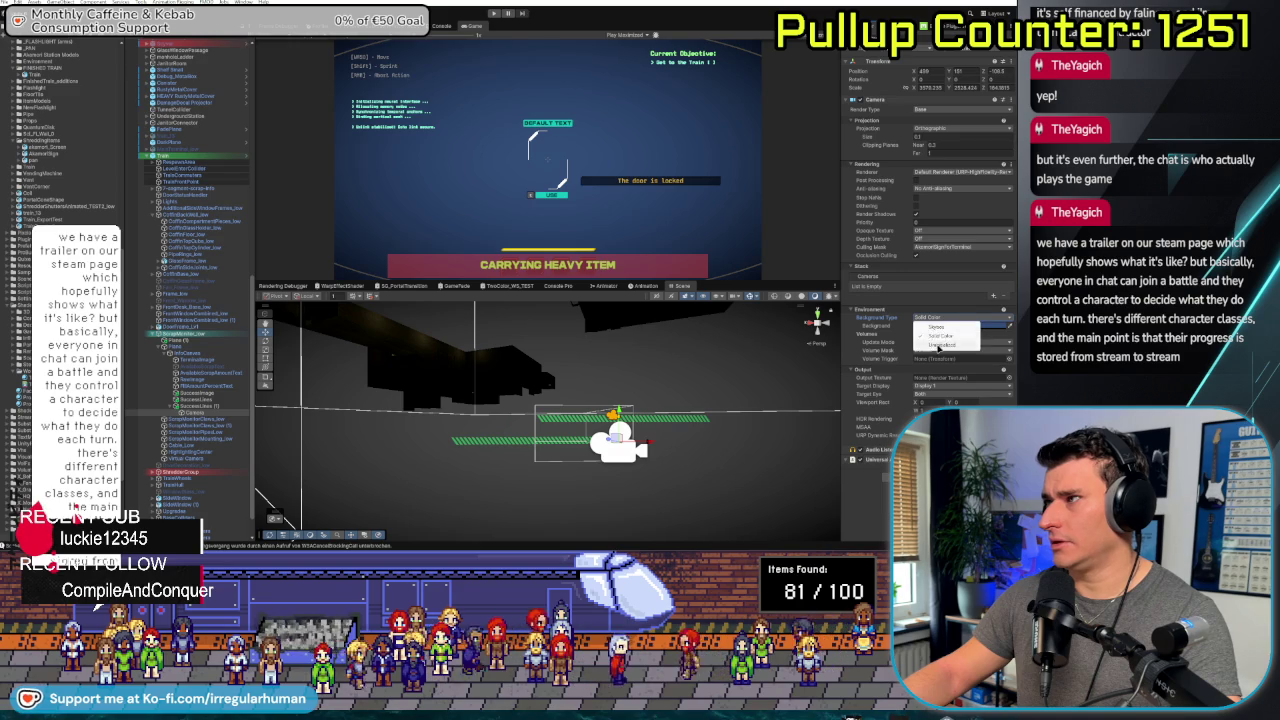
pyautogui.click(937, 345)
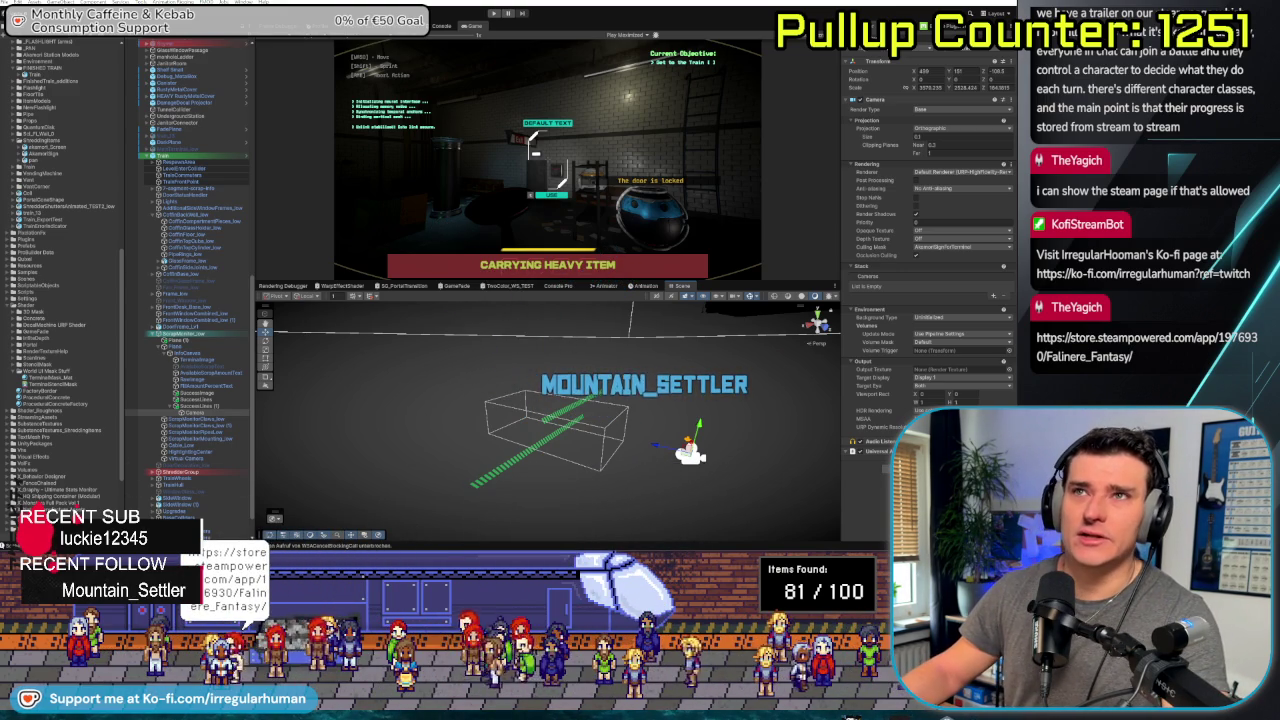
# Switch from Unity to the browser showing the Falinere Fantasy Steam page
pyautogui.hotkey('alt', 'Tab')
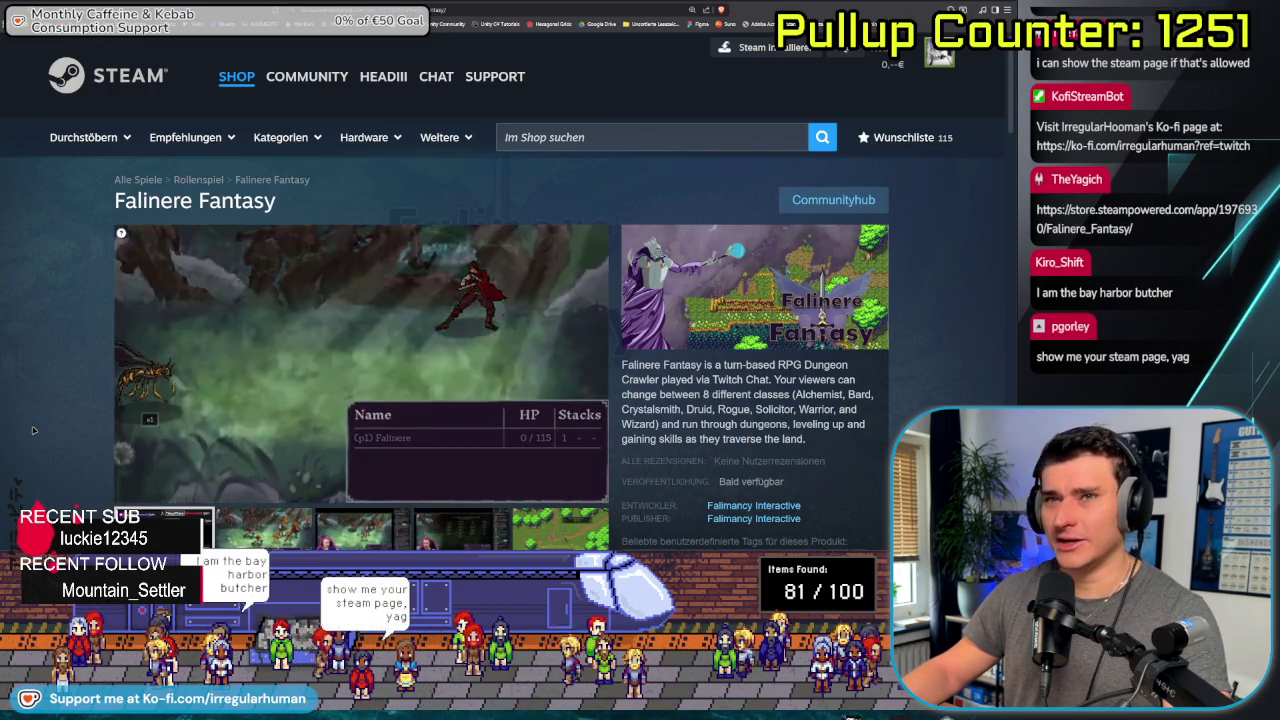
# Add Falinere Fantasy to the wishlist with '+ Wunschliste', then return to Unity
pyautogui.moveTo(168, 488)
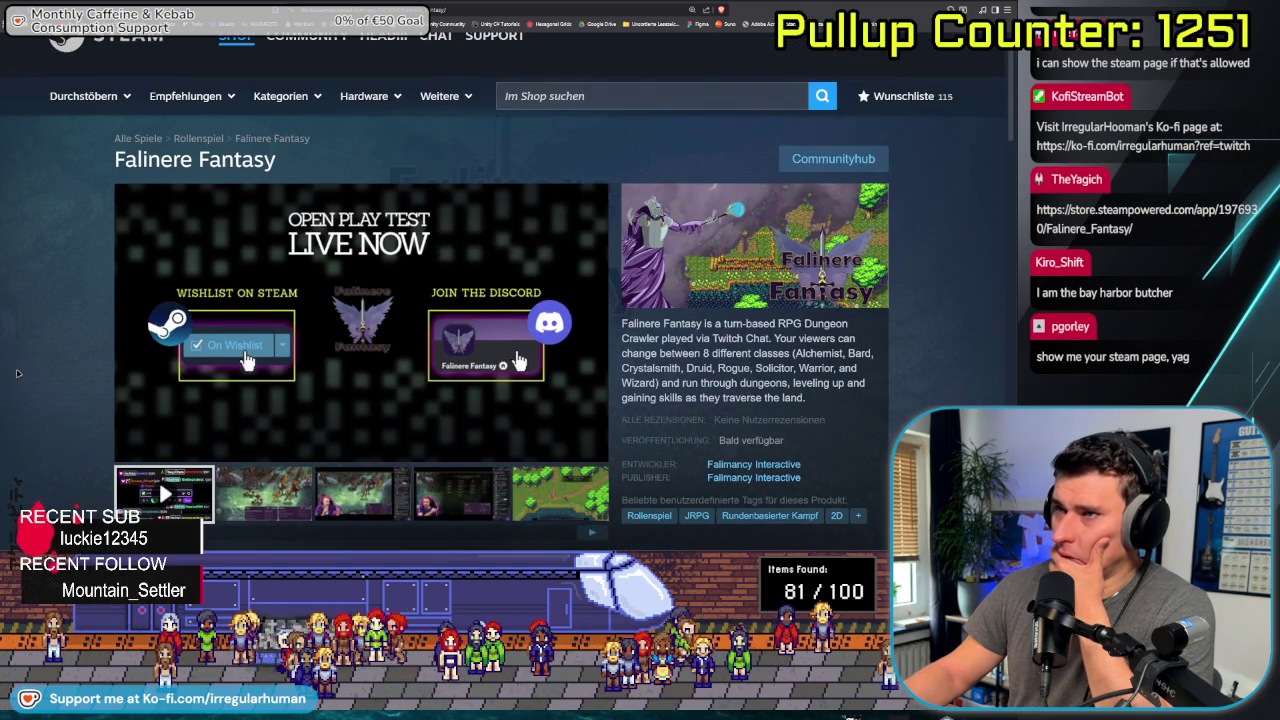
pyautogui.scroll(-2, 150, 400)
pyautogui.click(166, 420)
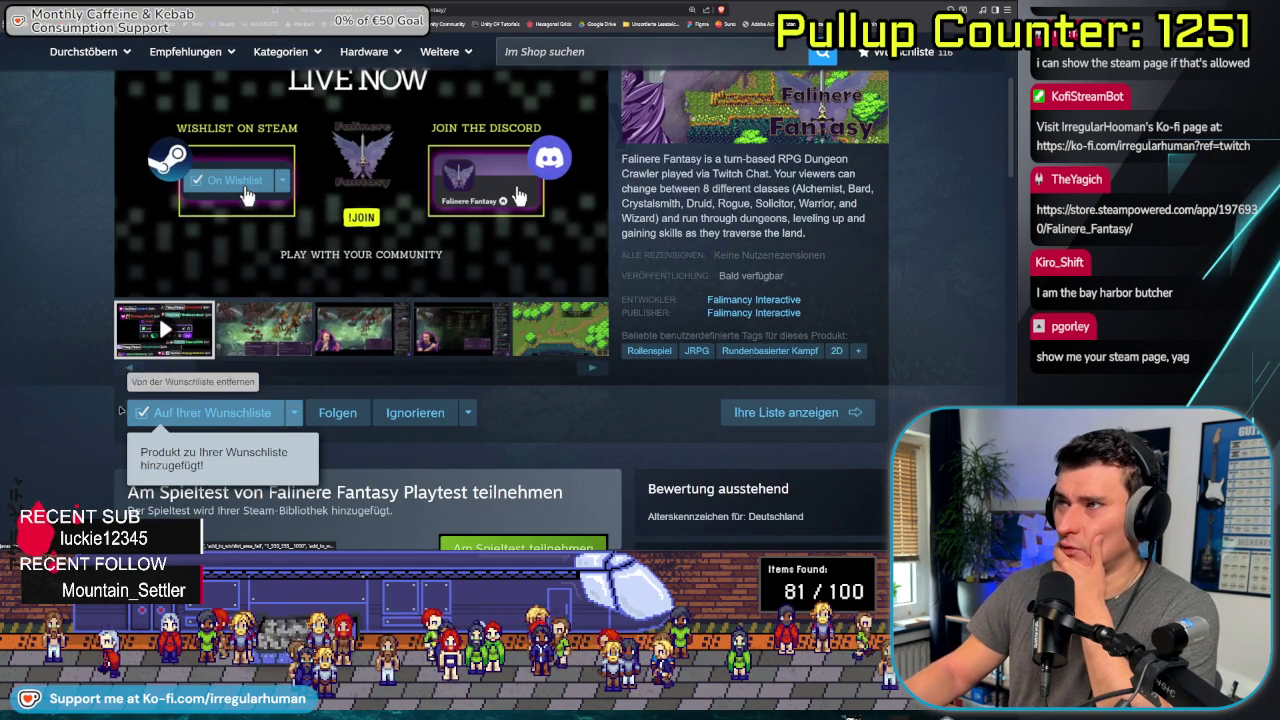
pyautogui.scroll(1, 81, 393)
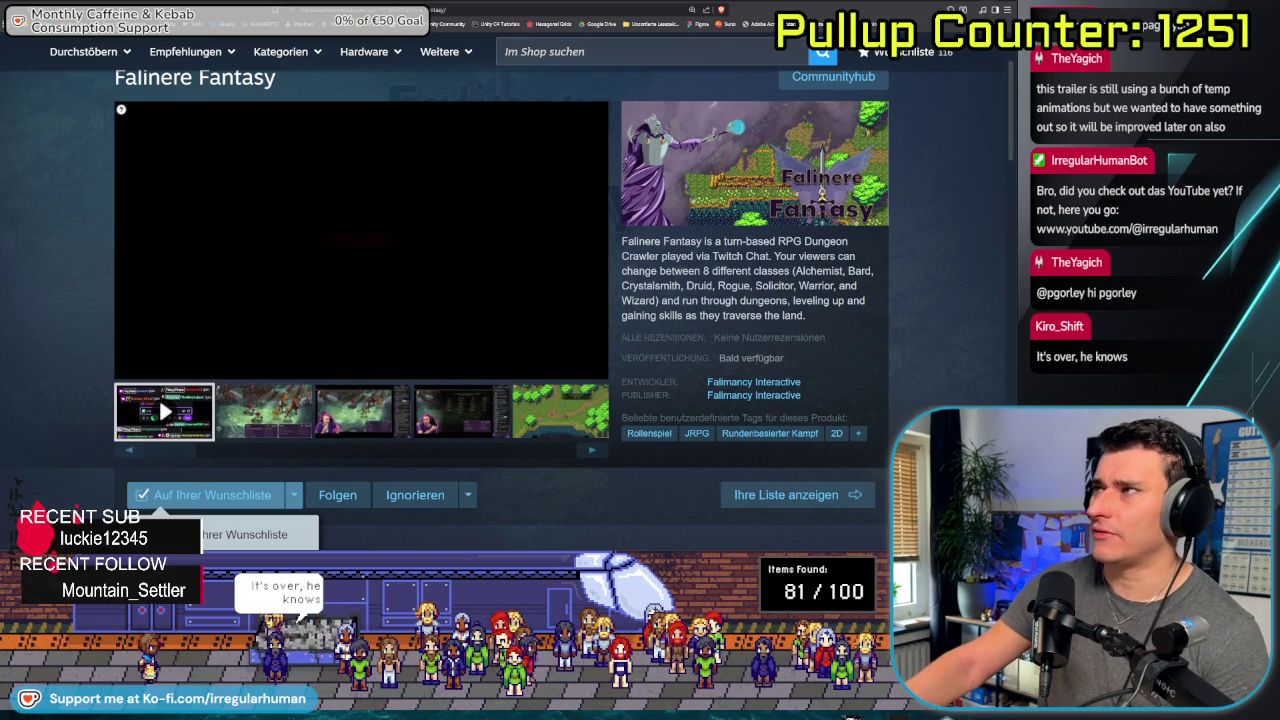
pyautogui.hotkey('alt', 'Tab')
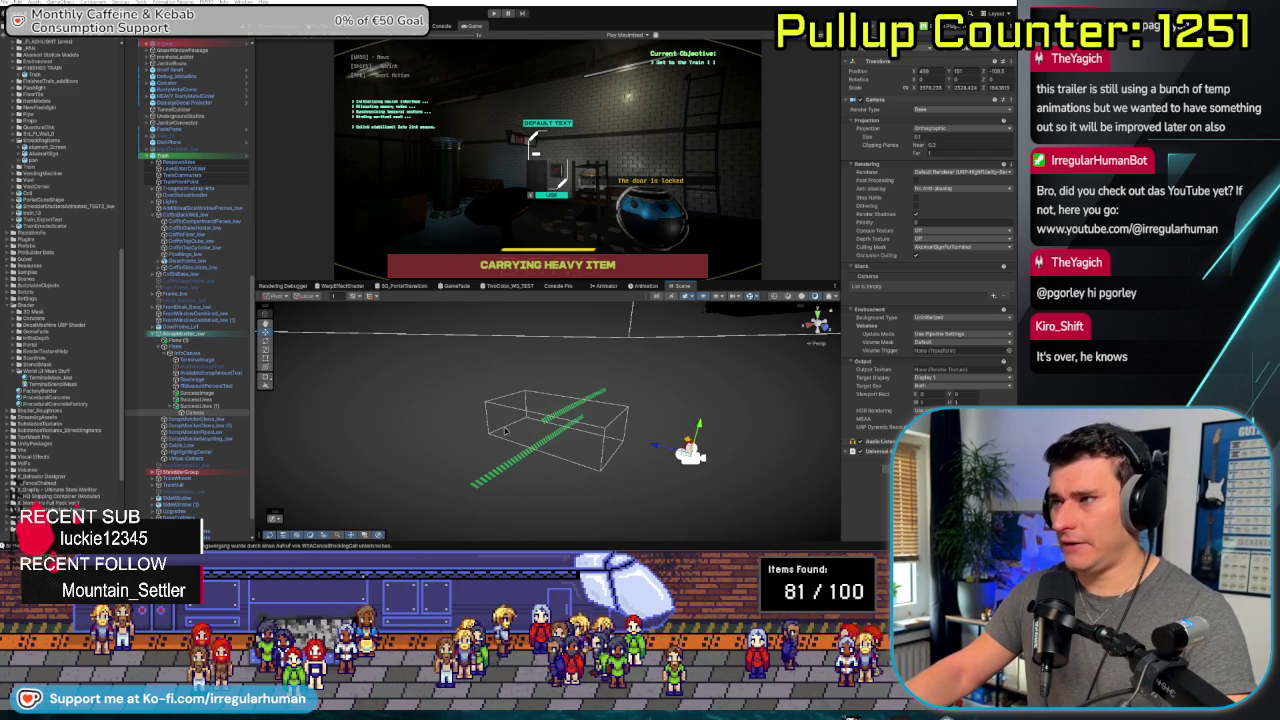
# Frame the terminal camera and create a new Render Texture asset in the RenderTextures folder
pyautogui.click(200, 412)
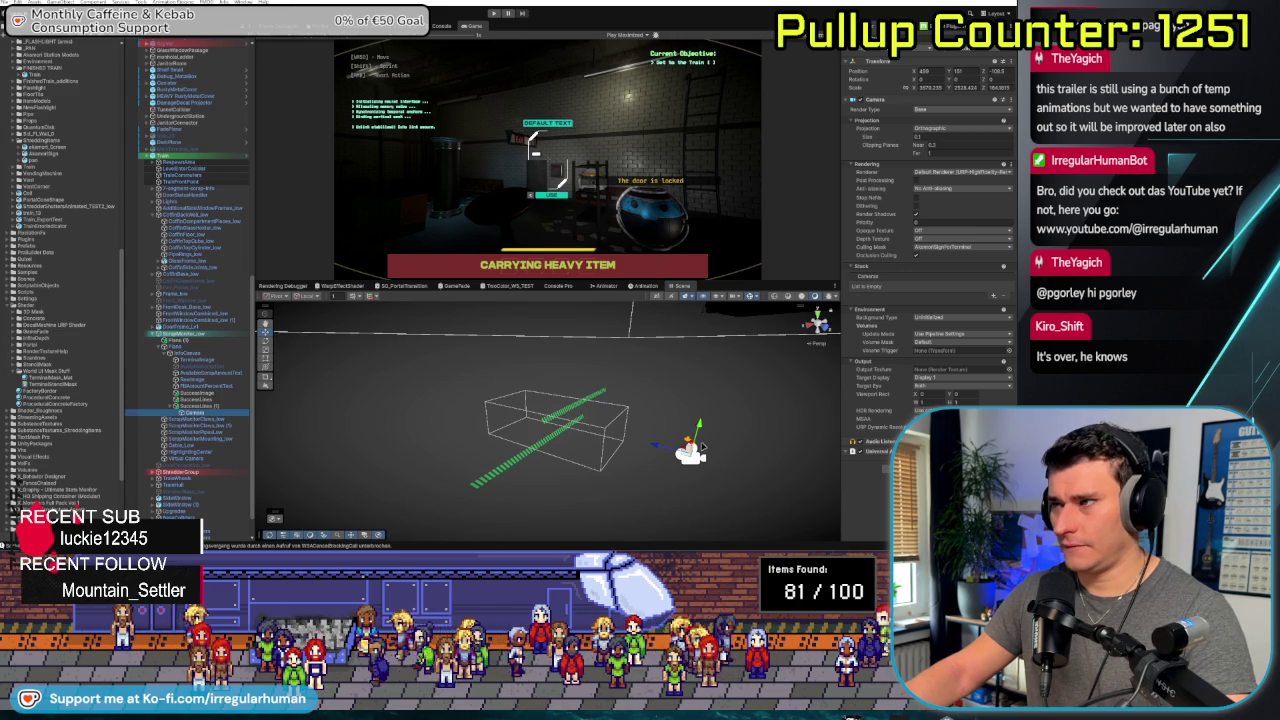
pyautogui.press('f')
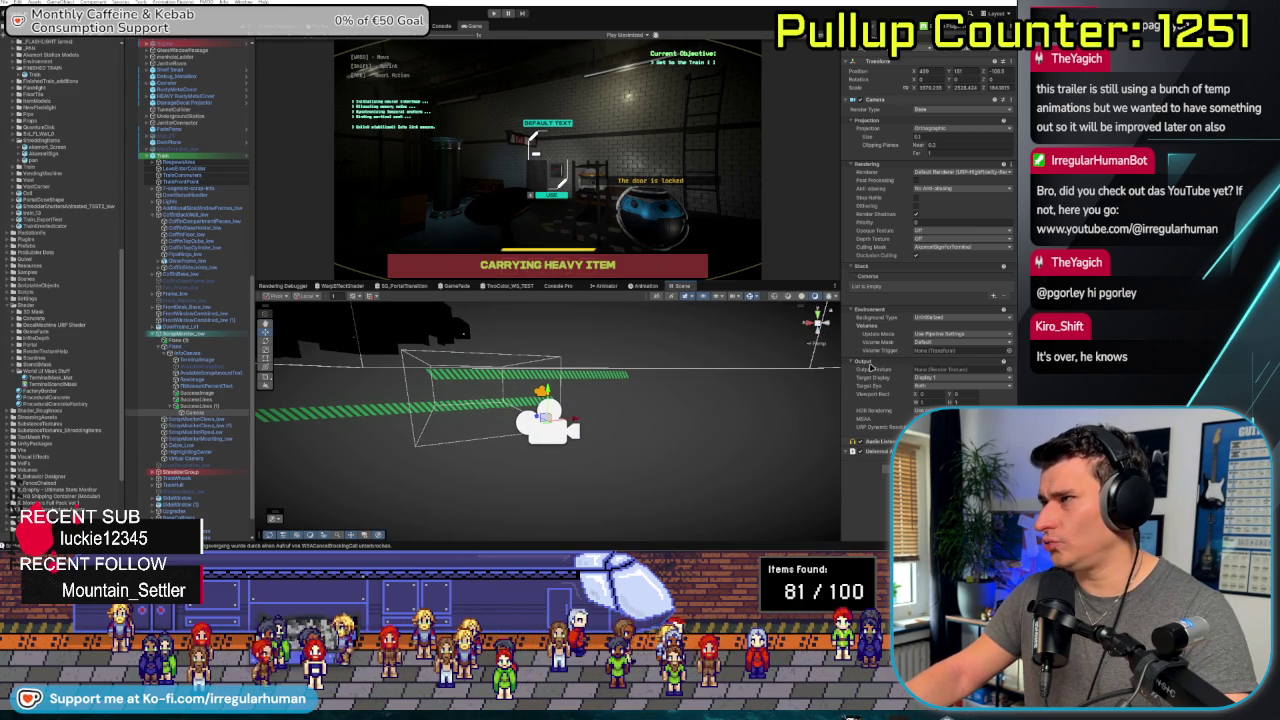
pyautogui.scroll(10, 55, 183)
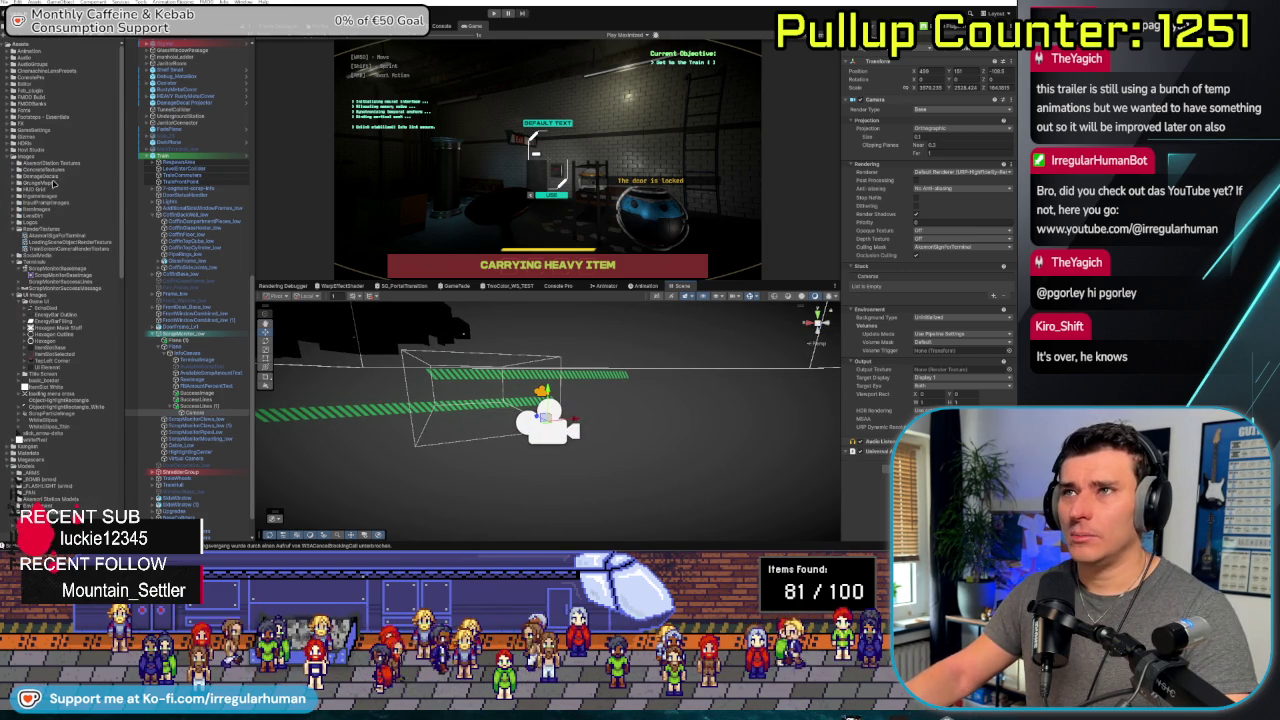
pyautogui.rightClick(40, 228)
pyautogui.moveTo(62, 235)
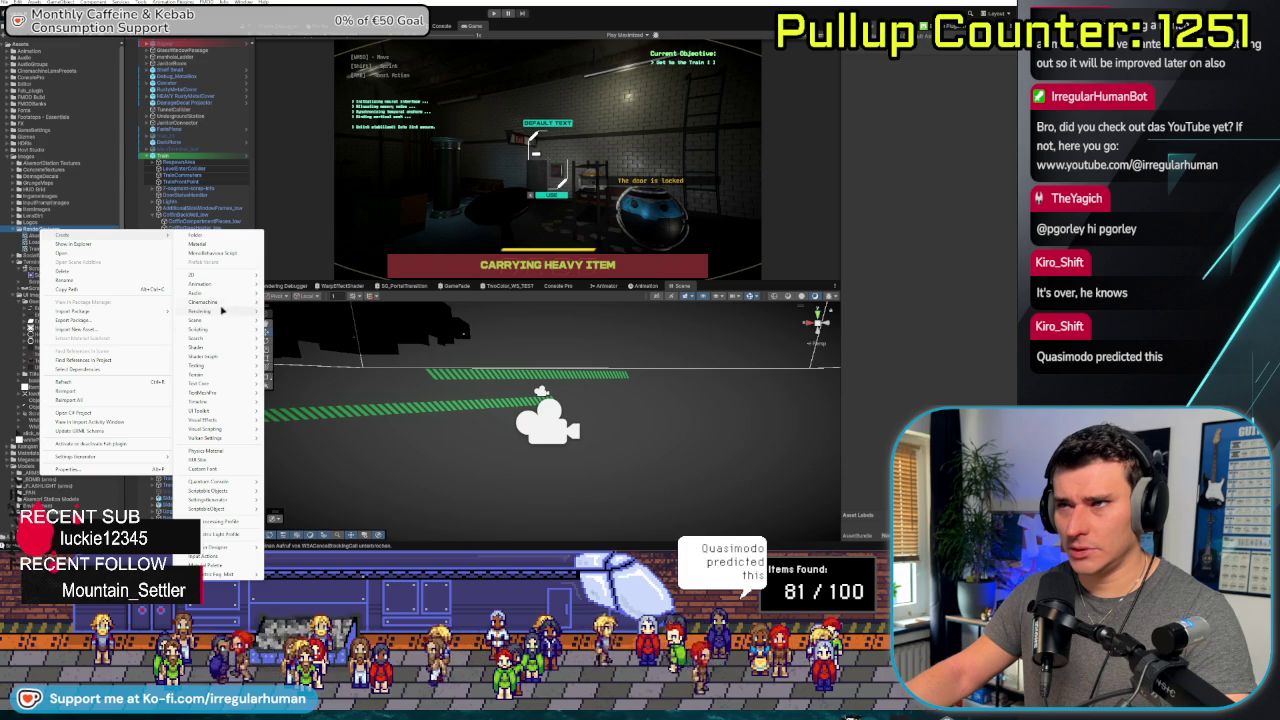
pyautogui.moveTo(218, 313)
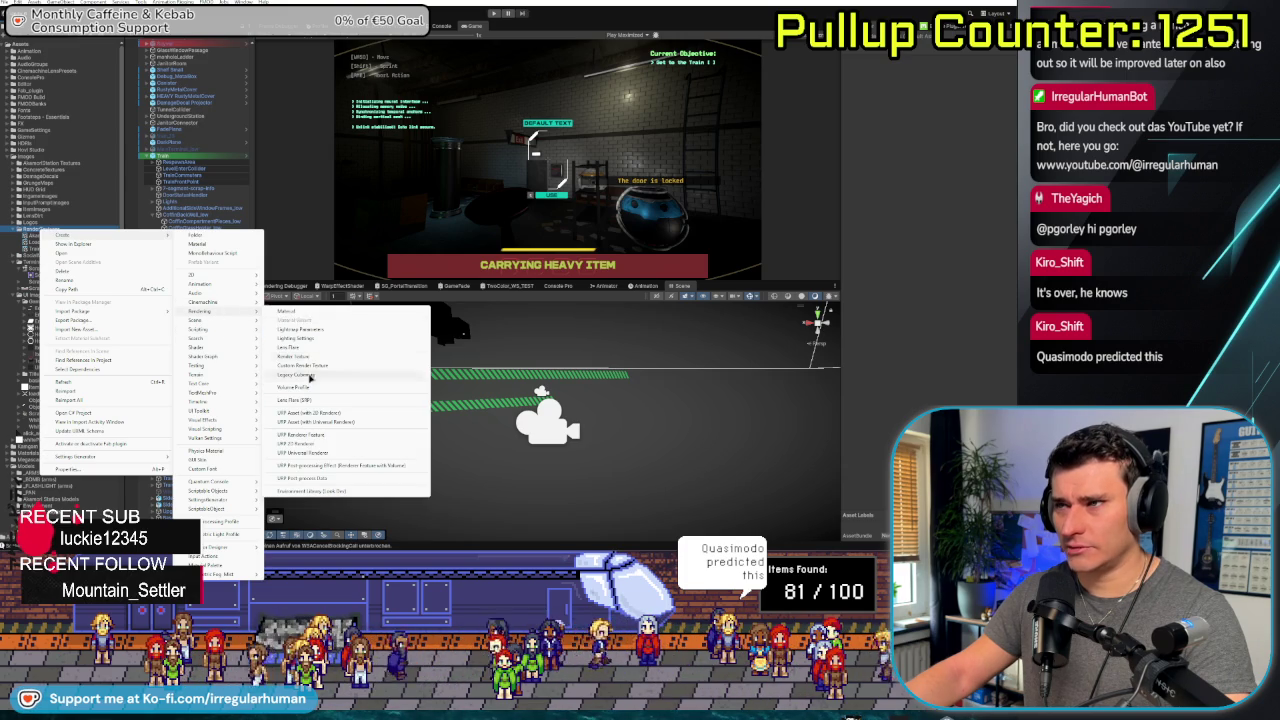
pyautogui.click(310, 357)
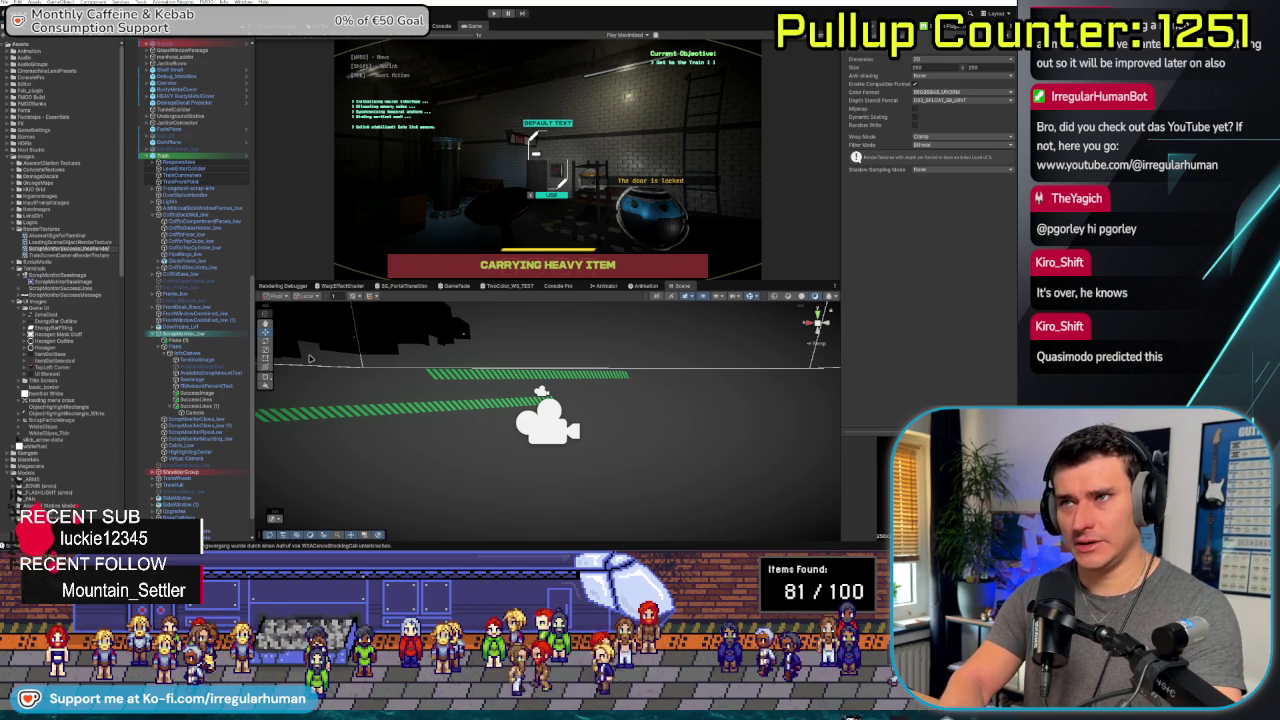
pyautogui.moveTo(70, 248); pyautogui.dragTo(195, 411)
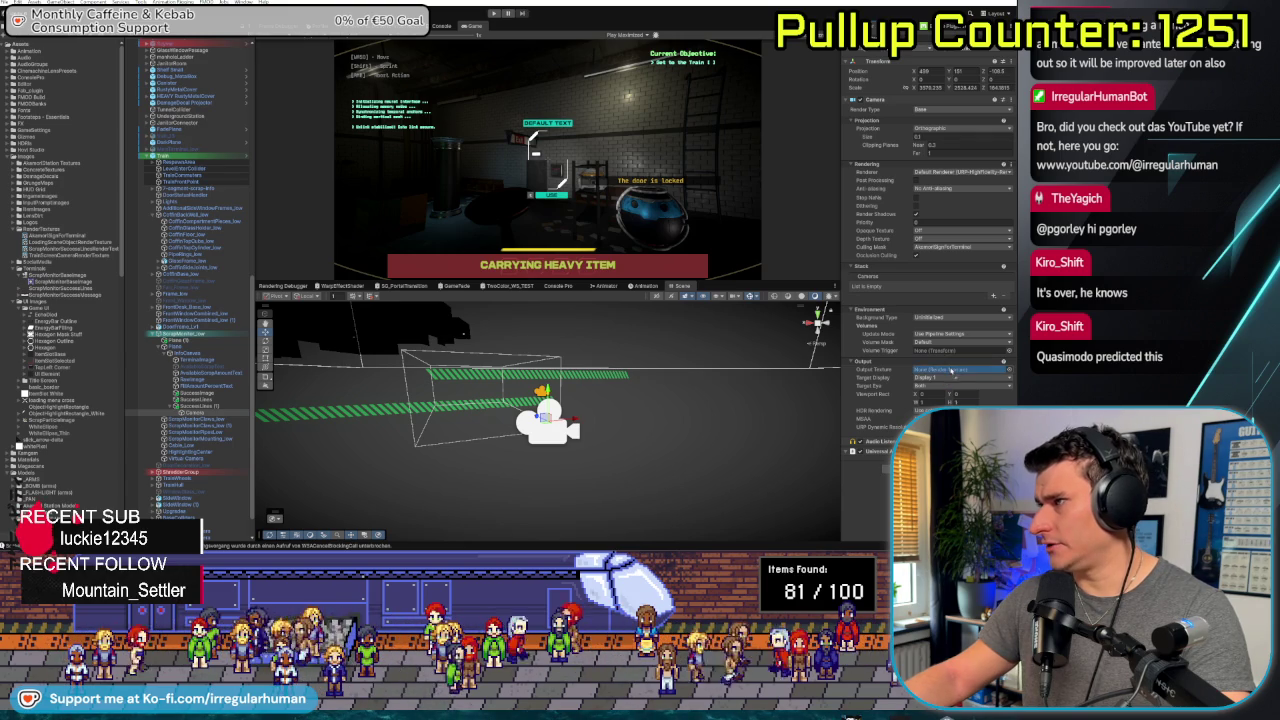
# Assign the new render texture as the camera's Output Texture and compare existing render textures
pyautogui.moveTo(195, 411); pyautogui.dragTo(950, 370)
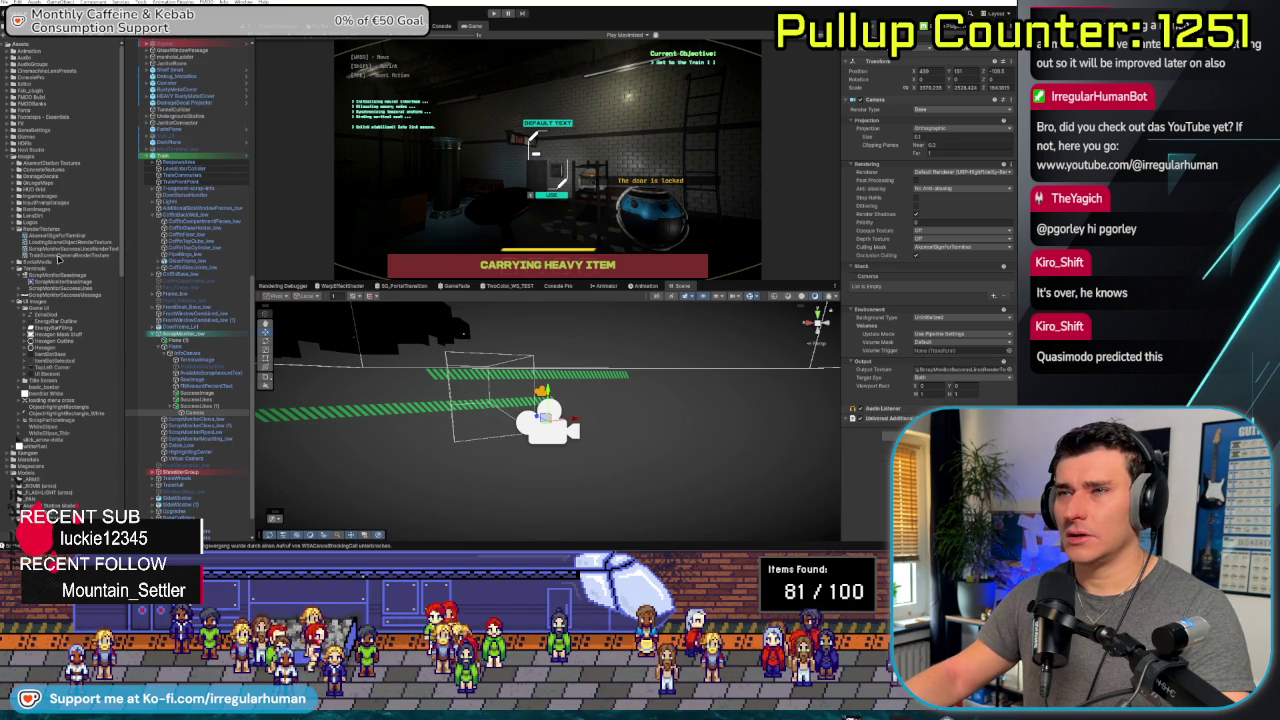
pyautogui.click(53, 249)
pyautogui.click(55, 255)
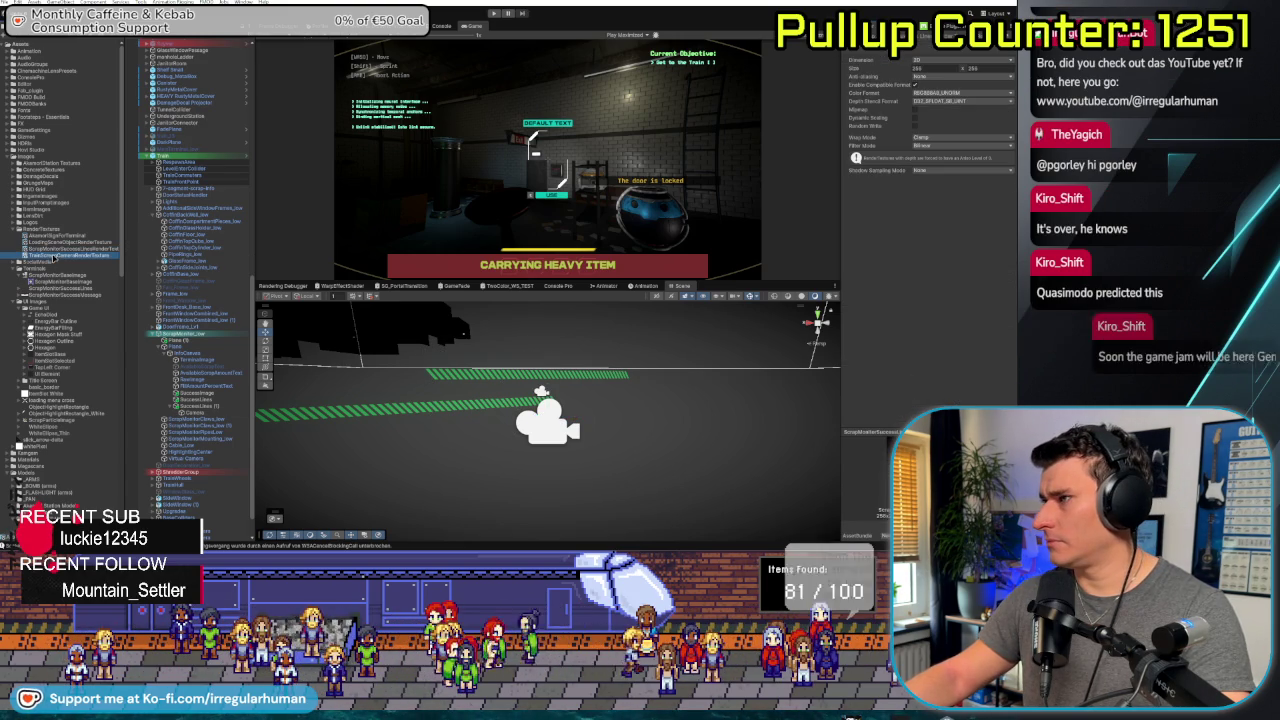
pyautogui.click(60, 248)
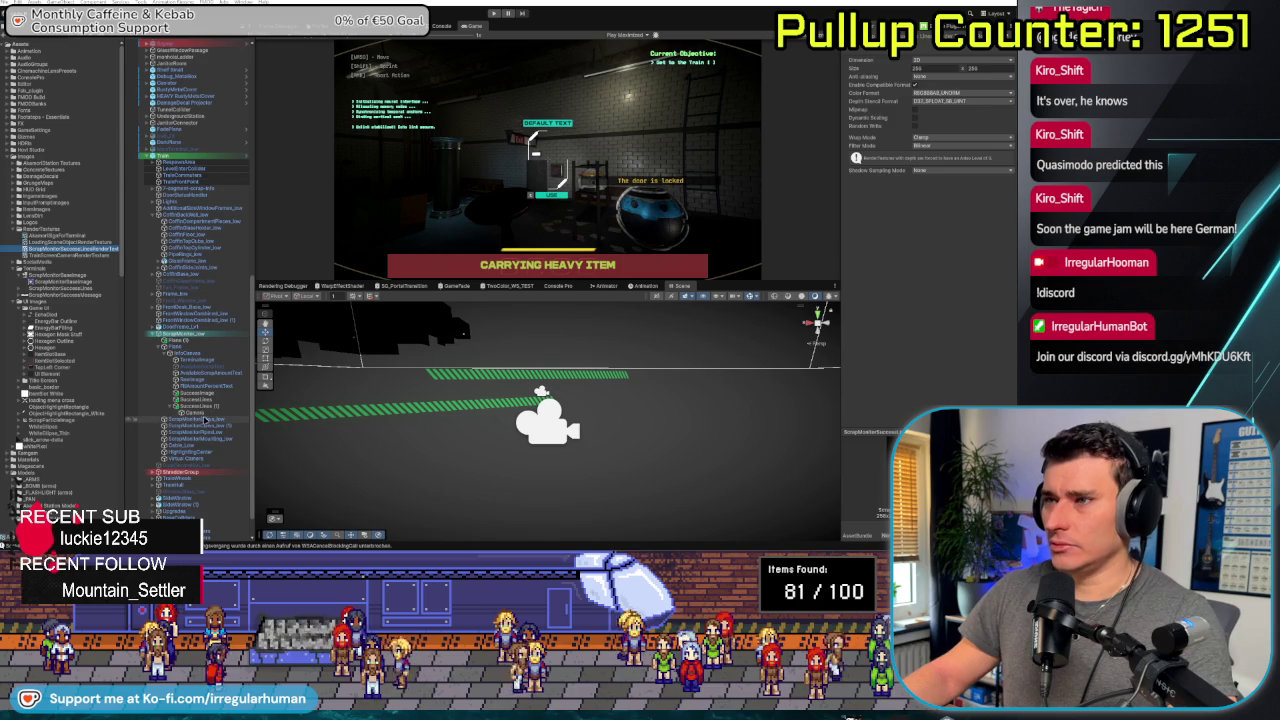
pyautogui.click(206, 413)
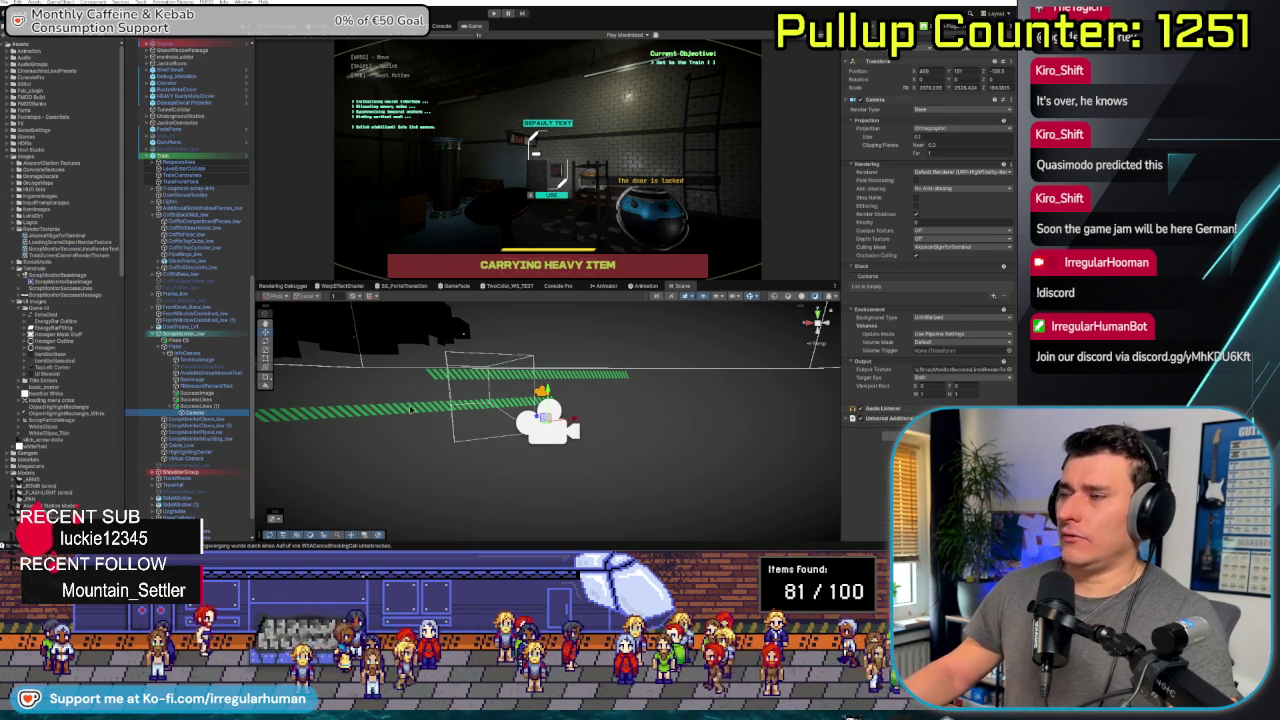
pyautogui.moveTo(378, 412)
pyautogui.mouseDown()
pyautogui.moveTo(820, 317)
pyautogui.moveTo(651, 337)
pyautogui.moveTo(469, 451)
pyautogui.moveTo(520, 448)
pyautogui.moveTo(467, 451)
pyautogui.mouseUp()
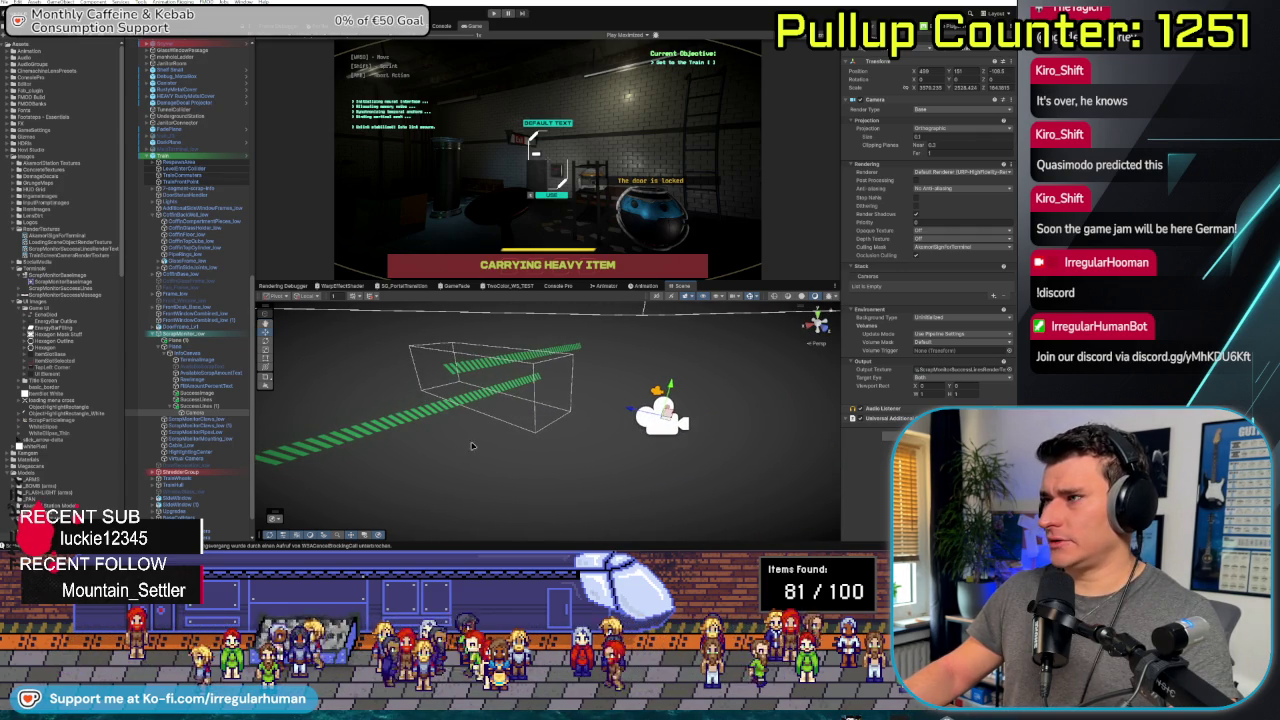
pyautogui.click(205, 409)
pyautogui.press('Up')
pyautogui.press('Down')
pyautogui.press('Up')
pyautogui.press('Down')
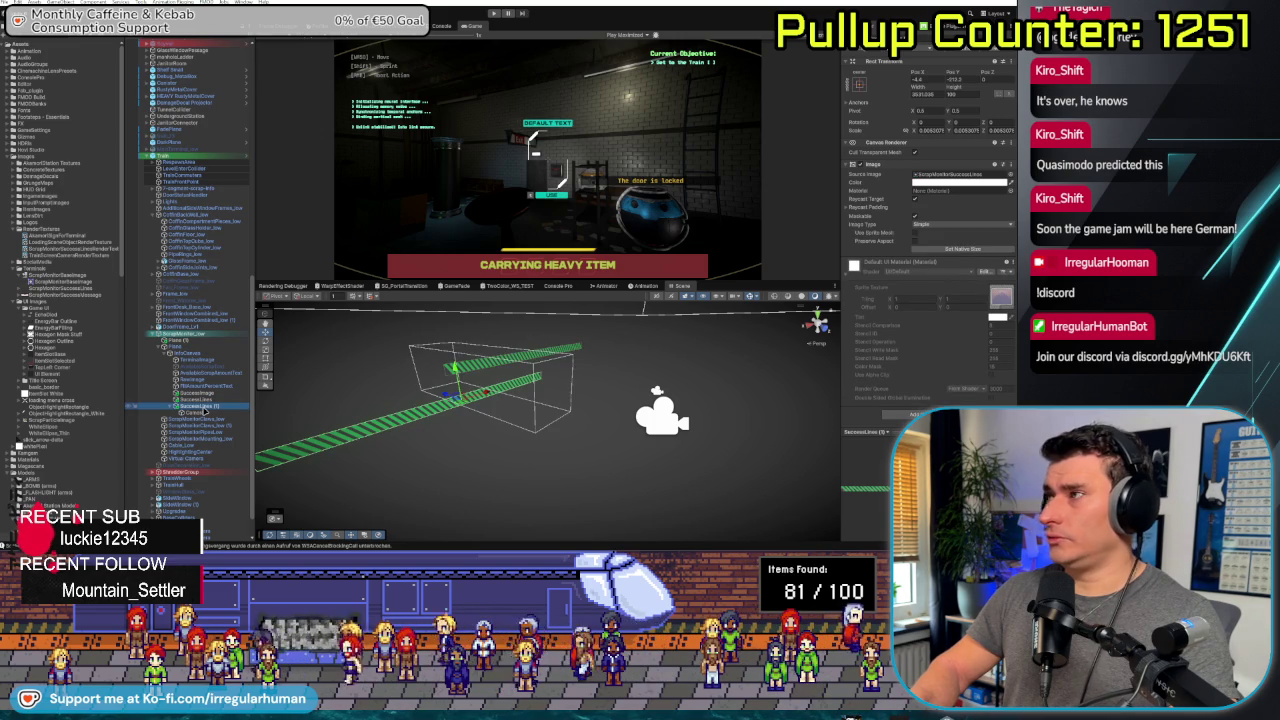
pyautogui.press('Up')
pyautogui.press('Down')
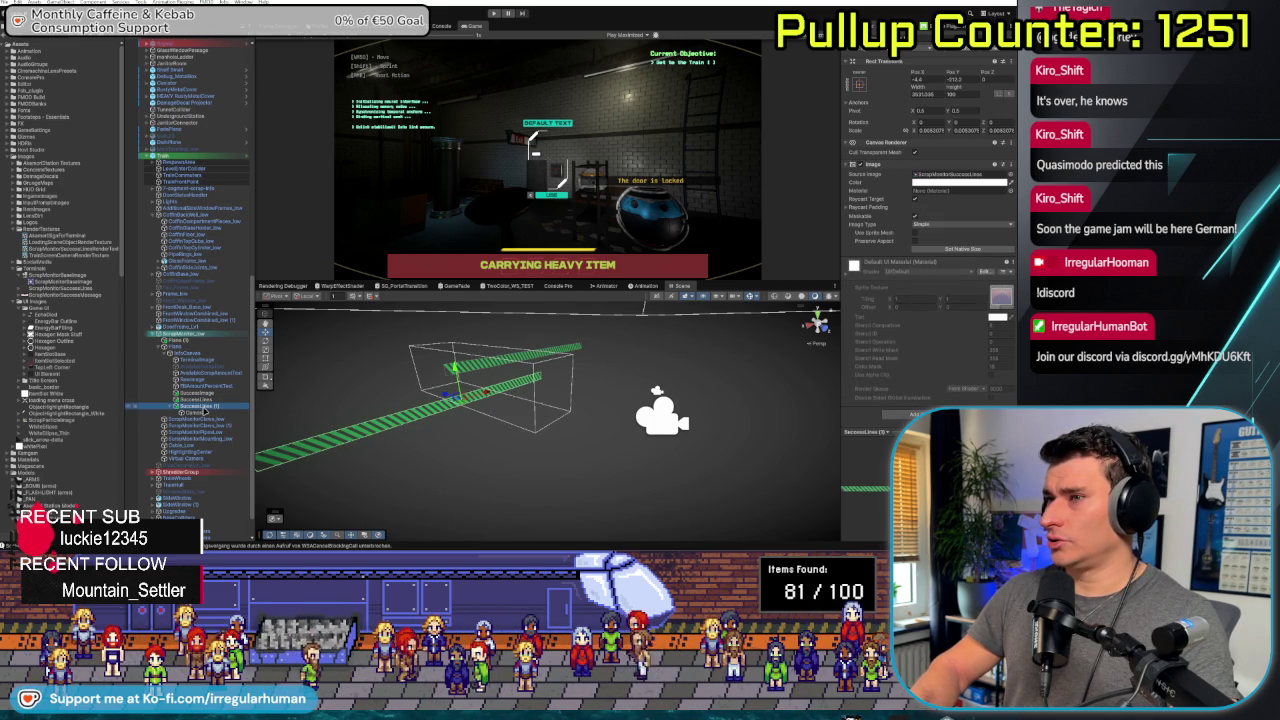
pyautogui.click(211, 353)
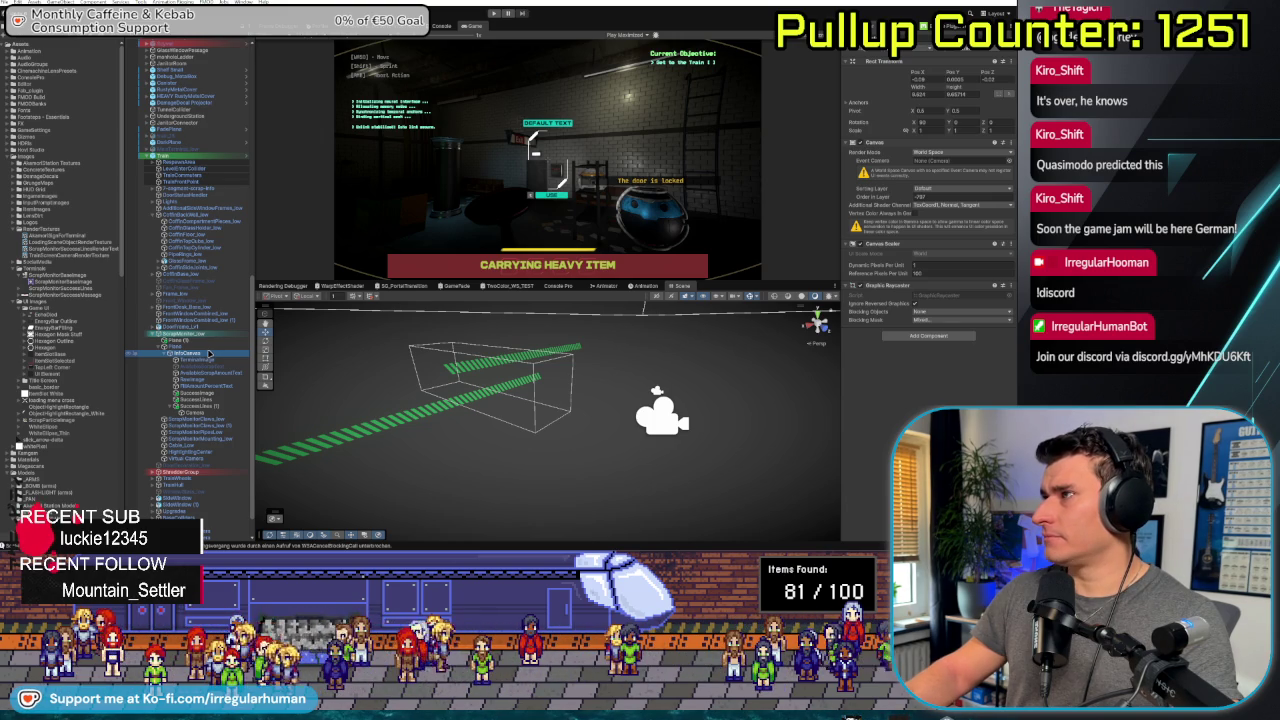
pyautogui.click(208, 354)
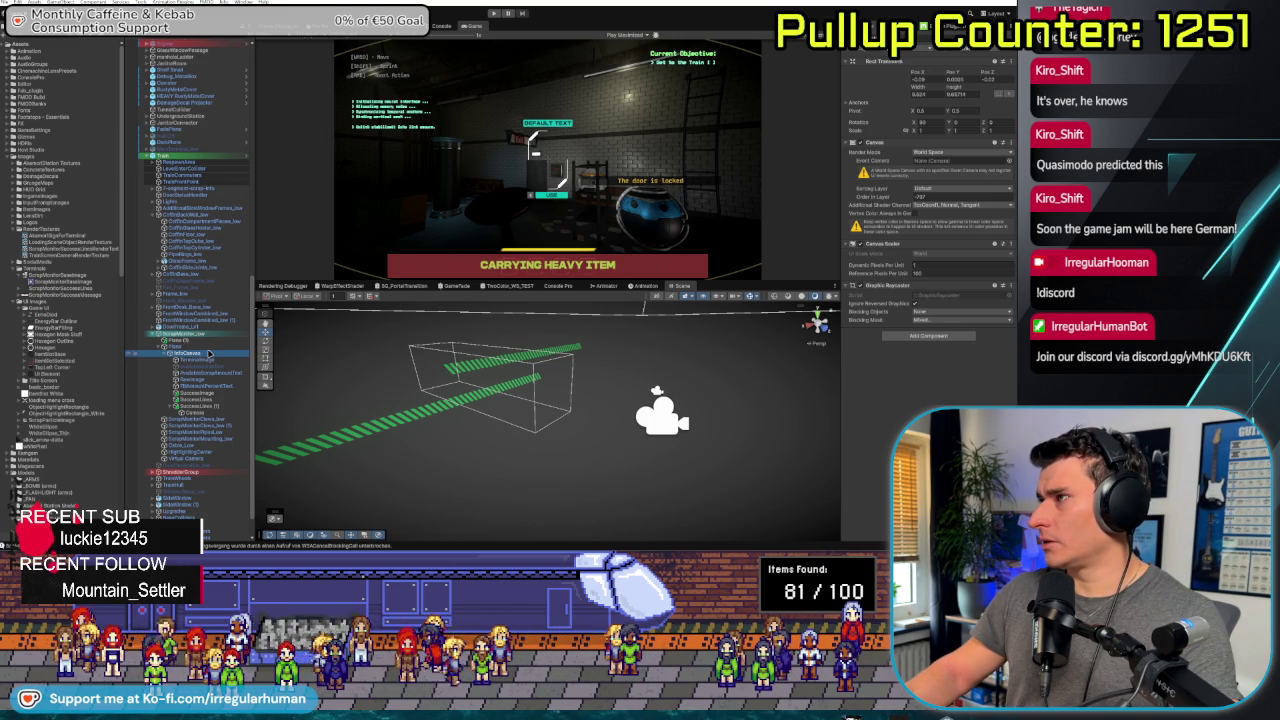
pyautogui.click(940, 196)
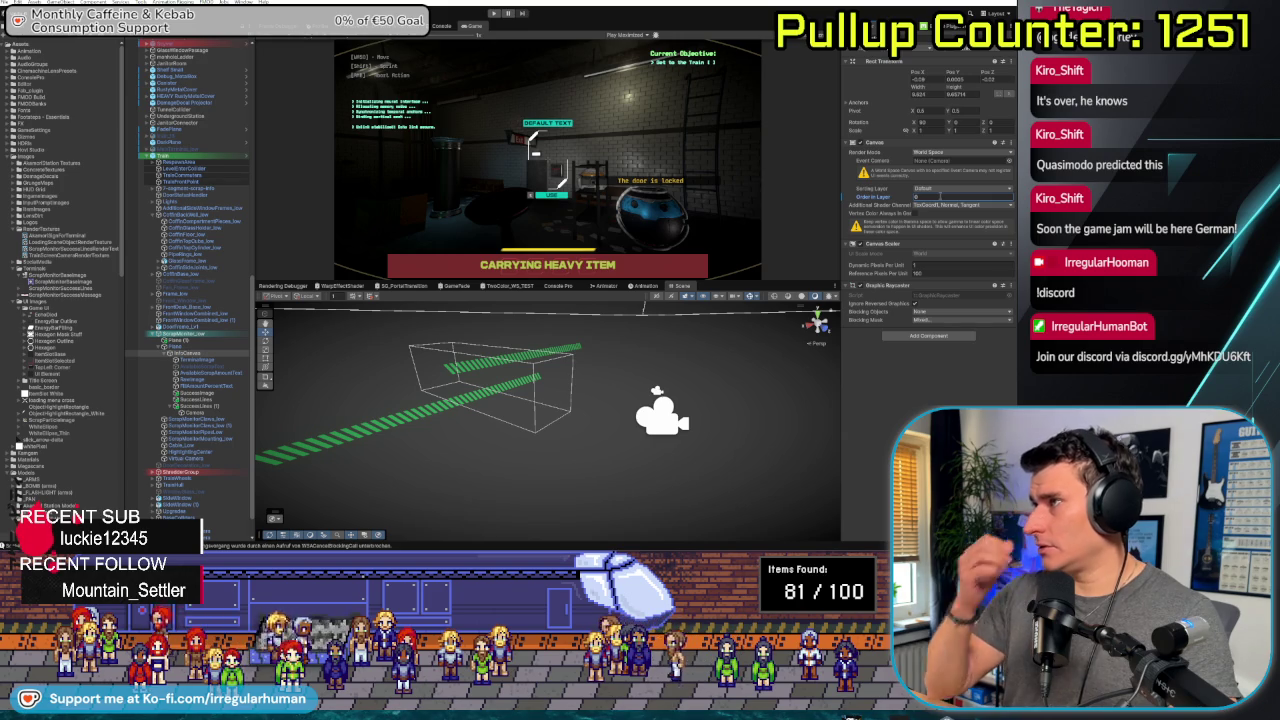
pyautogui.click(938, 205)
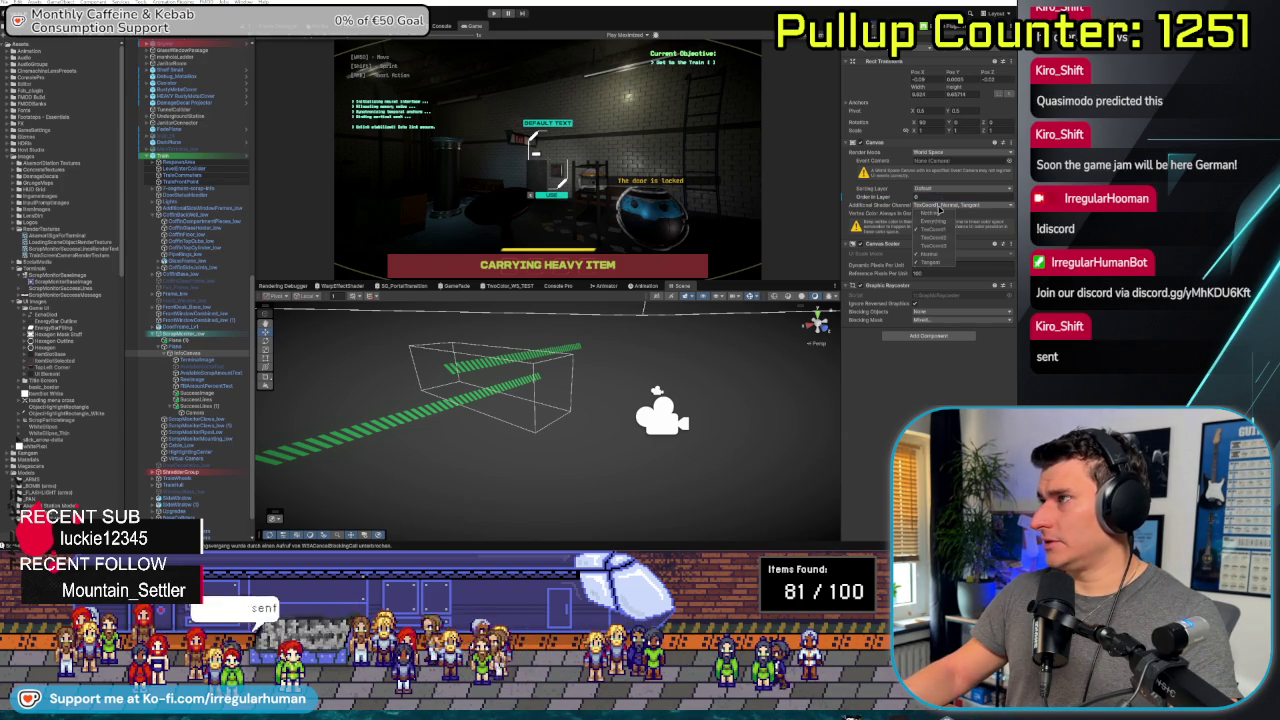
pyautogui.click(916, 197)
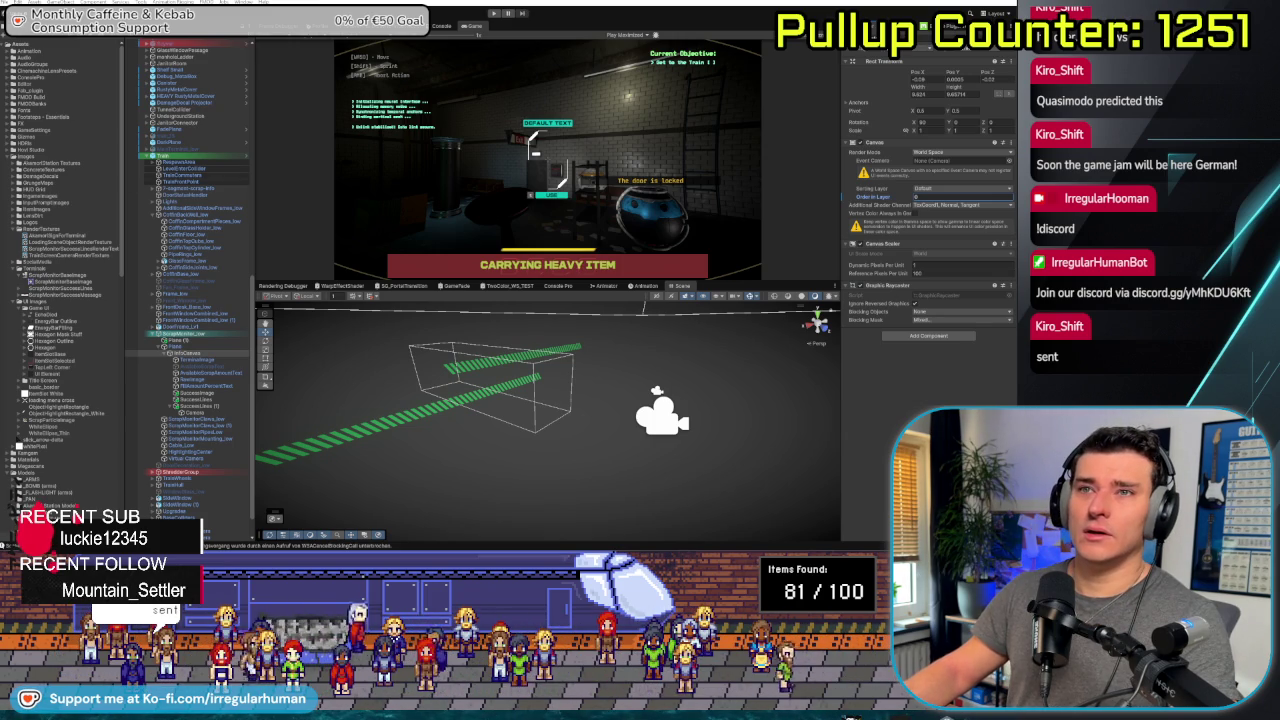
pyautogui.hotkey('alt', 'Tab')
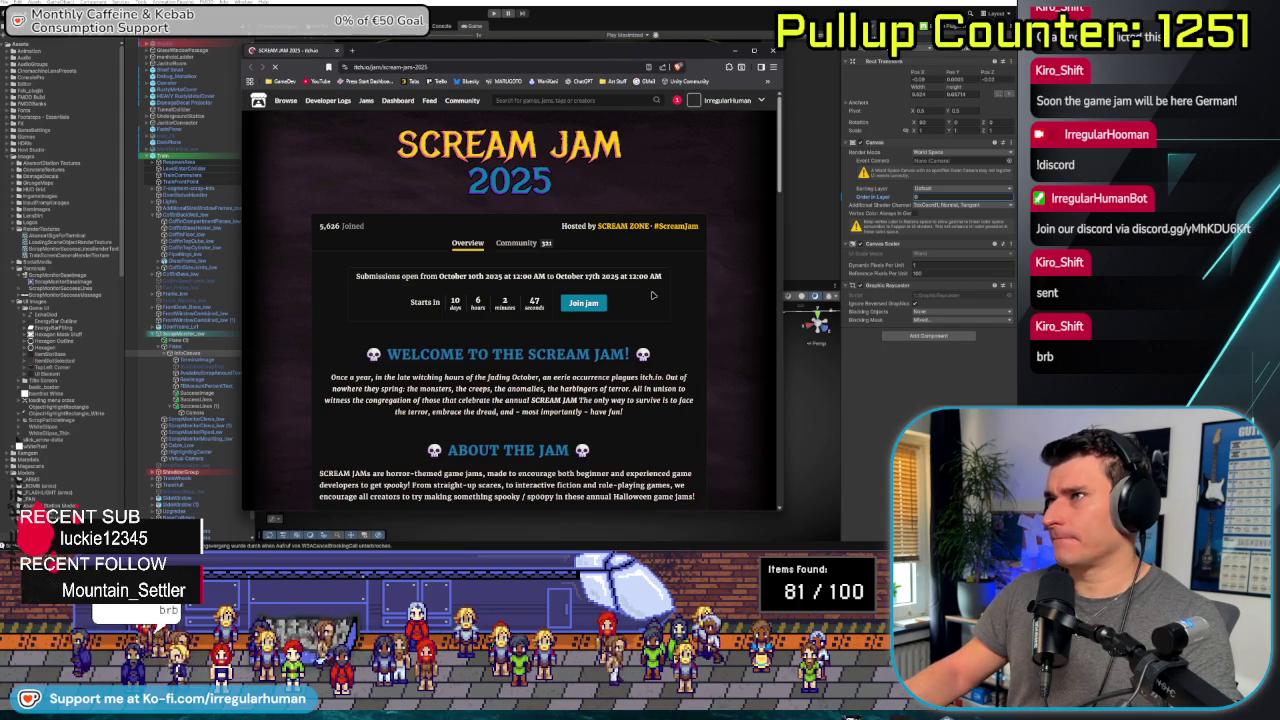
pyautogui.scroll(-2, 651, 294)
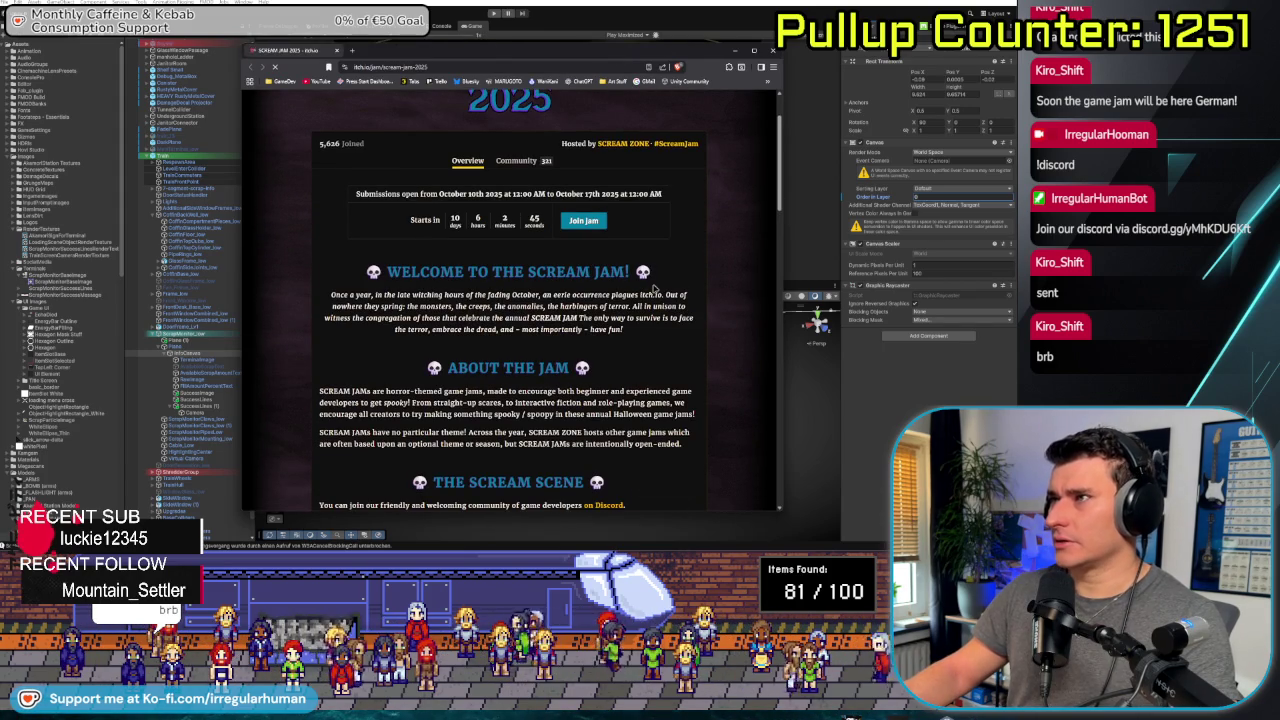
pyautogui.scroll(-1, 654, 290)
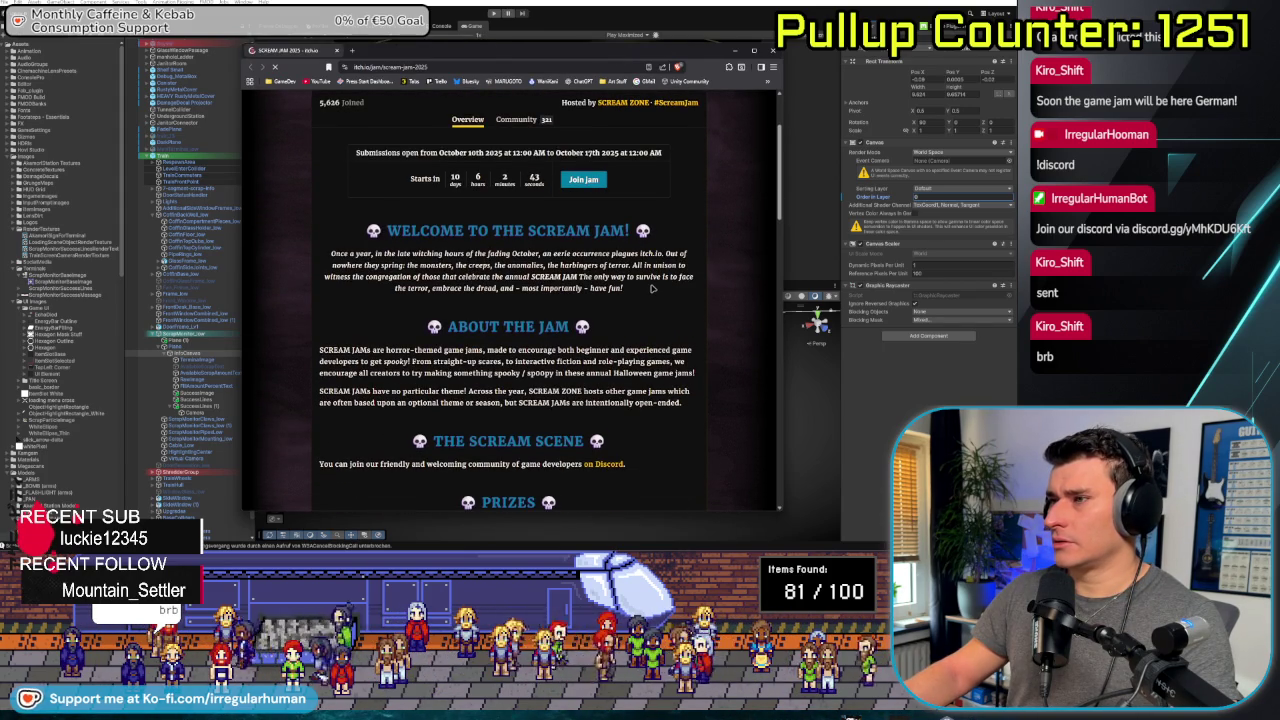
pyautogui.scroll(-5, 651, 288)
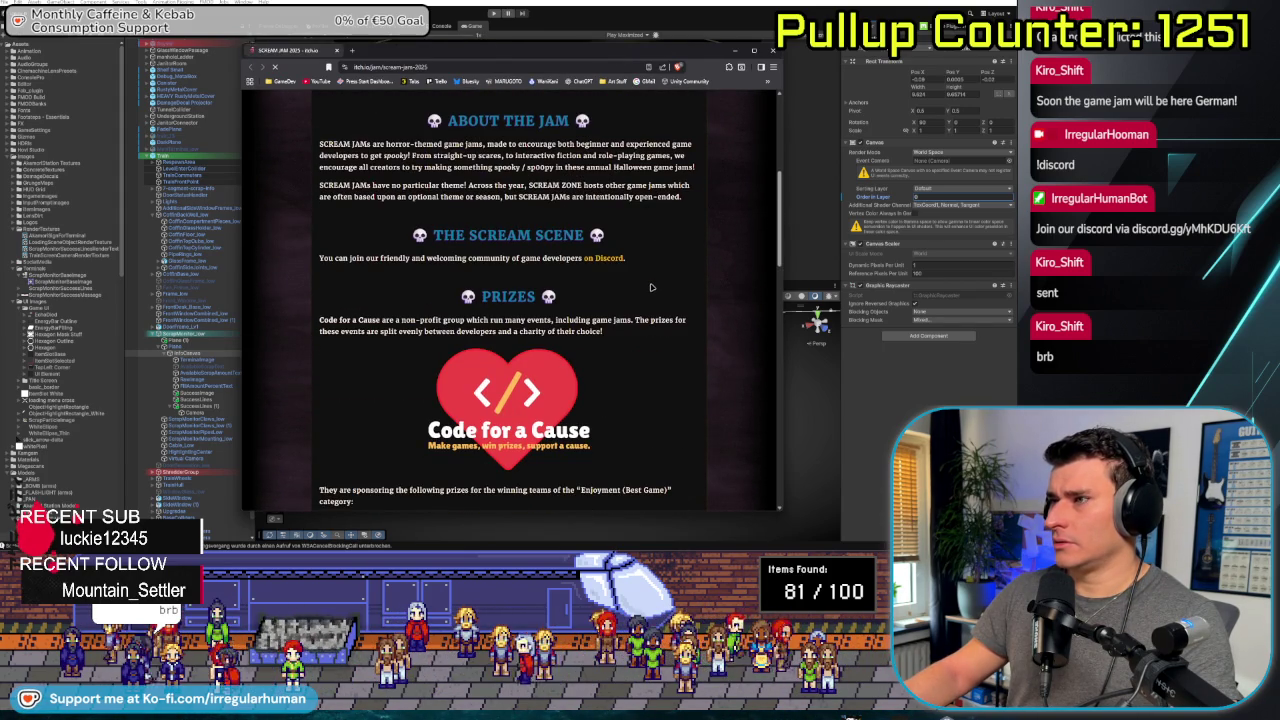
pyautogui.scroll(-1, 651, 288)
pyautogui.scroll(-2, 651, 288)
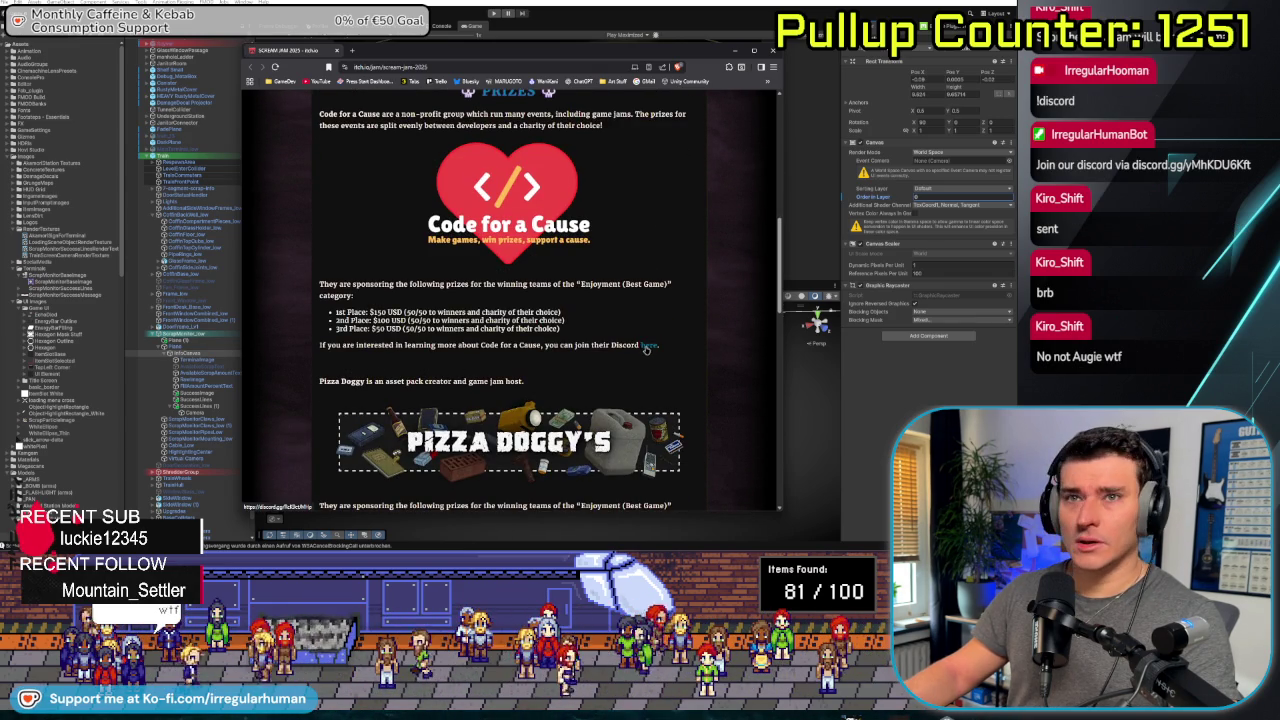
pyautogui.scroll(-3, 659, 272)
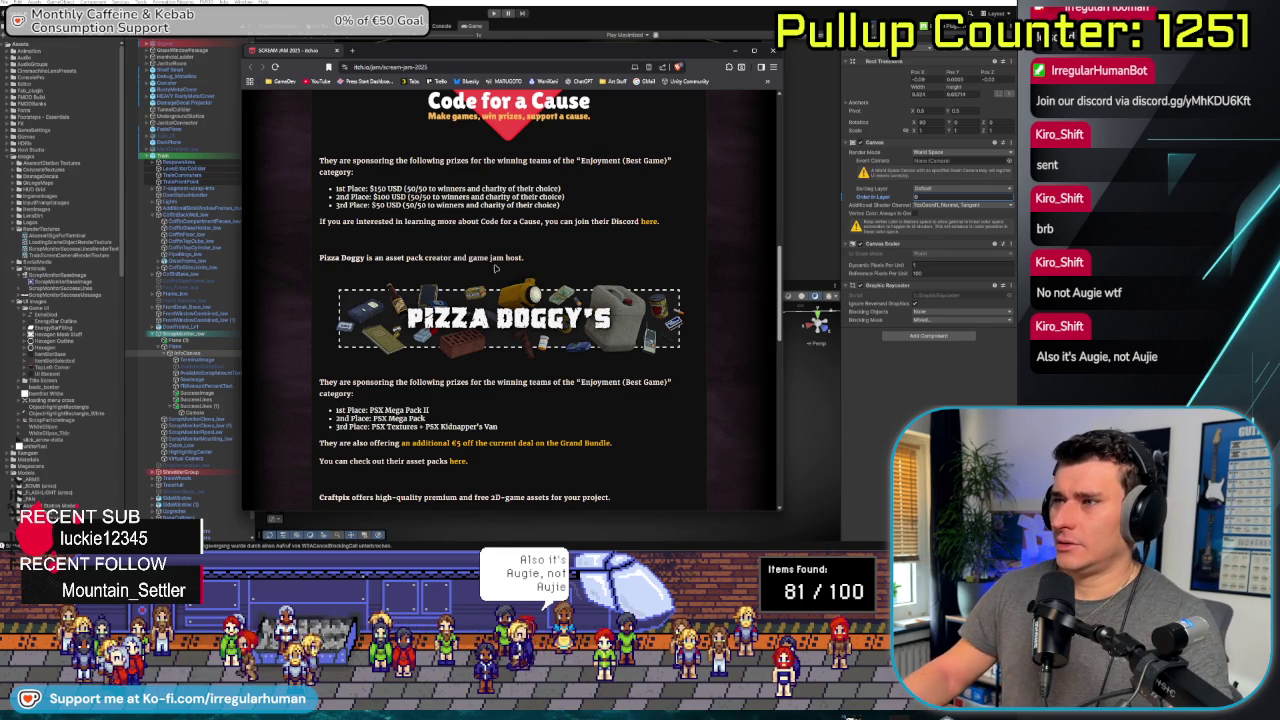
pyautogui.scroll(-3, 490, 270)
pyautogui.scroll(15, 502, 284)
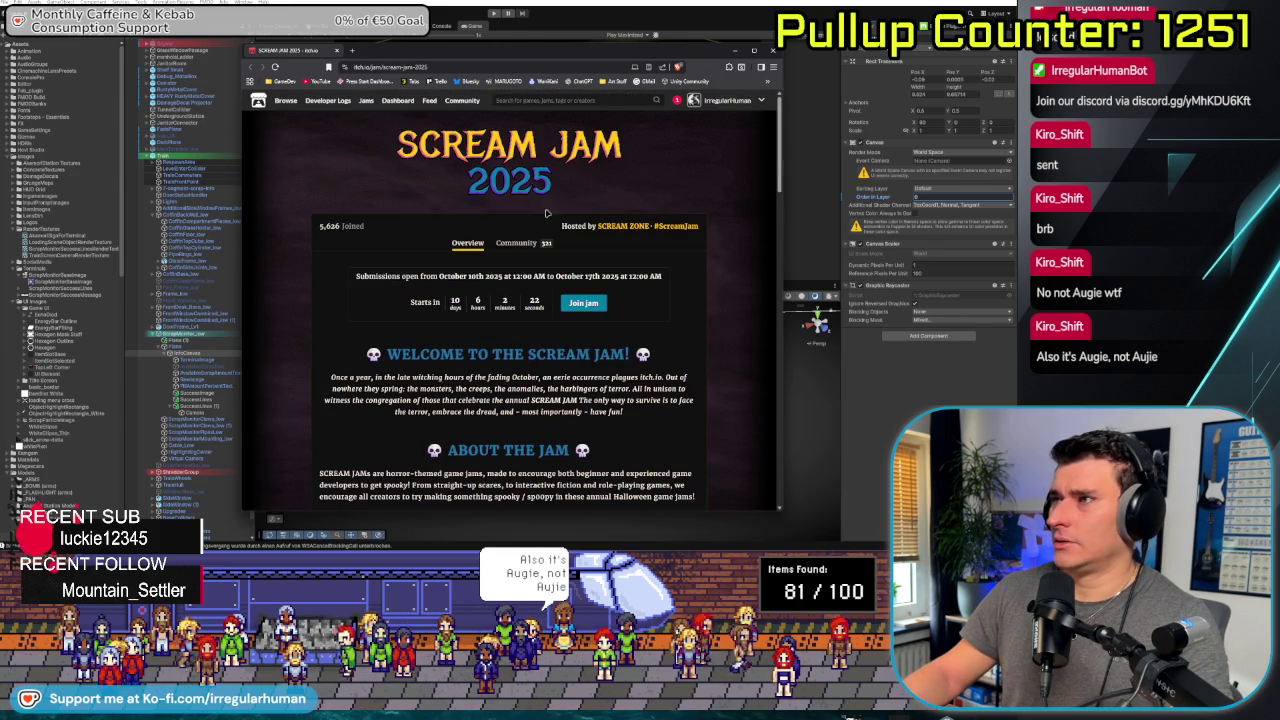
pyautogui.moveTo(689, 55); pyautogui.dragTo(654, 44)
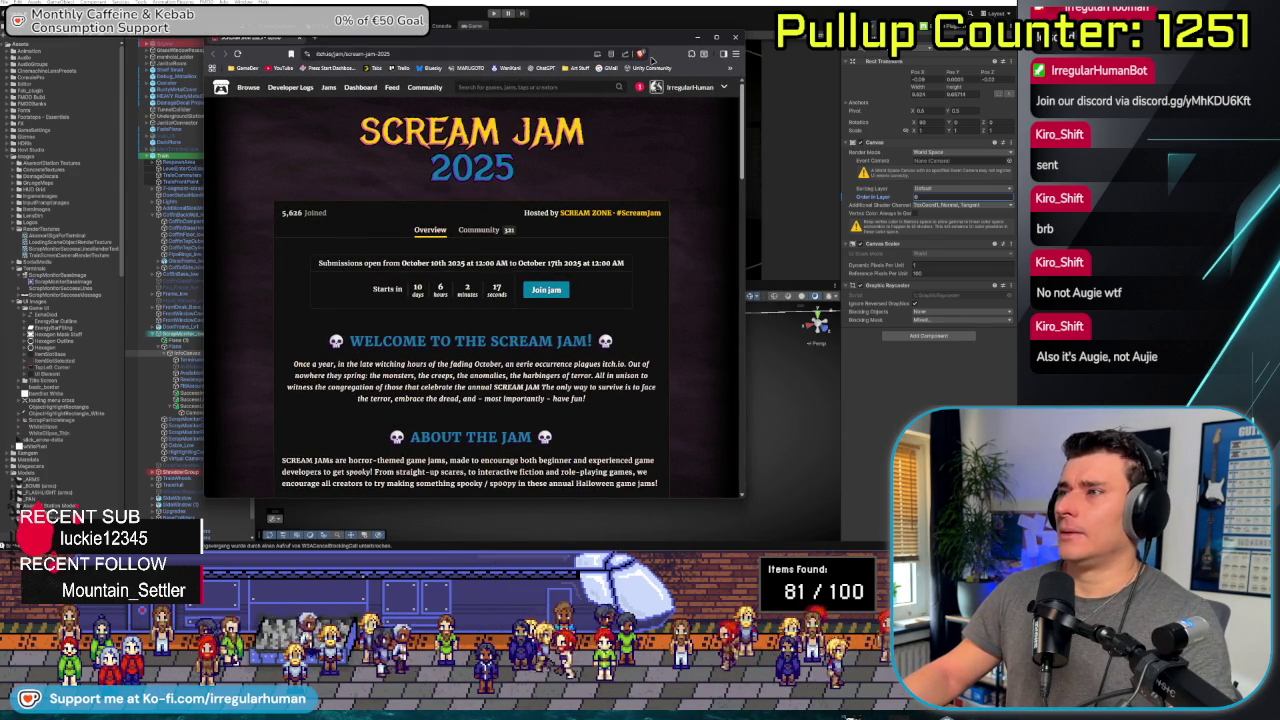
pyautogui.click(735, 39)
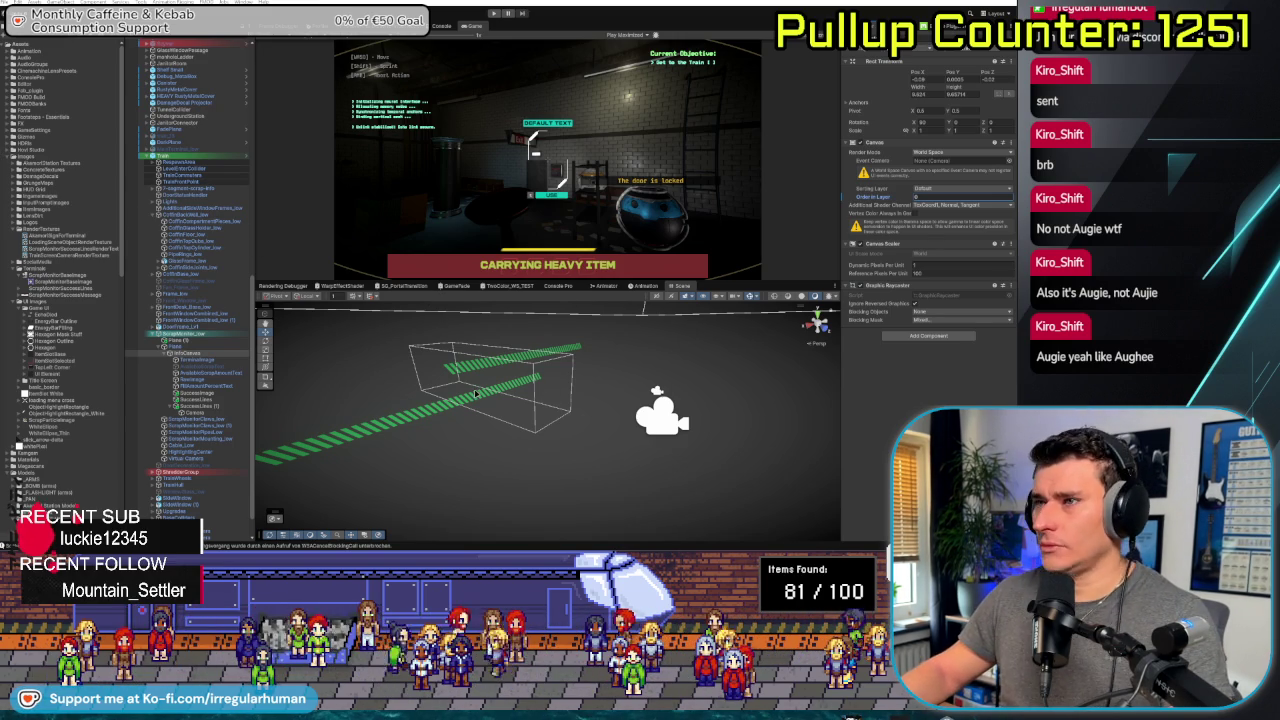
pyautogui.click(619, 374)
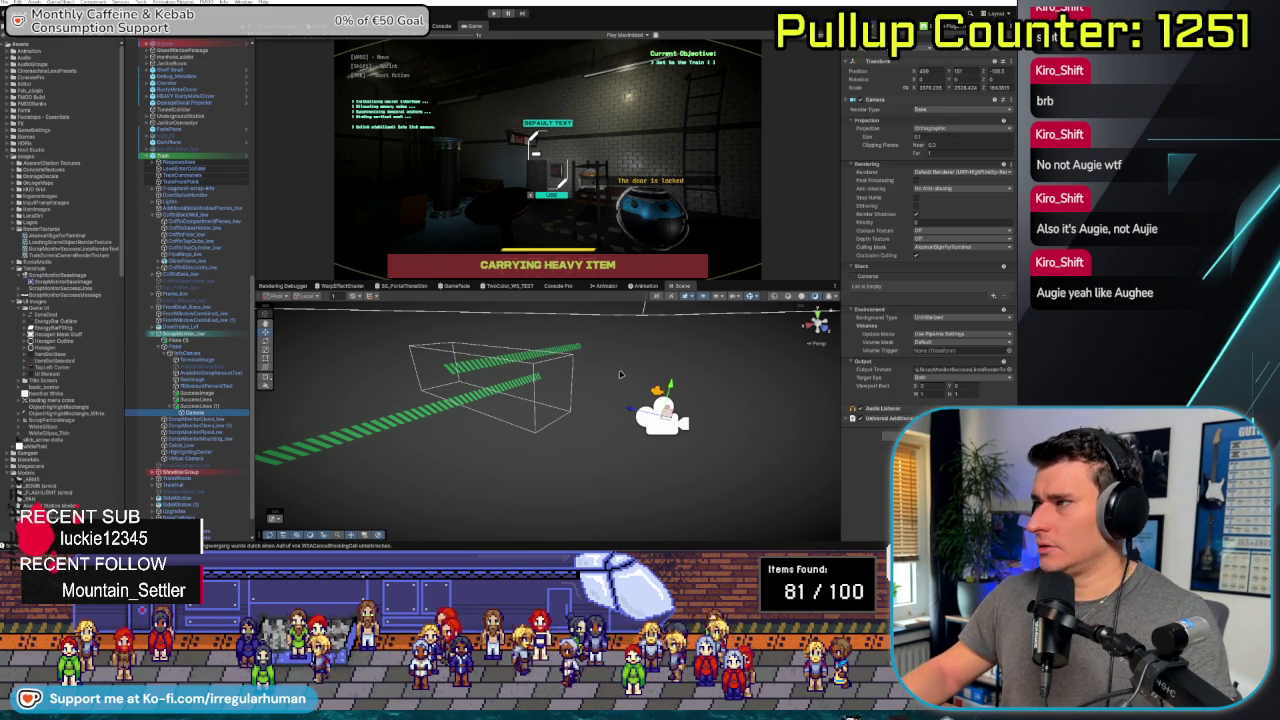
pyautogui.click(945, 317)
pyautogui.click(935, 328)
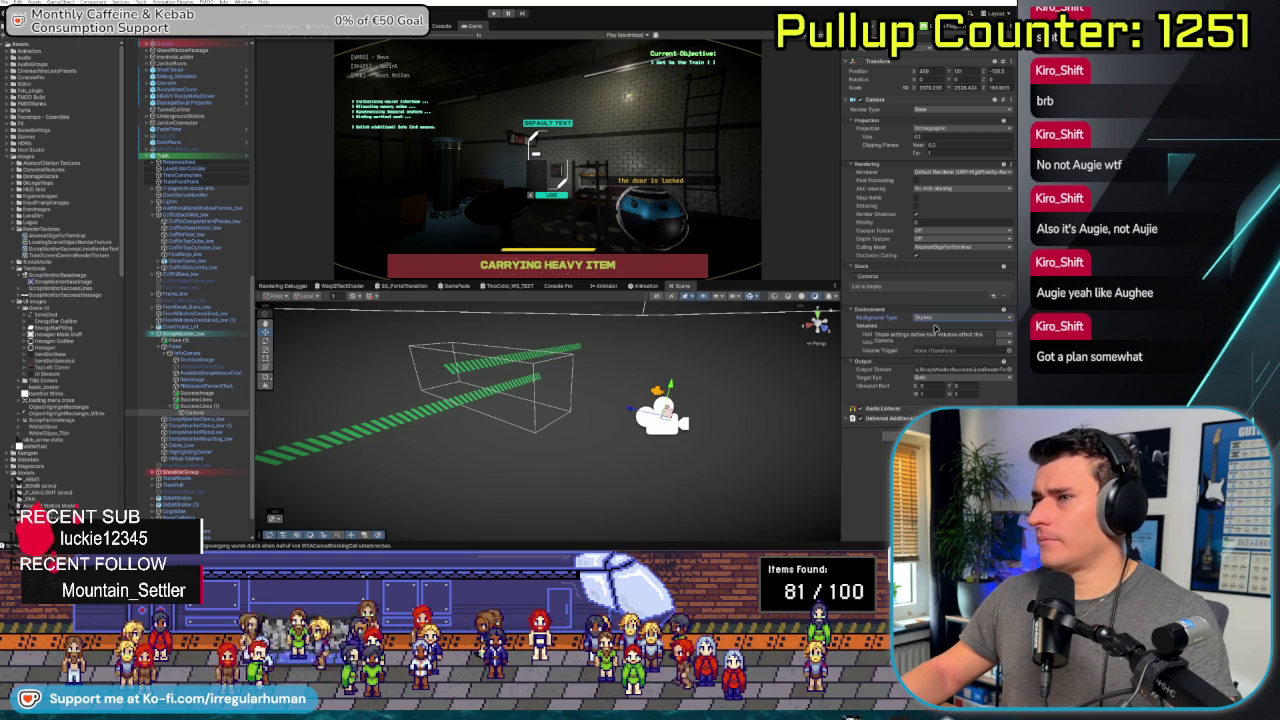
pyautogui.click(46, 248)
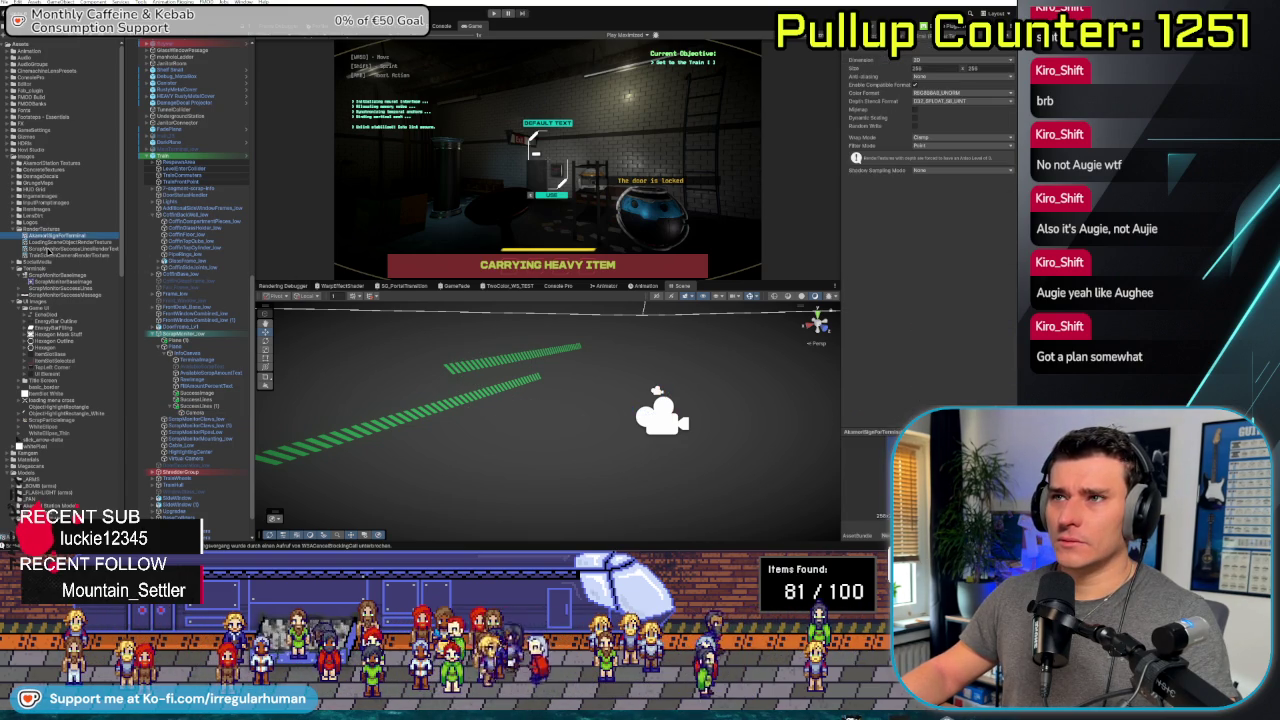
pyautogui.click(56, 236)
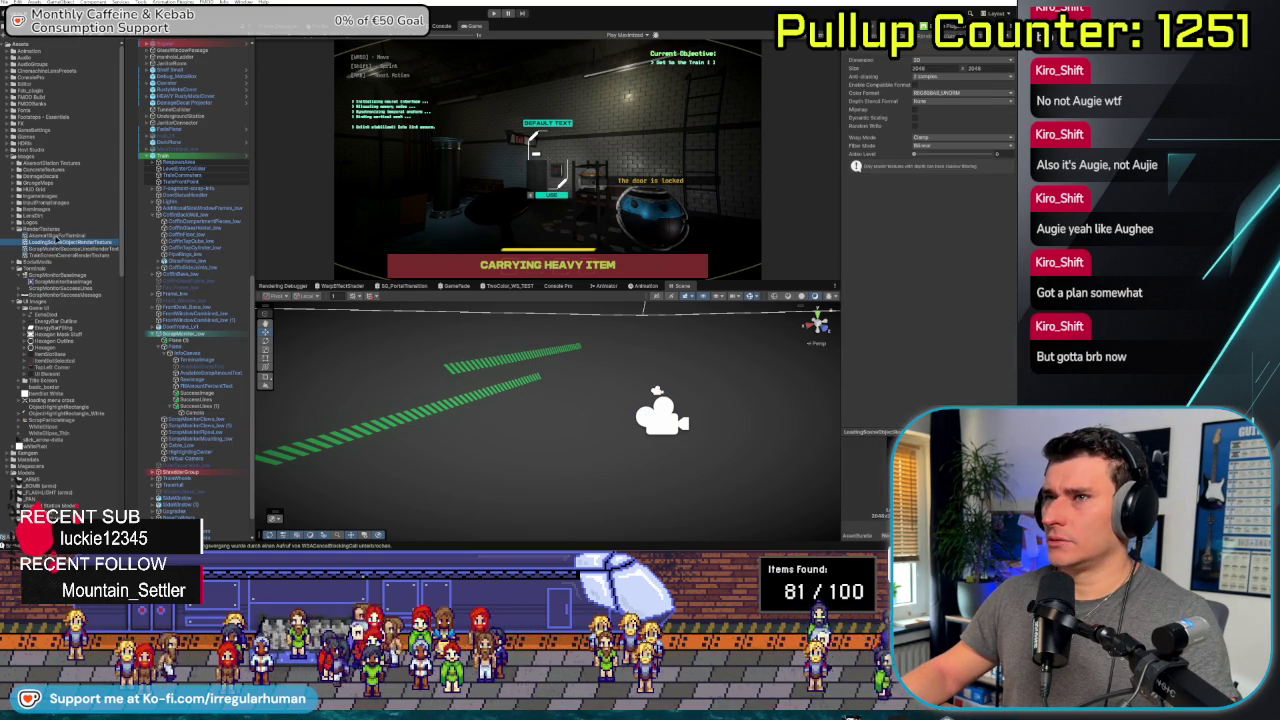
pyautogui.click(64, 249)
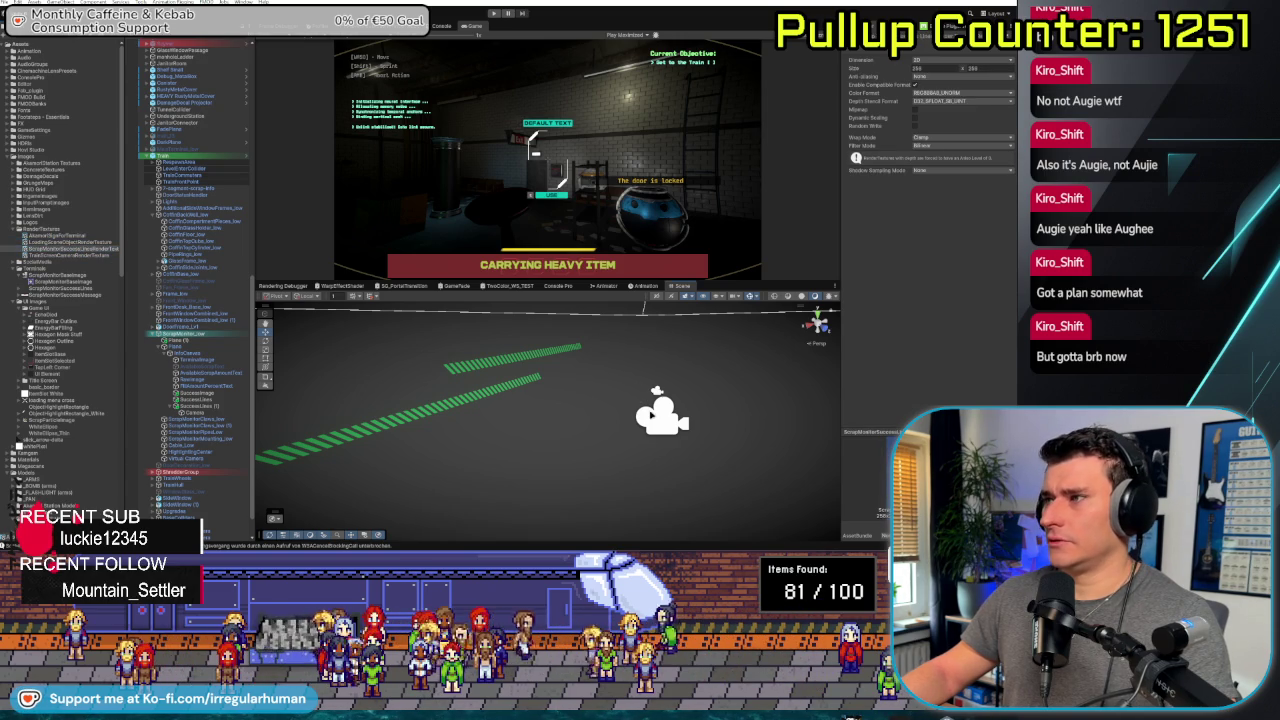
pyautogui.click(656, 392)
pyautogui.click(943, 317)
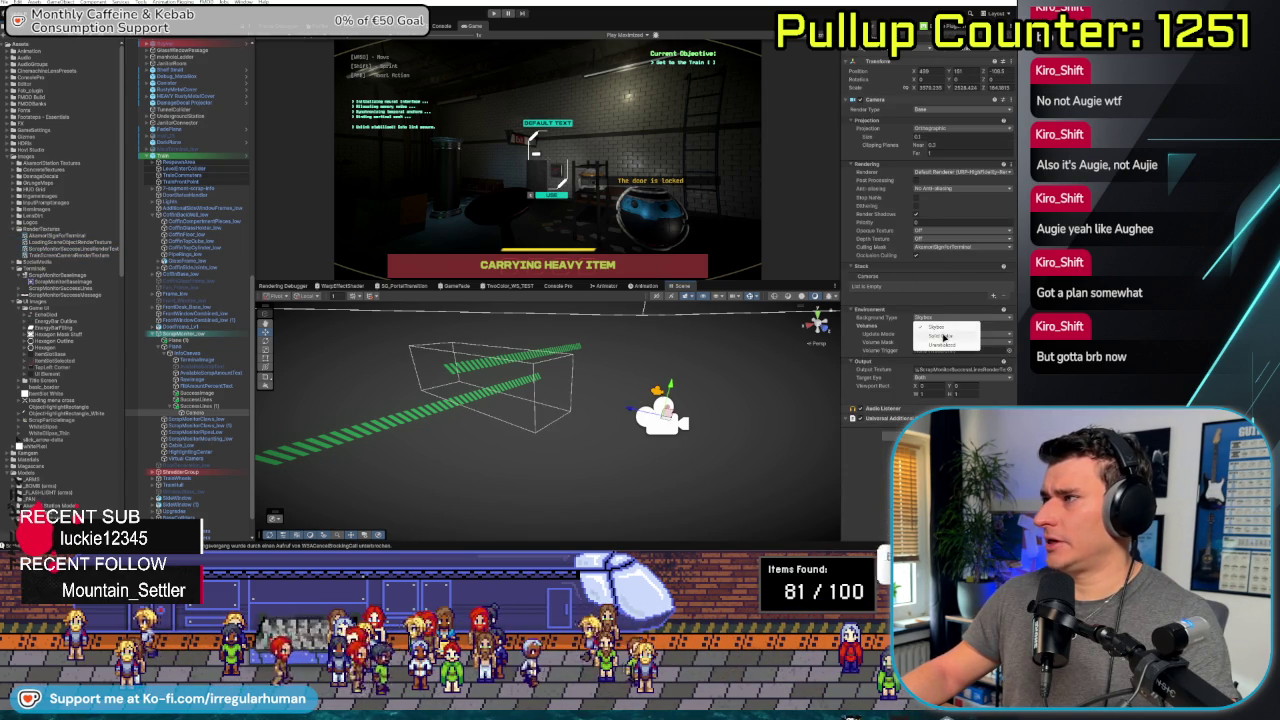
pyautogui.click(942, 344)
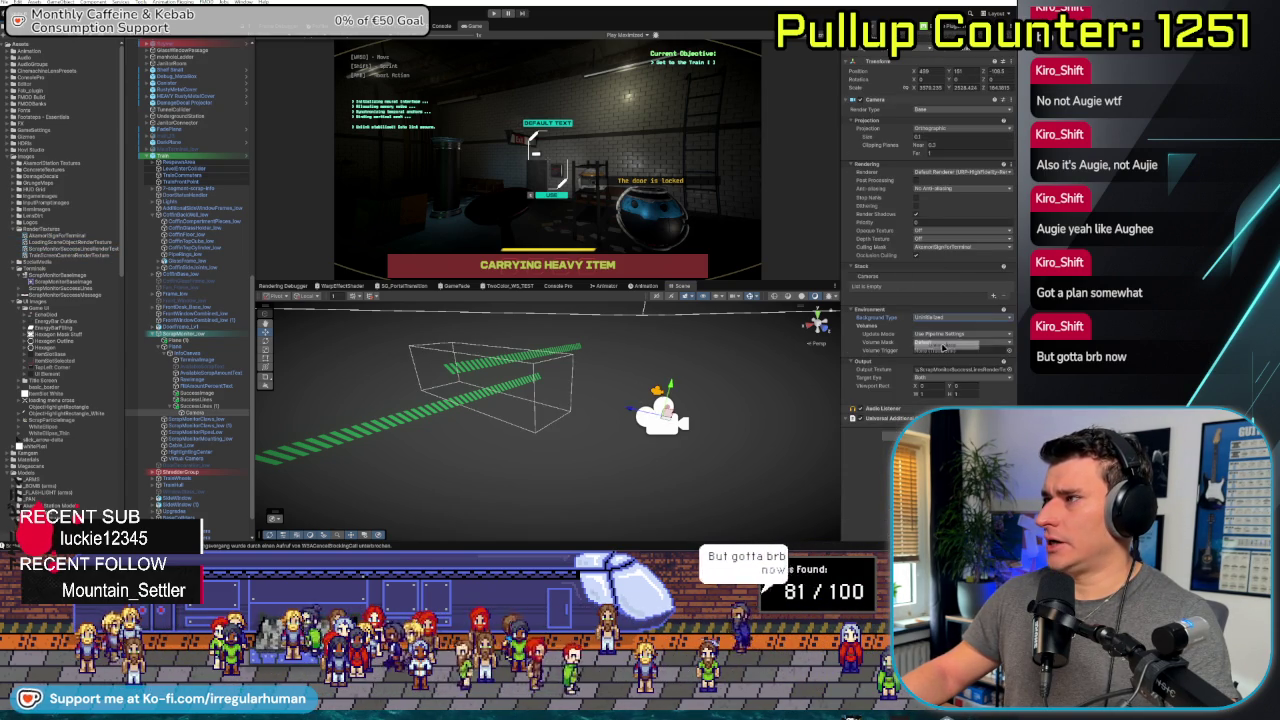
pyautogui.click(44, 241)
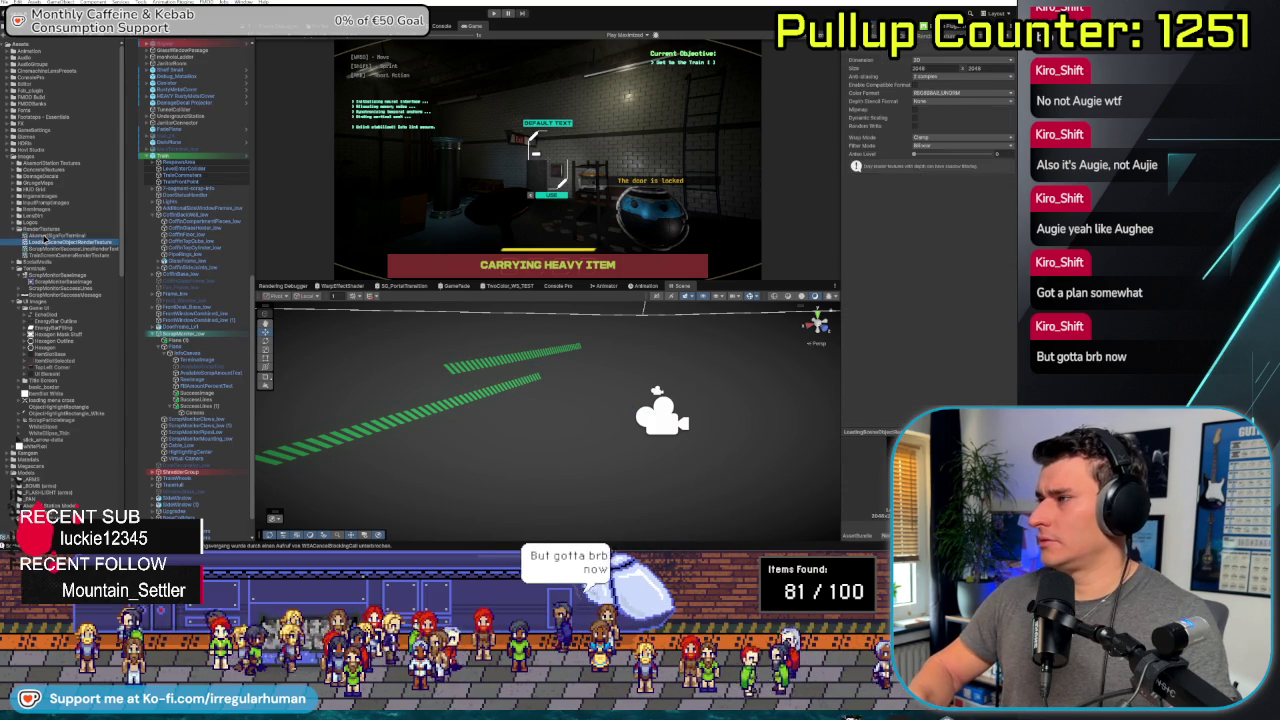
pyautogui.click(44, 236)
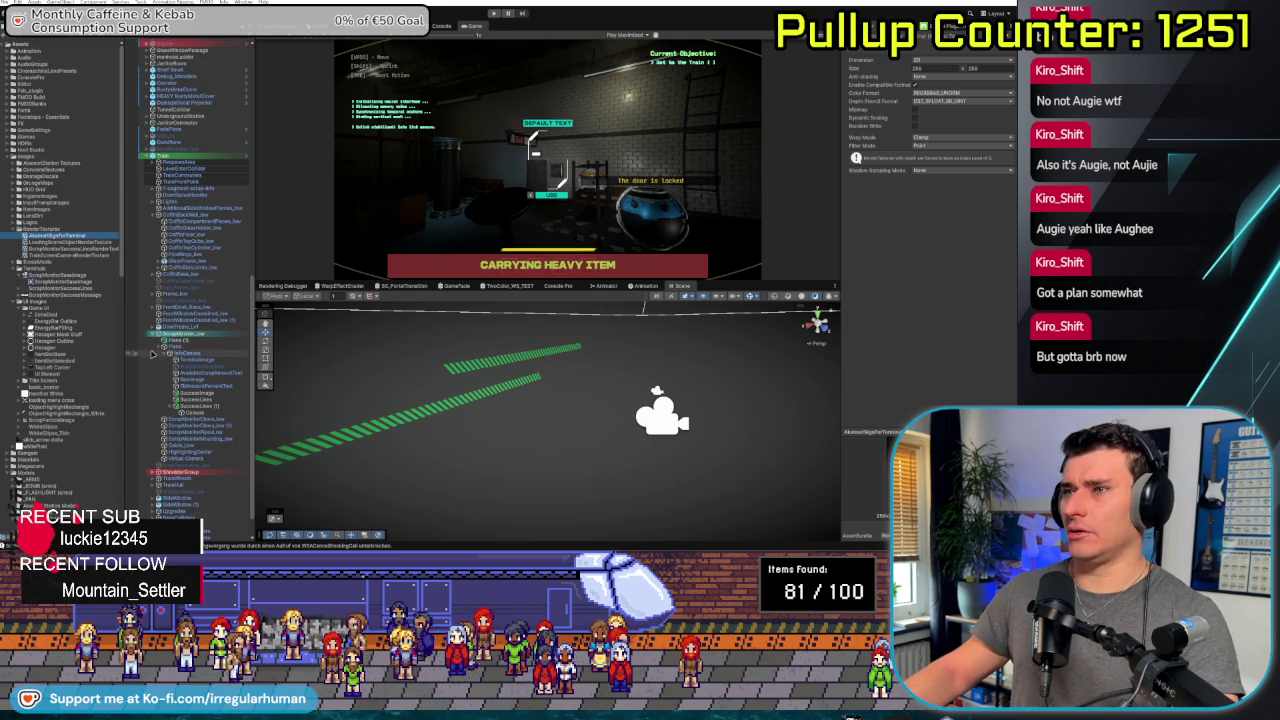
pyautogui.click(203, 412)
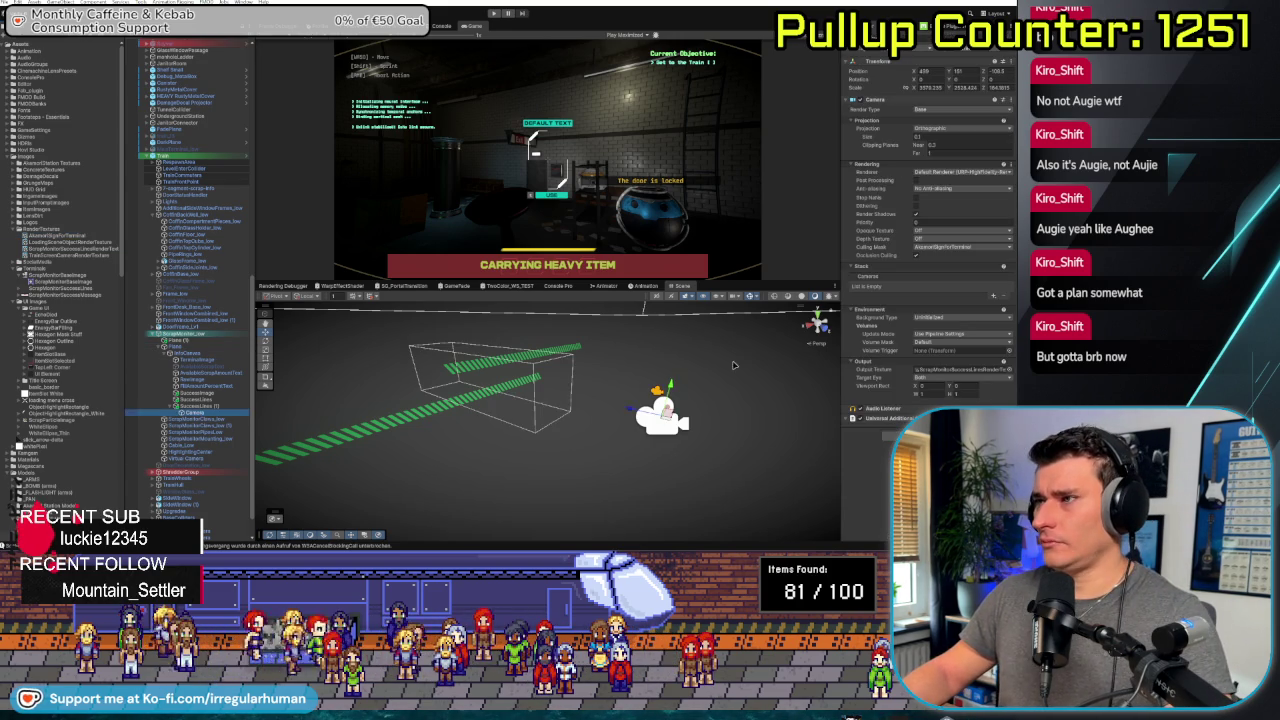
# Set the render camera's orthographic size to 1 and its far clipping plane to 100.1
pyautogui.press('f')
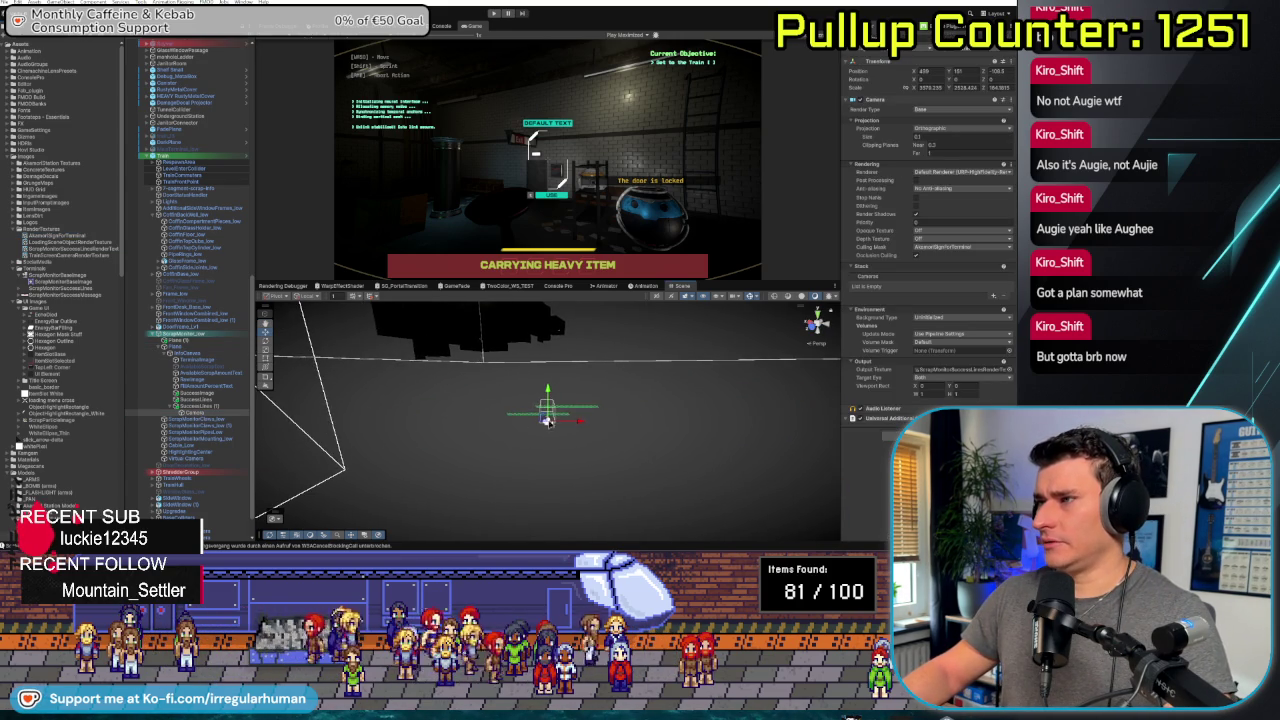
pyautogui.moveTo(460, 356); pyautogui.dragTo(683, 438)
pyautogui.doubleClick(950, 137)
pyautogui.write('1')
pyautogui.doubleClick(940, 152)
pyautogui.write('10')
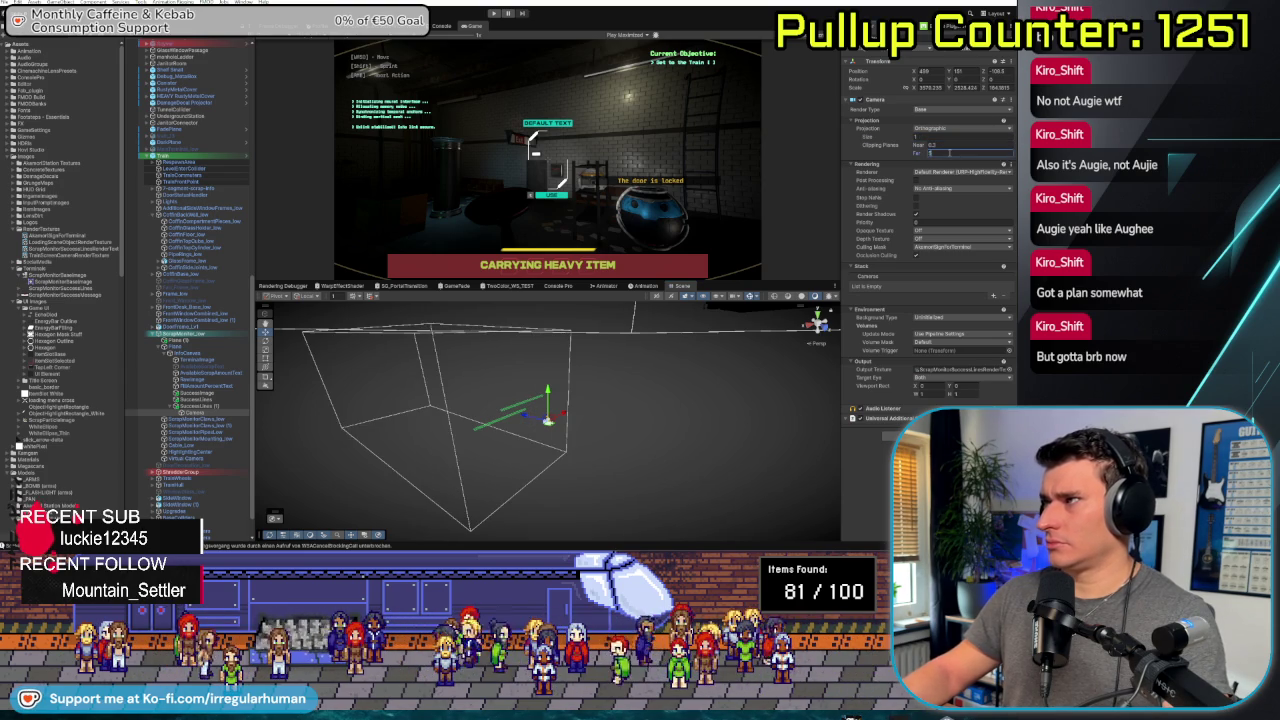
pyautogui.write('0.1')
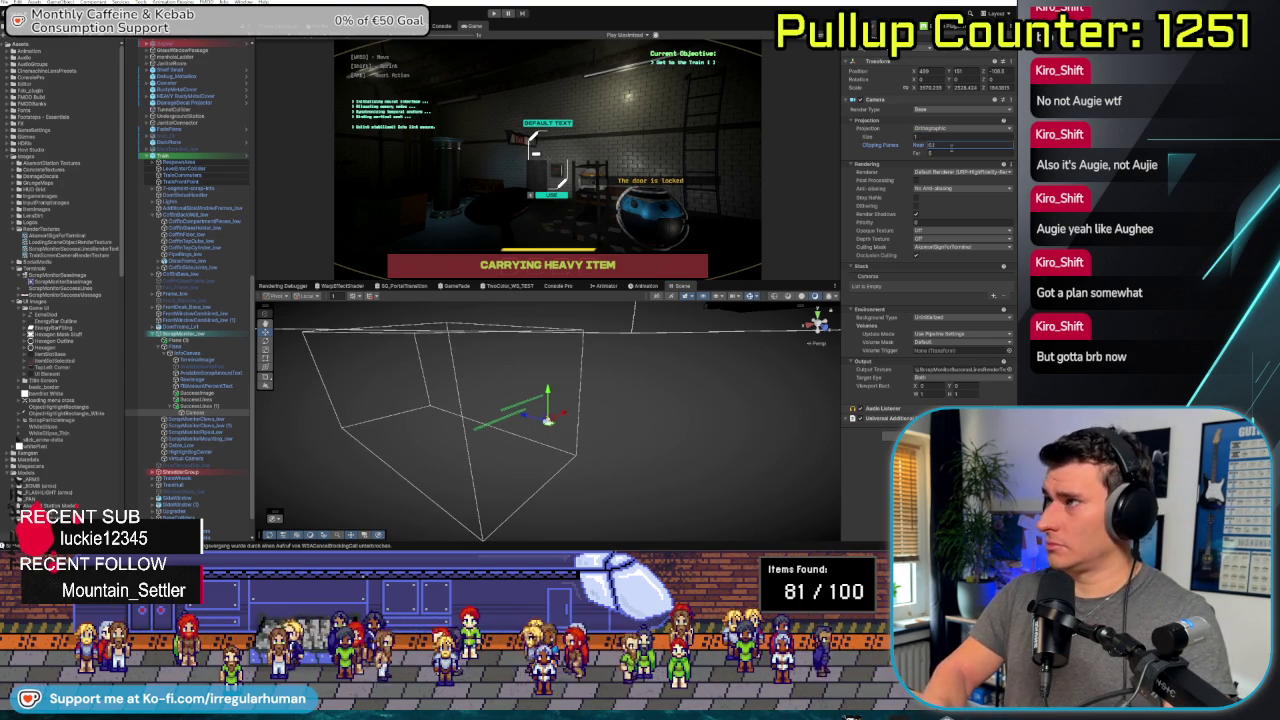
# Set Anti-aliasing to None on LoadingSceneObjectRenderTexture
pyautogui.click(70, 242)
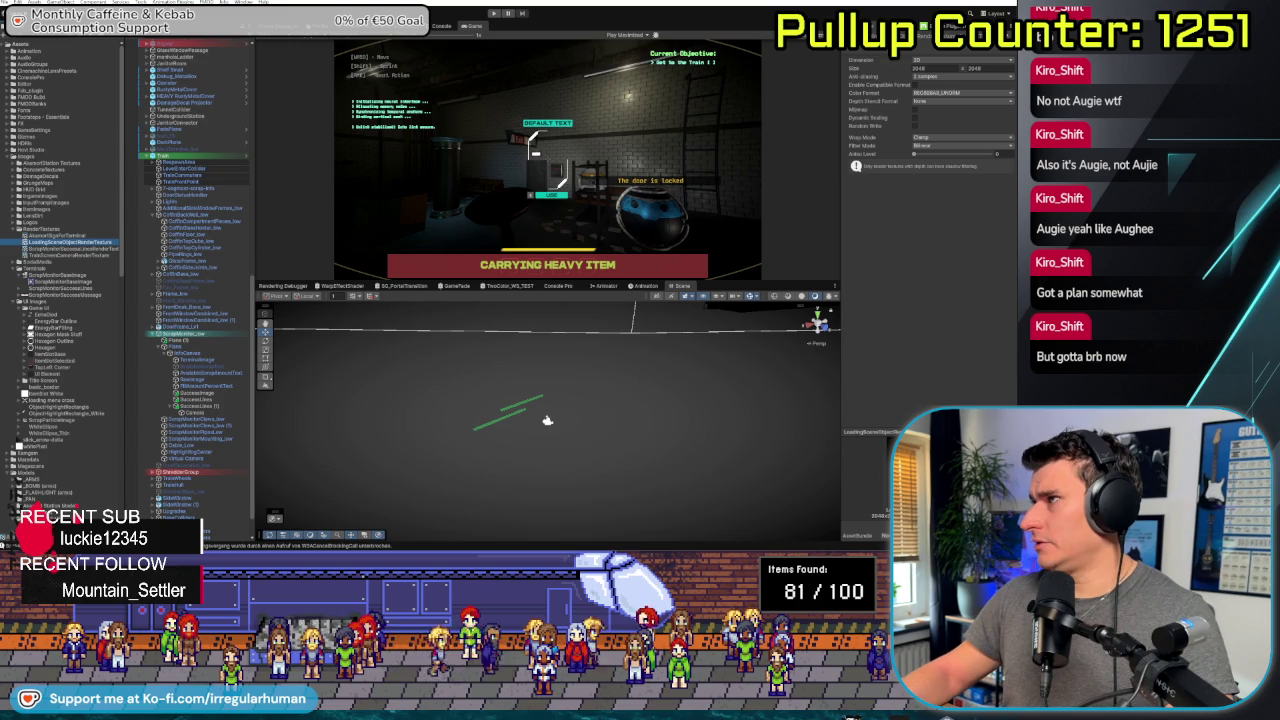
pyautogui.moveTo(919, 432); pyautogui.dragTo(919, 240)
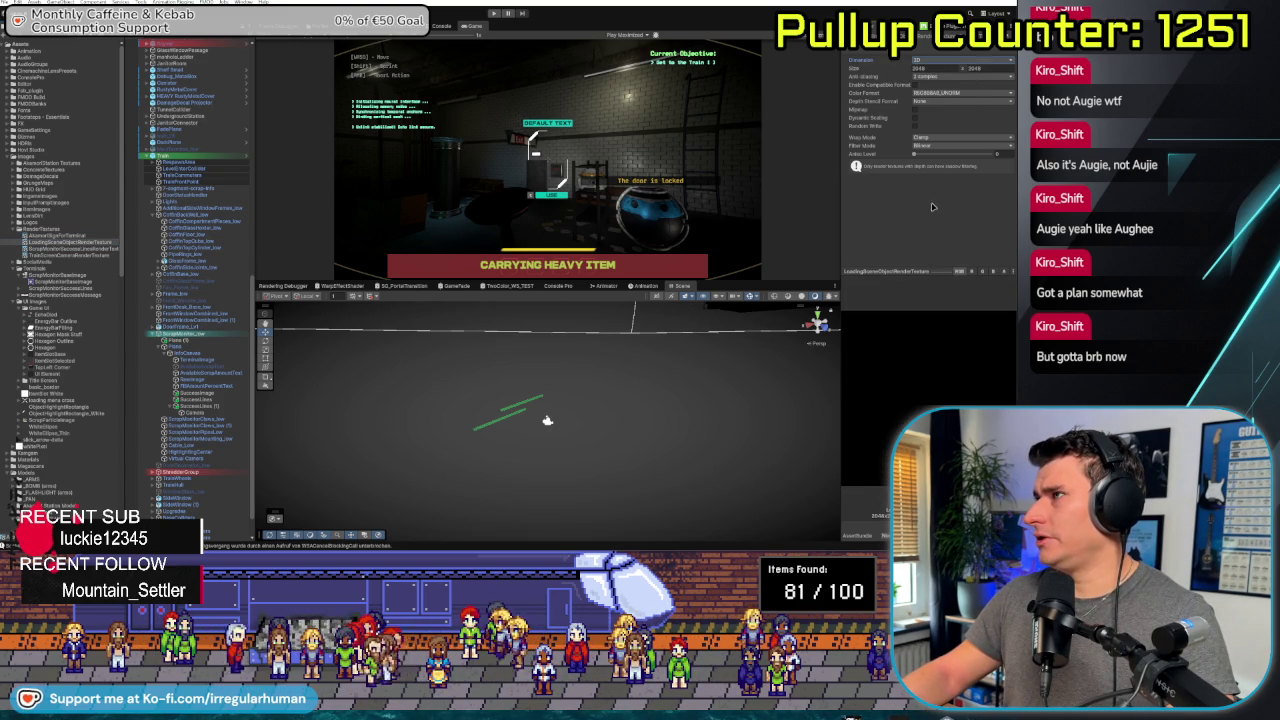
pyautogui.click(930, 76)
pyautogui.click(934, 84)
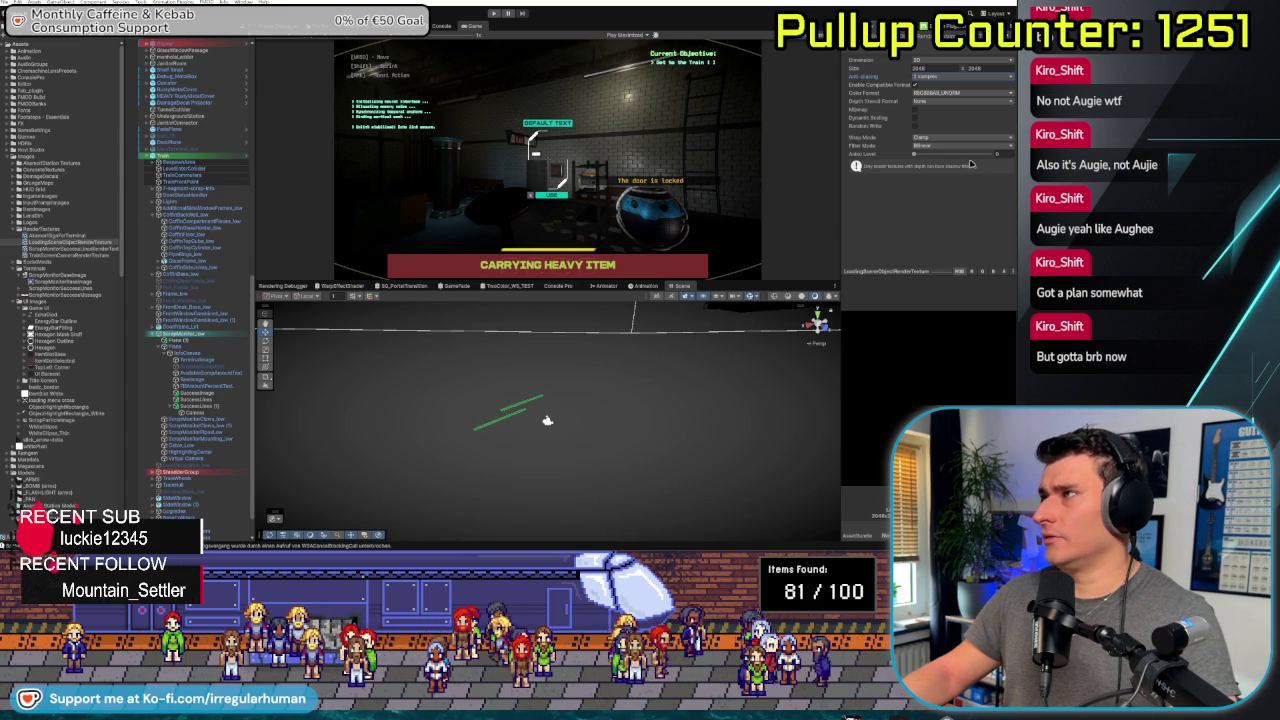
# Compare ScrapMonitorSuccessLineRenderTexture's settings with the neighbouring render textures
pyautogui.click(63, 237)
pyautogui.click(50, 248)
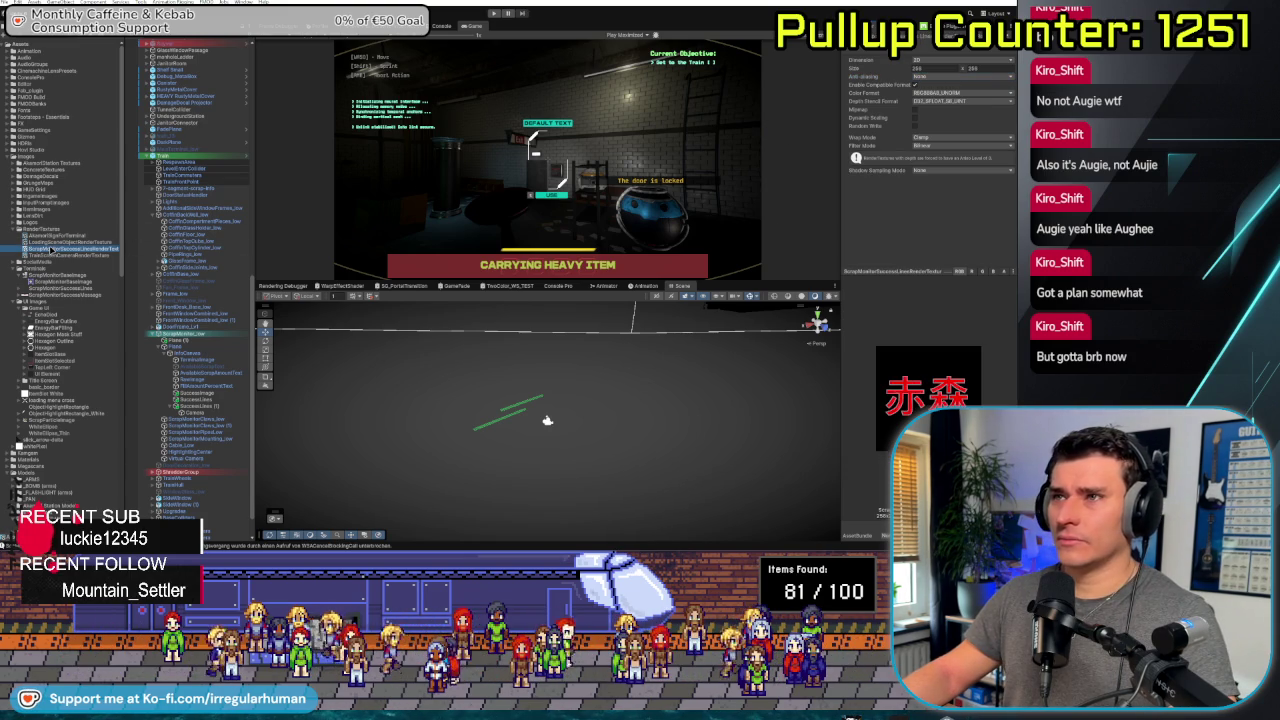
pyautogui.press('Up')
pyautogui.press('Down')
pyautogui.press('Up')
pyautogui.press('Up')
pyautogui.press('Down')
pyautogui.press('Down')
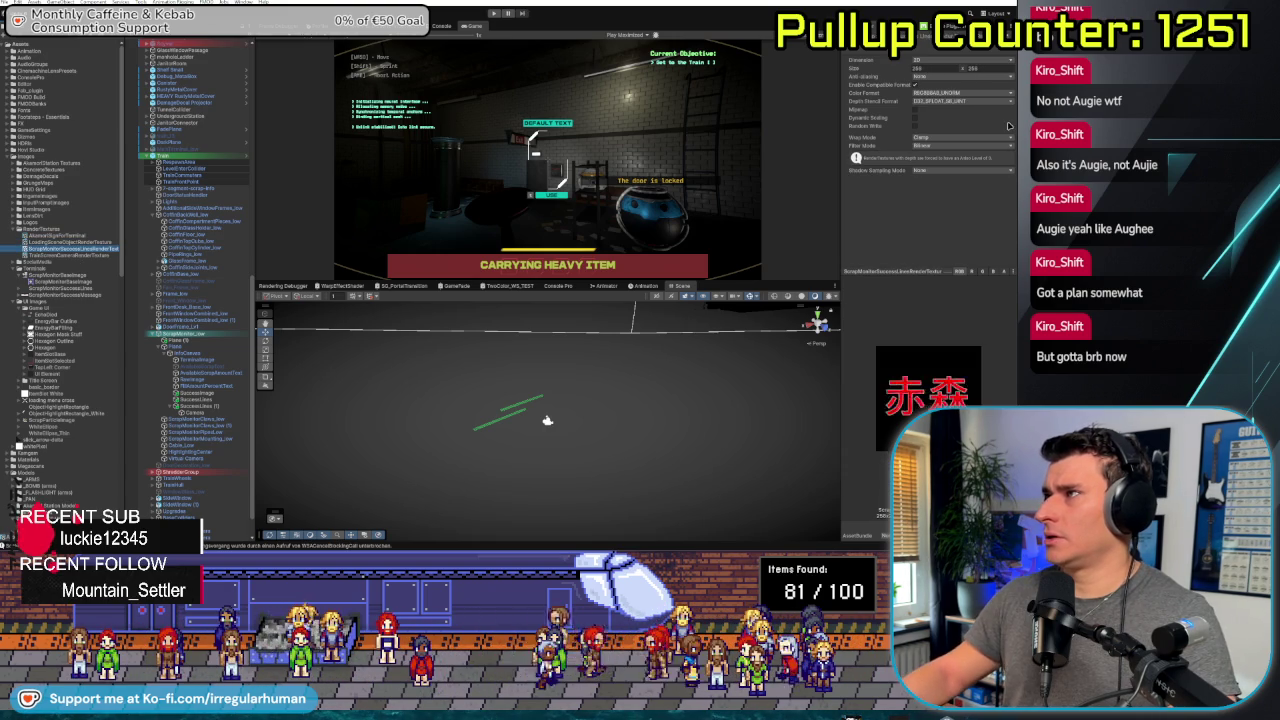